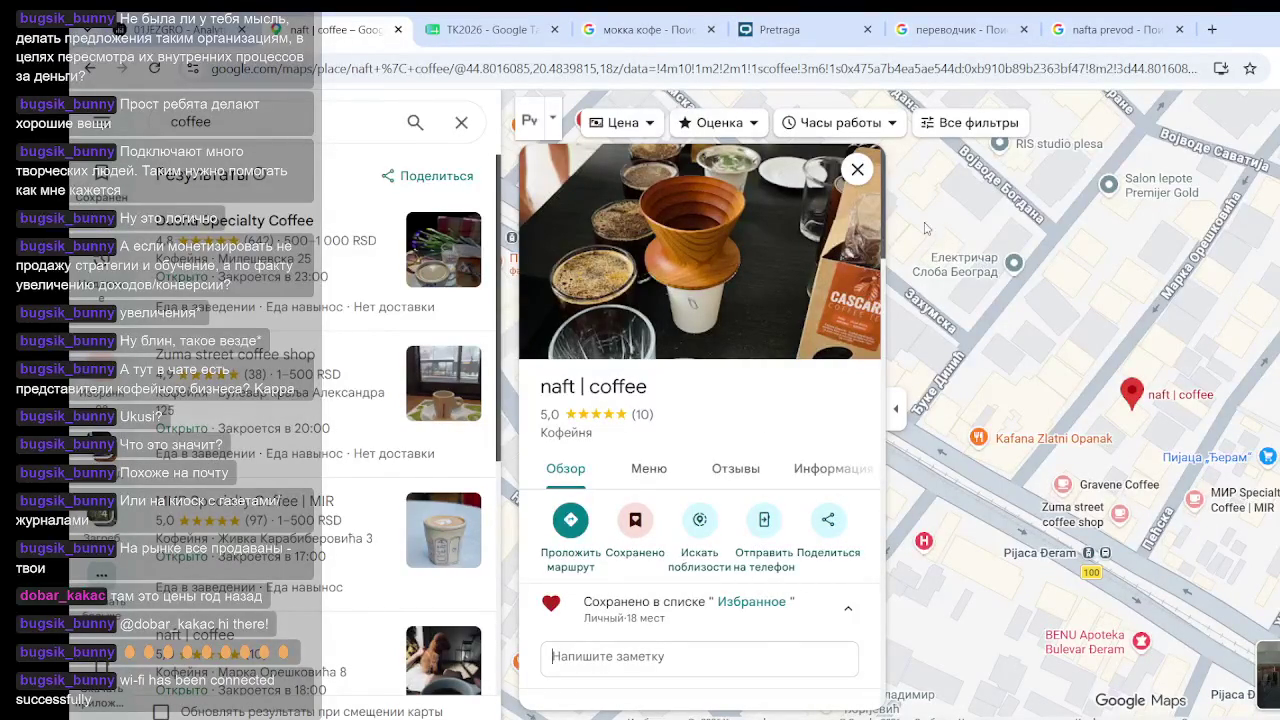
pyautogui.moveTo(840, 215)
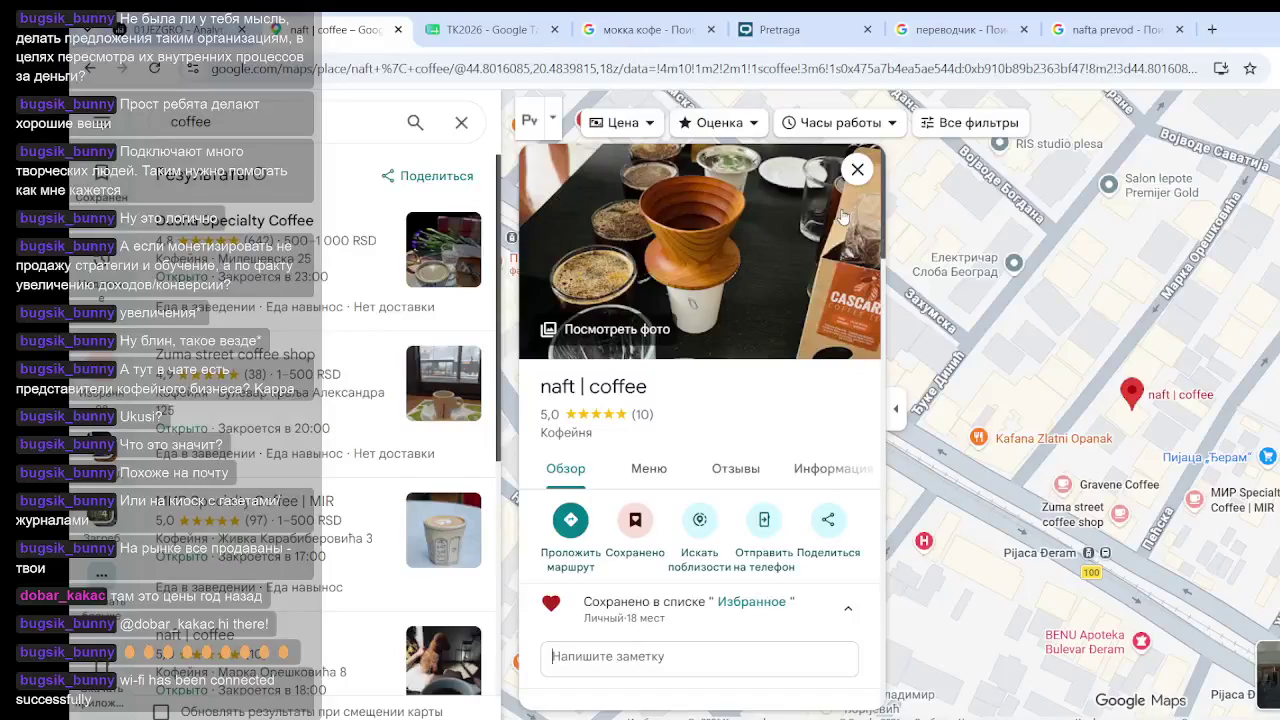
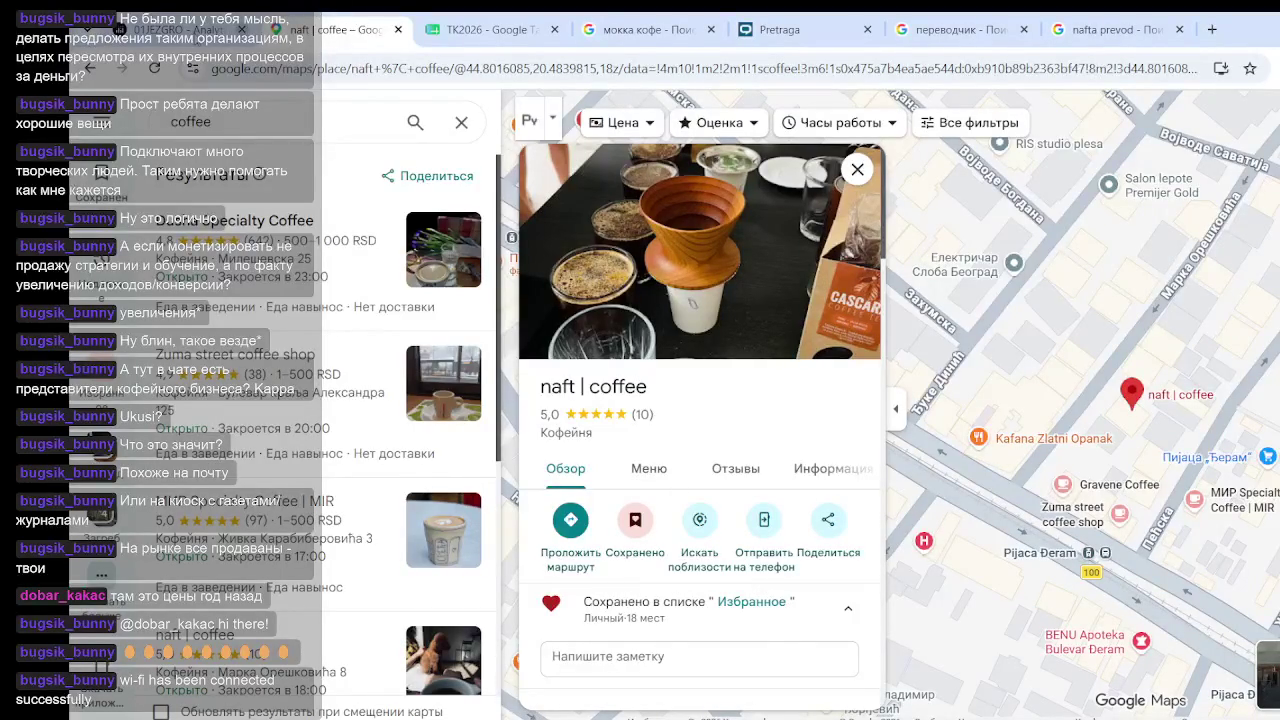
# Switch to the 127.0.0.1:8050 dashboard and return to the top of Sales Overview
pyautogui.click(190, 30)
pyautogui.scroll(10, 1006, 243)
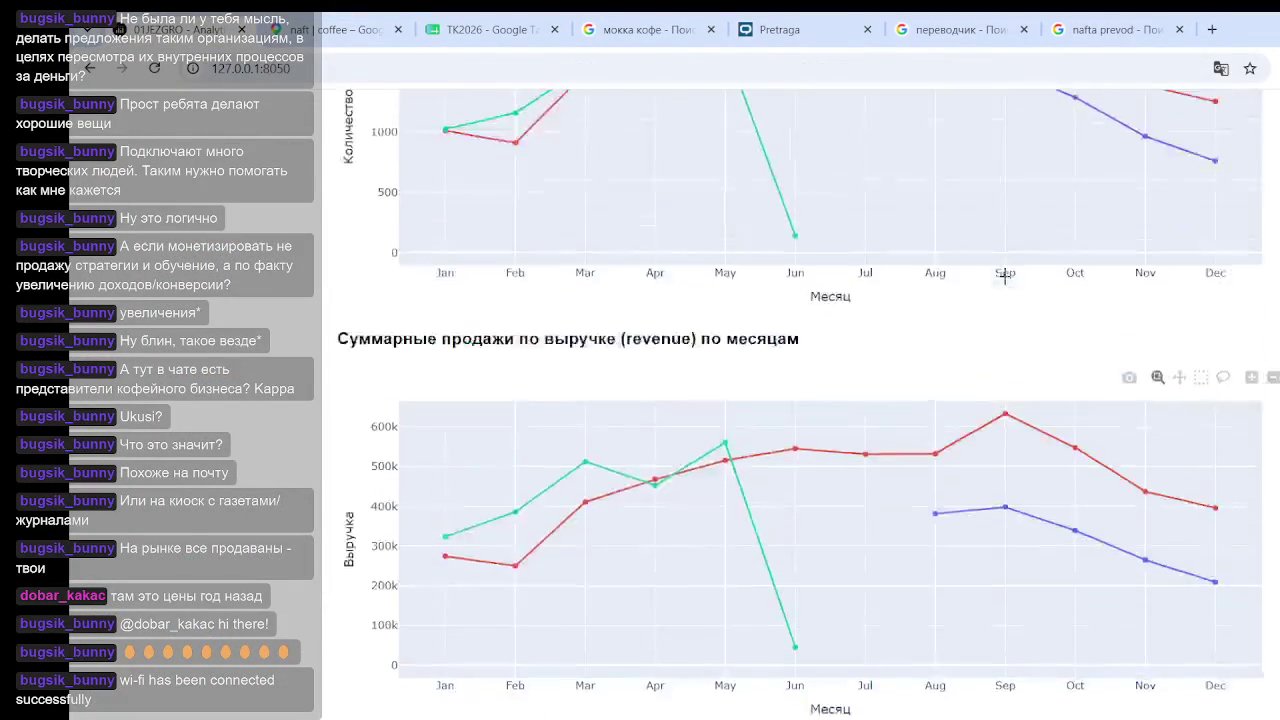
pyautogui.scroll(1, 931, 290)
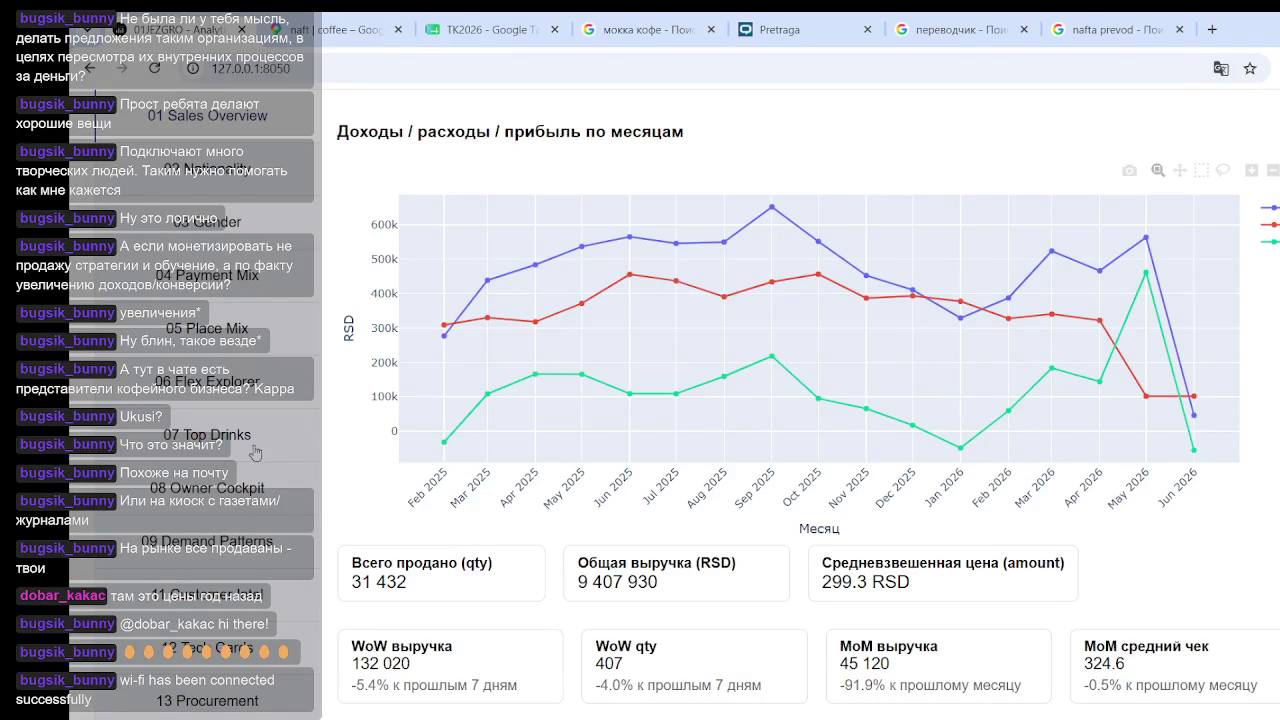
# Open the 02 Nationality page of weekly drink sales by nationality
pyautogui.click(214, 232)
pyautogui.click(234, 190)
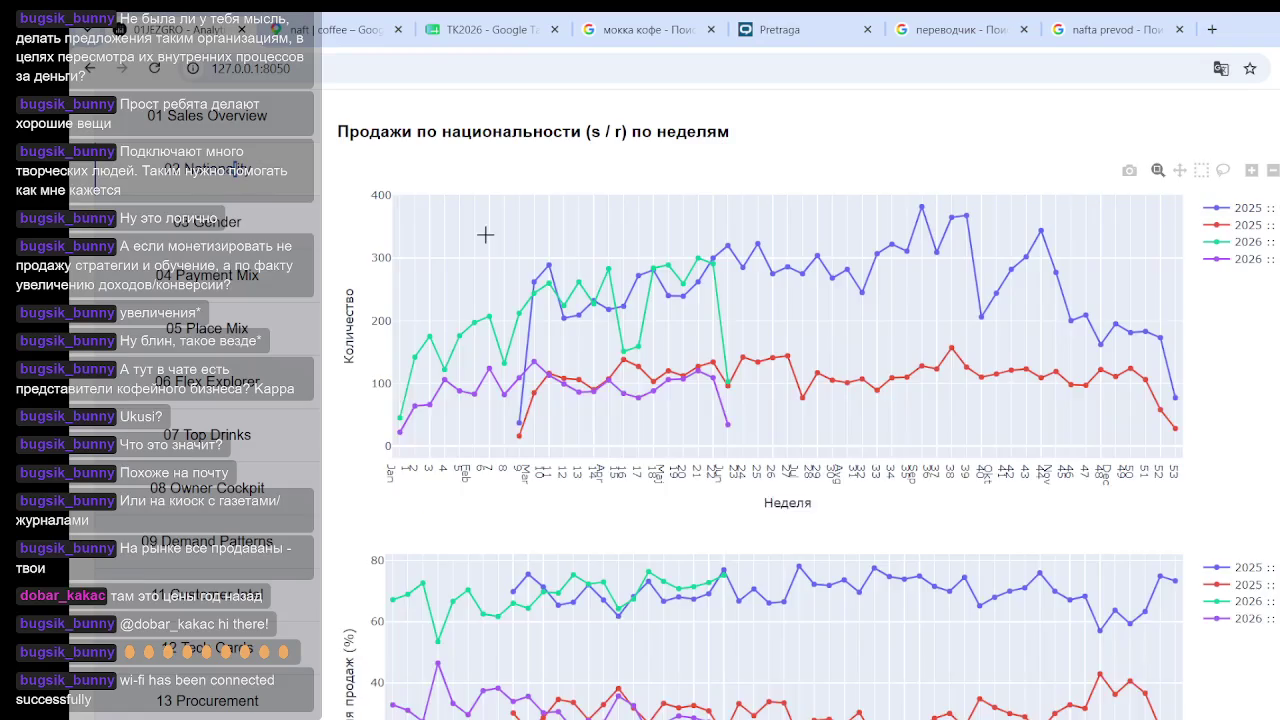
pyautogui.scroll(-2, 666, 363)
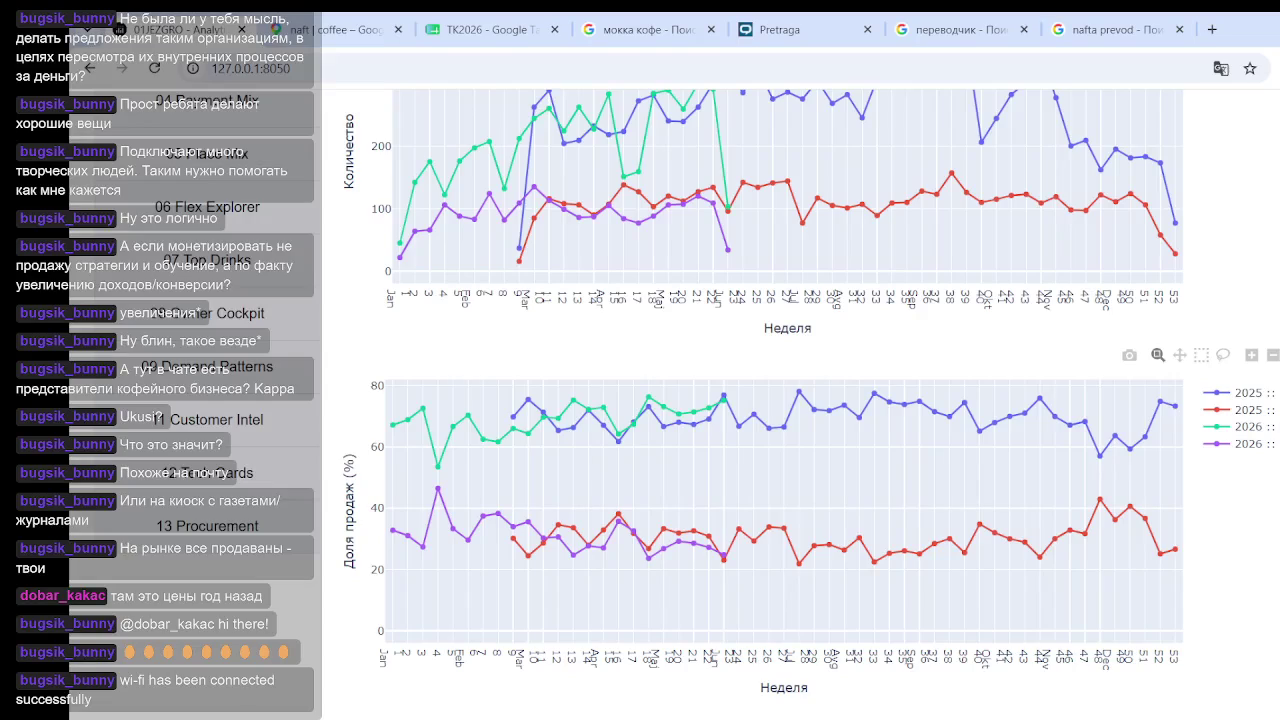
# Hide the blue 2025 and green 2026 series in the share and quantity charts
pyautogui.click(1238, 392)
pyautogui.click(1238, 426)
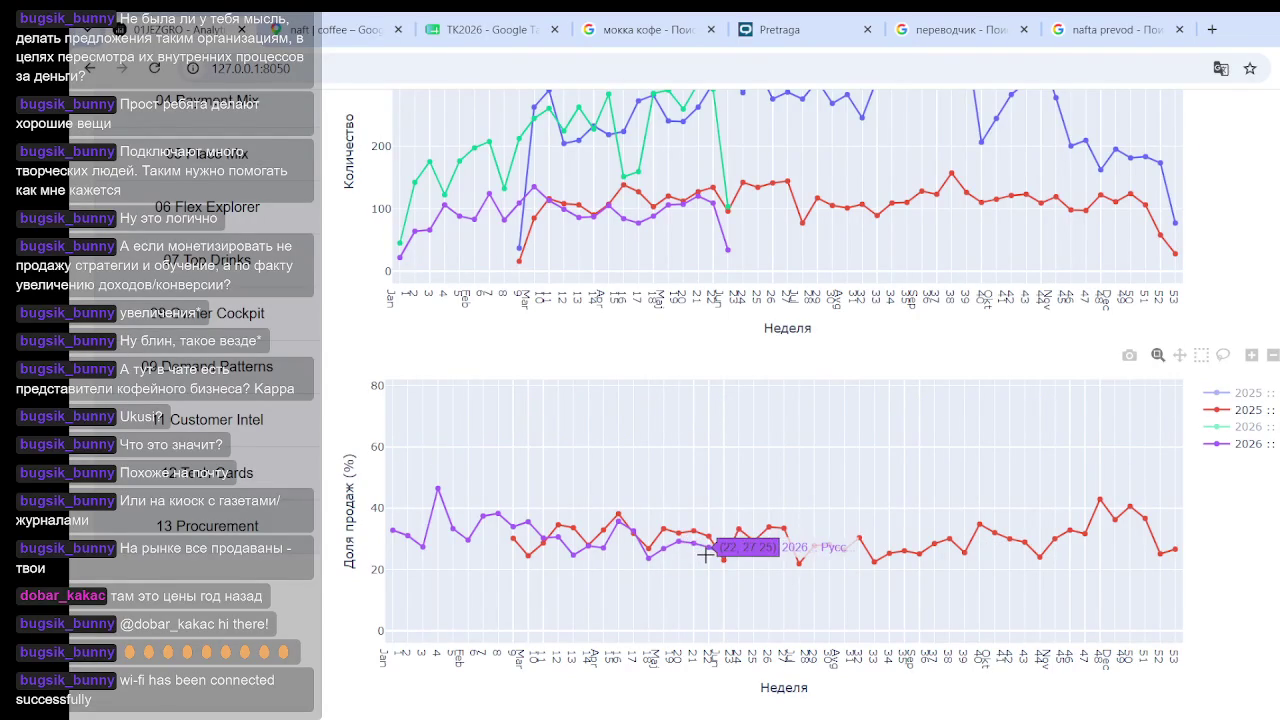
pyautogui.scroll(3, 1136, 383)
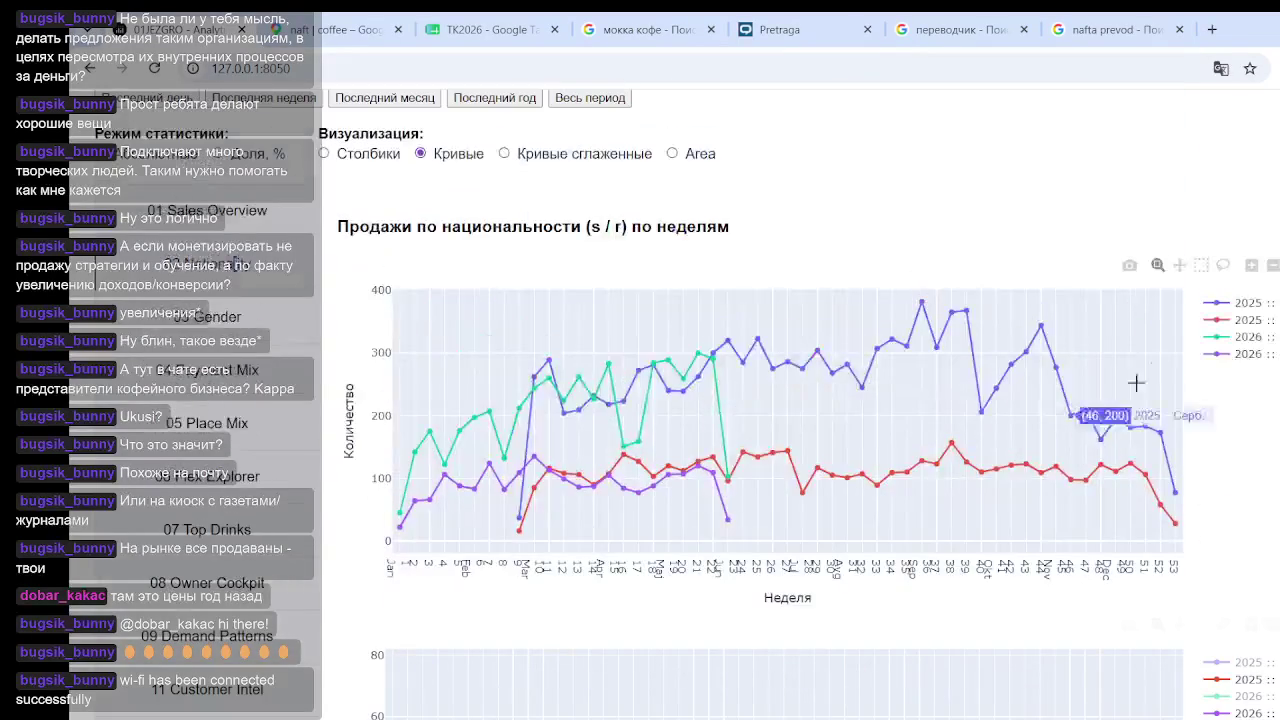
pyautogui.click(1250, 305)
pyautogui.click(1254, 338)
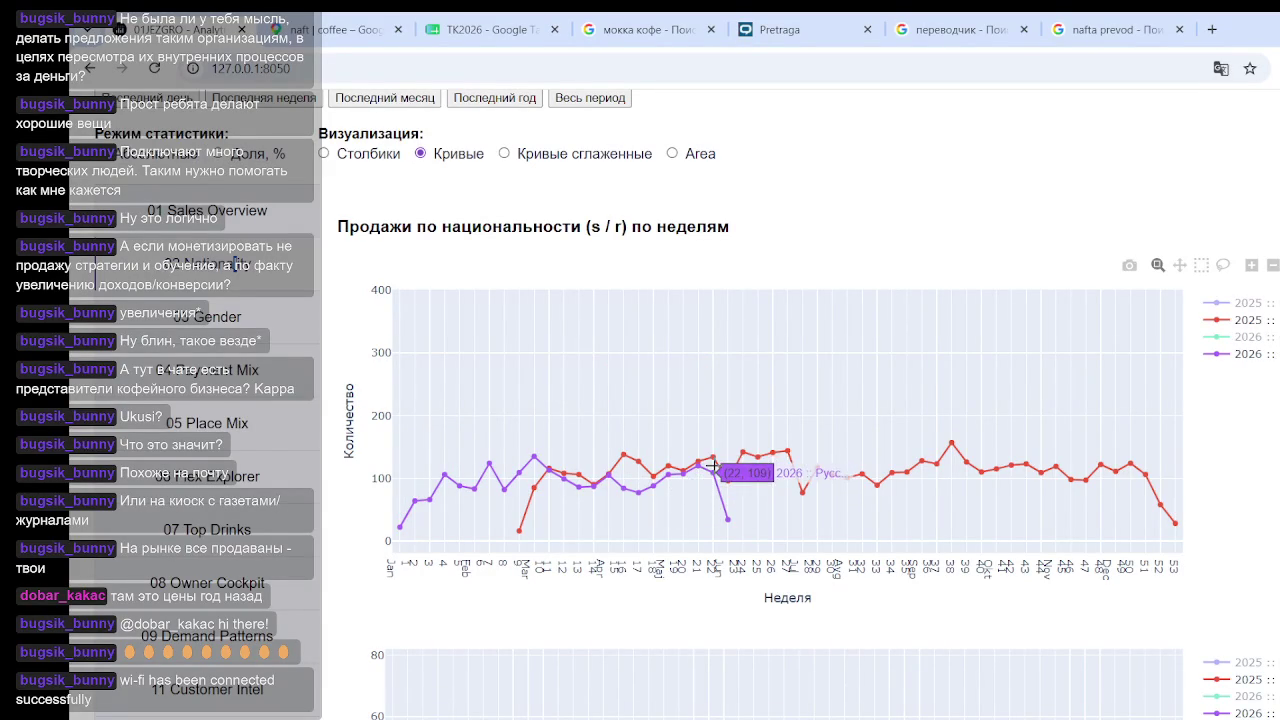
pyautogui.scroll(-3, 710, 468)
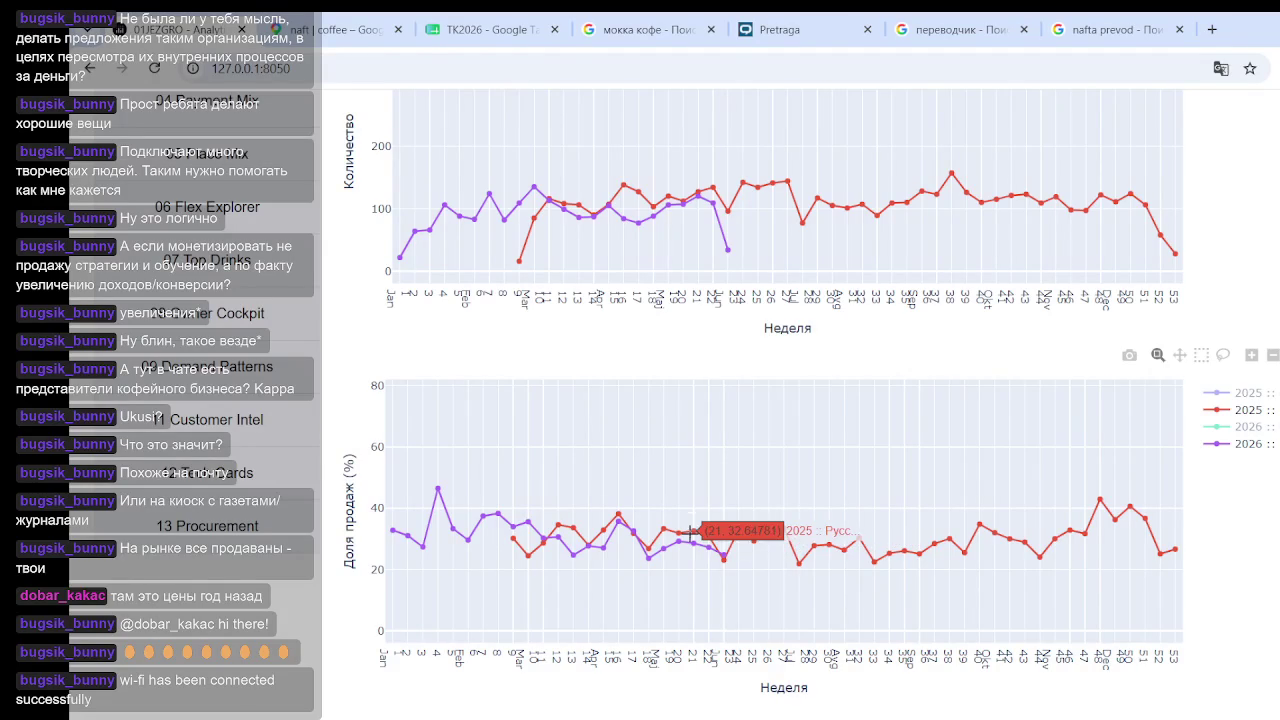
pyautogui.scroll(5, 714, 503)
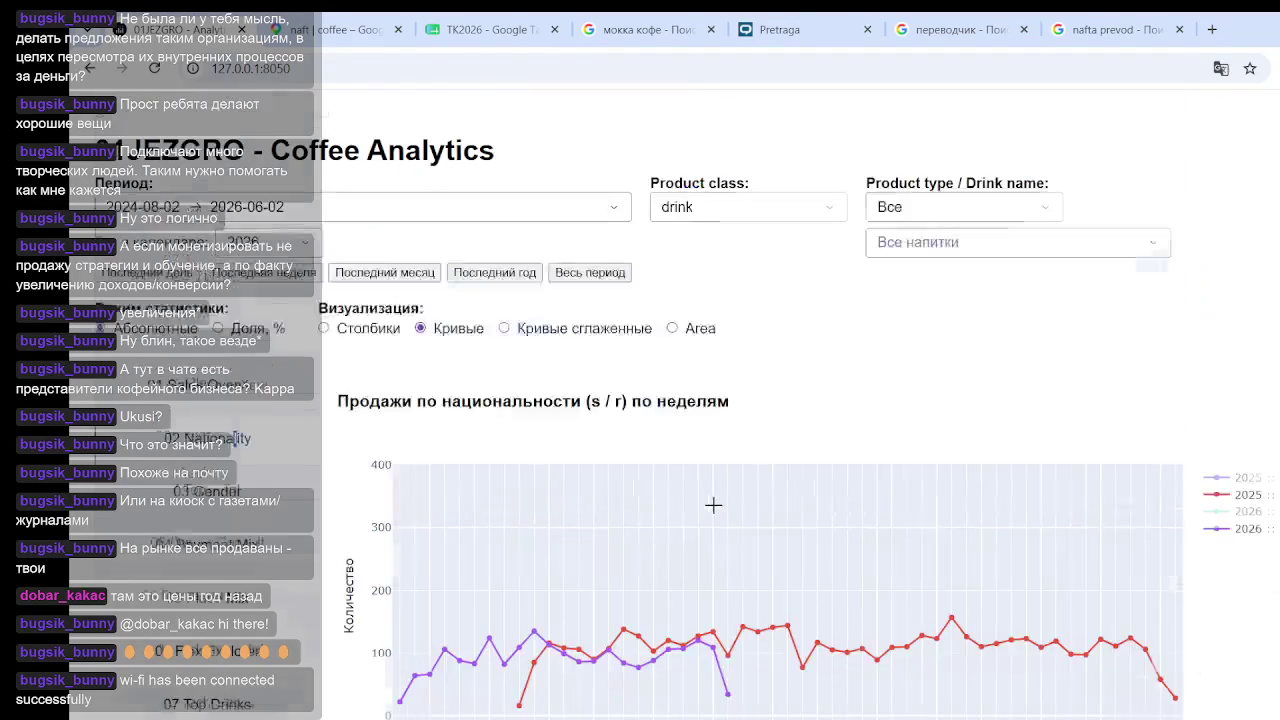
# Show the hidden 2026 and 2025 series again in the share % chart
pyautogui.scroll(-3, 714, 491)
pyautogui.scroll(-1, 714, 479)
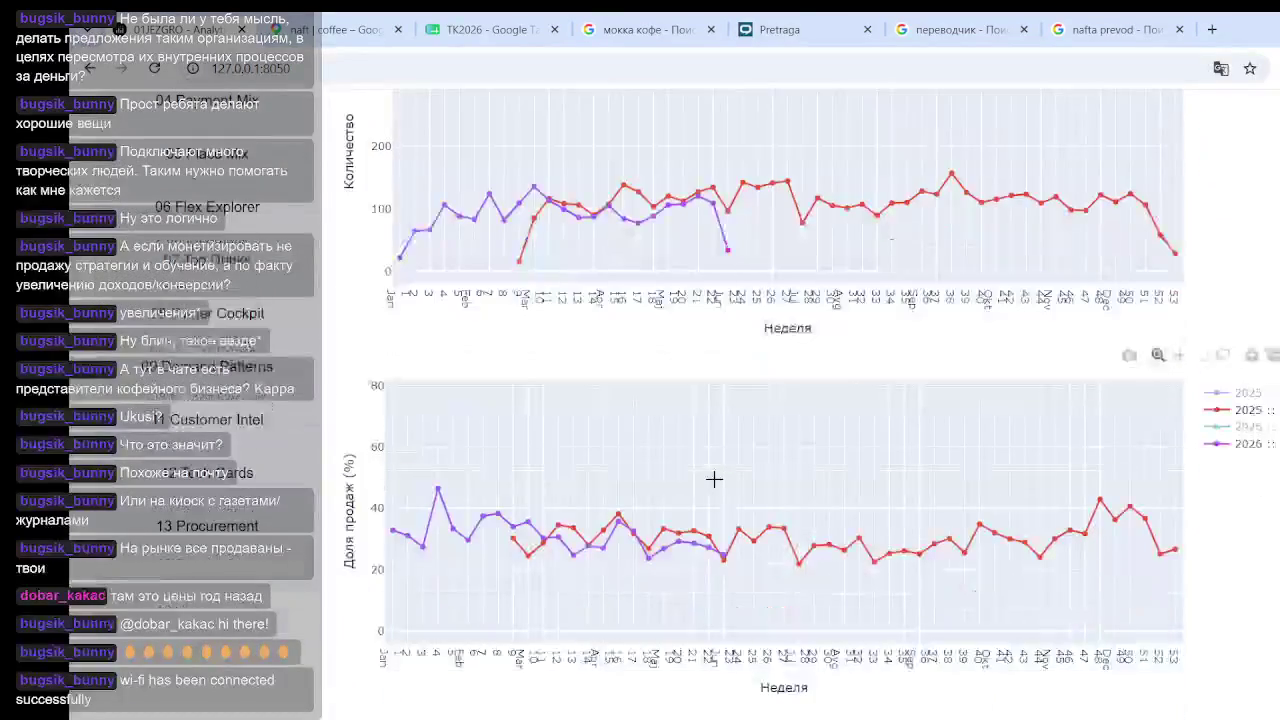
pyautogui.scroll(4, 718, 477)
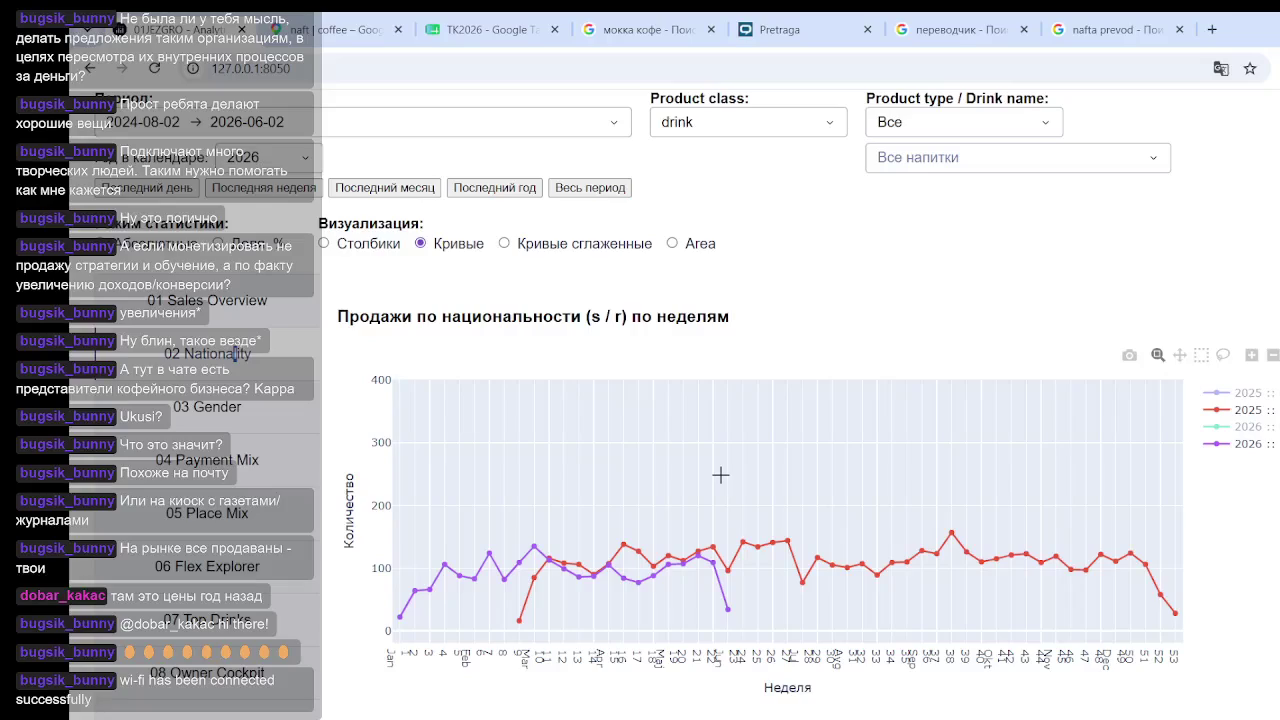
pyautogui.scroll(-4, 781, 487)
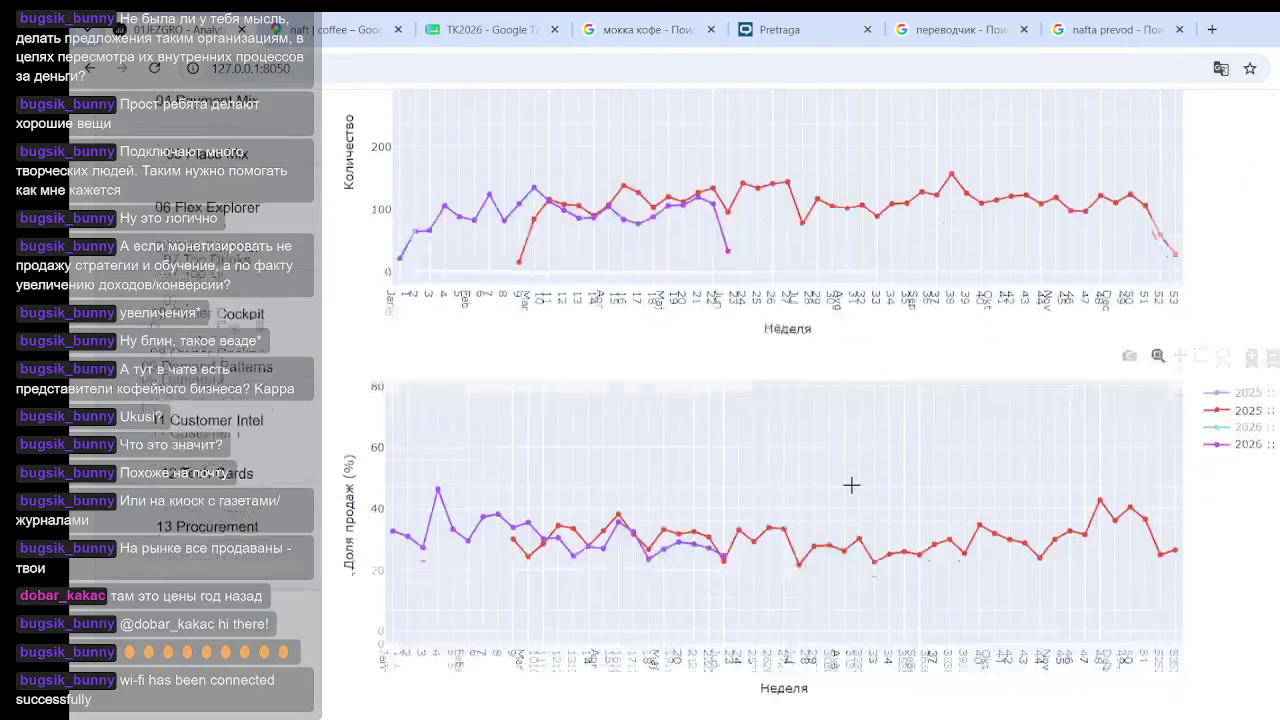
pyautogui.scroll(5, 815, 366)
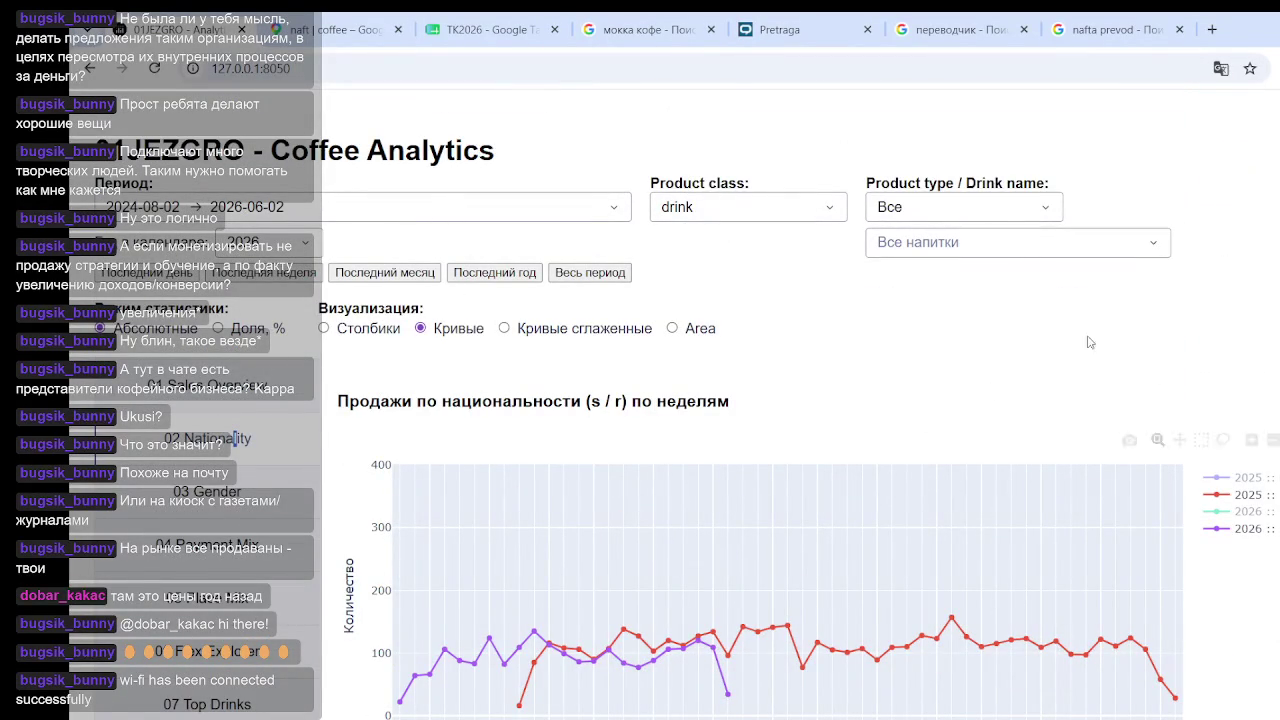
pyautogui.scroll(-5, 914, 383)
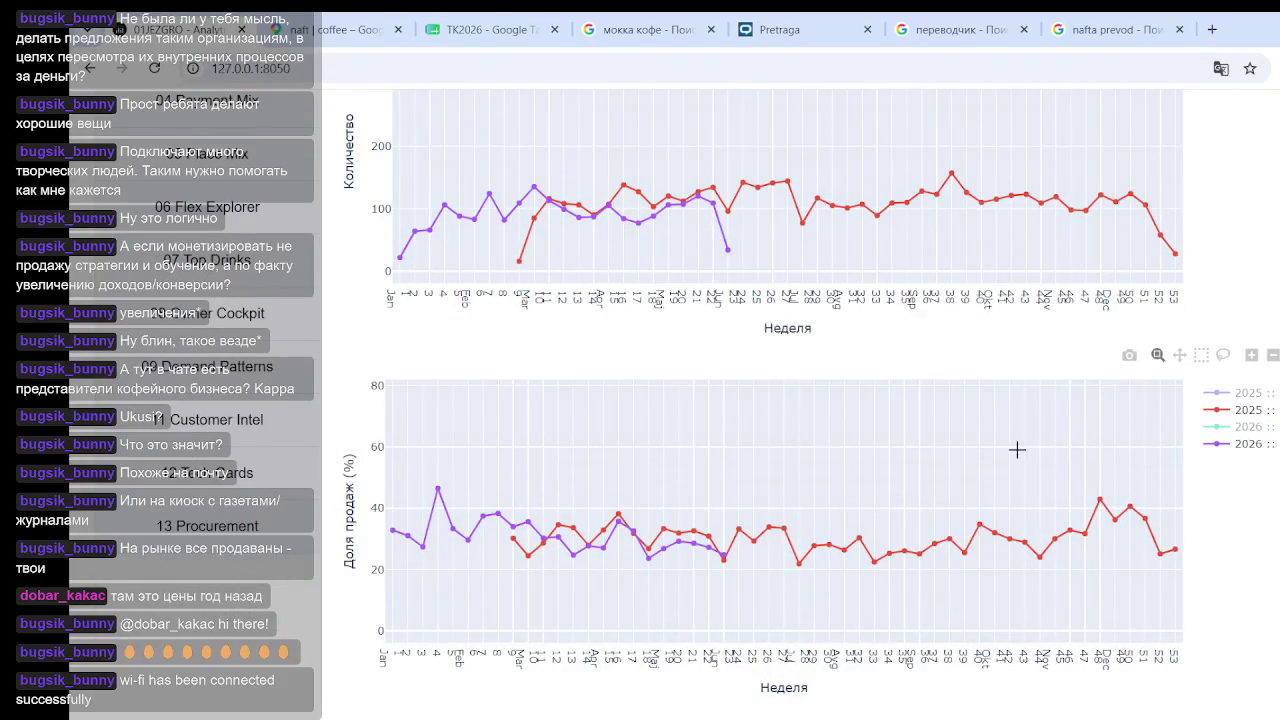
pyautogui.click(1242, 427)
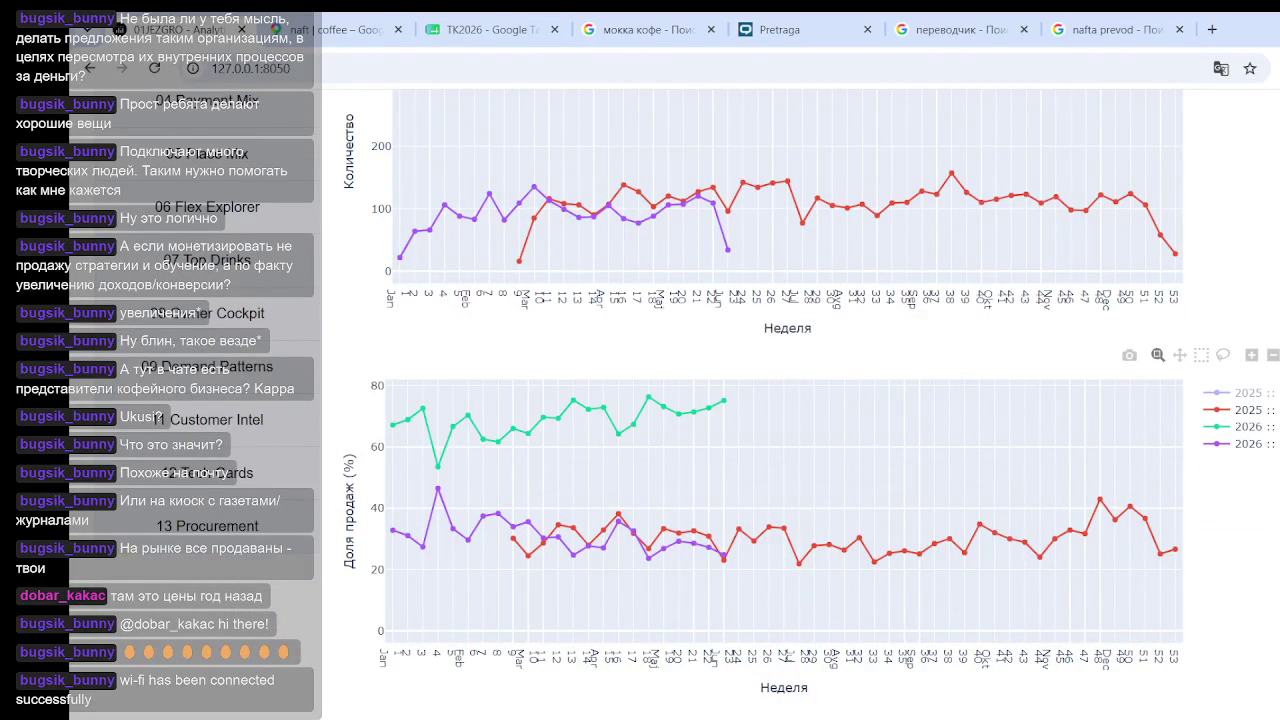
pyautogui.click(1238, 393)
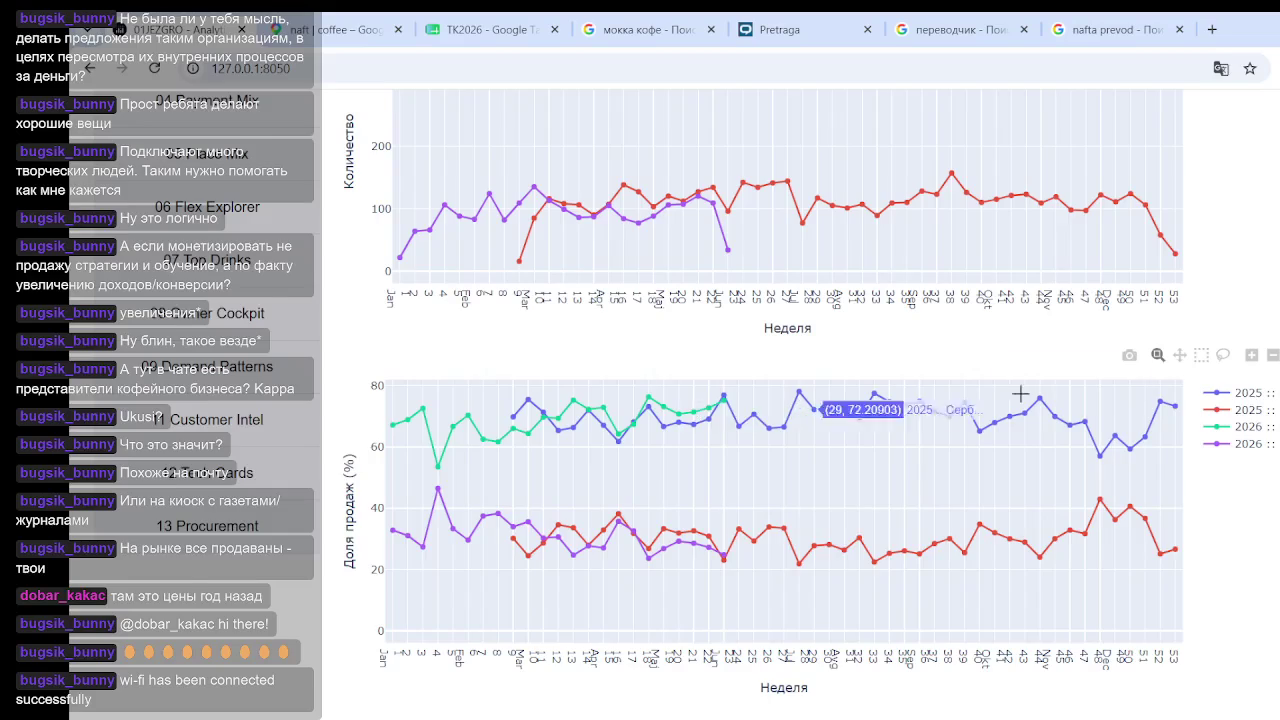
# Show the hidden 2025 and 2026 series again in the quantity chart
pyautogui.scroll(3, 1114, 408)
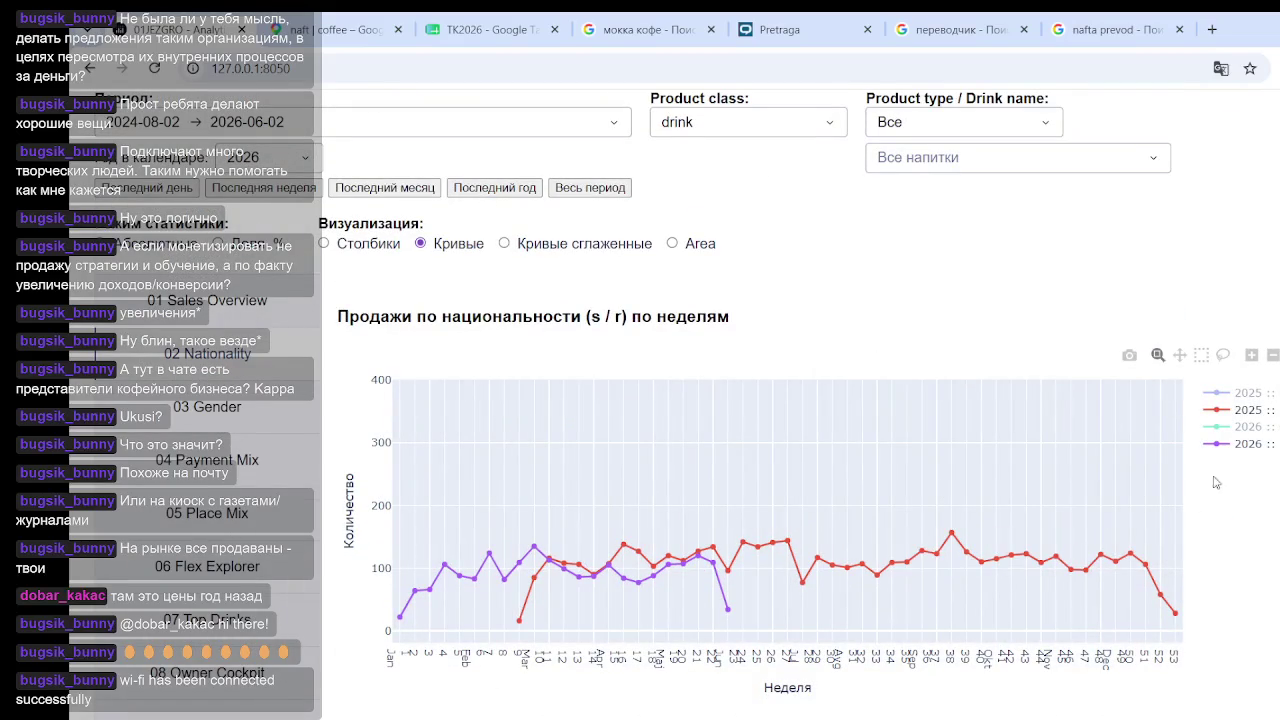
pyautogui.click(1240, 392)
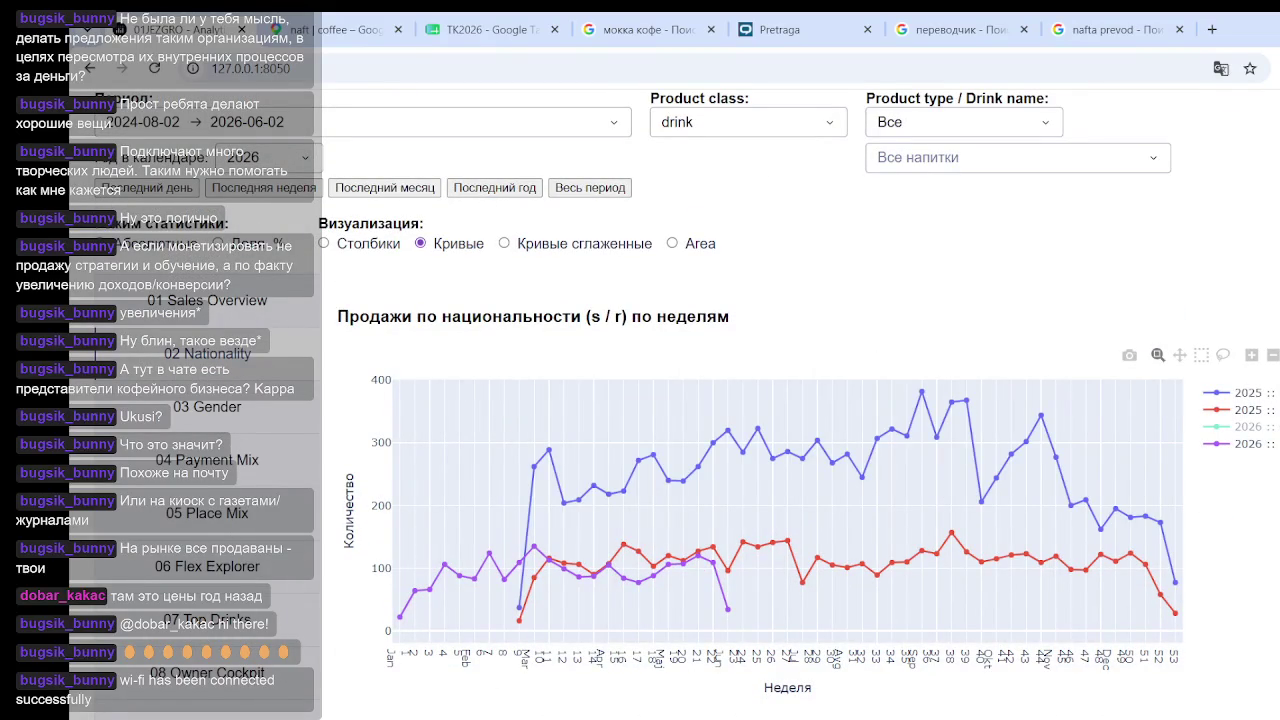
pyautogui.click(1240, 427)
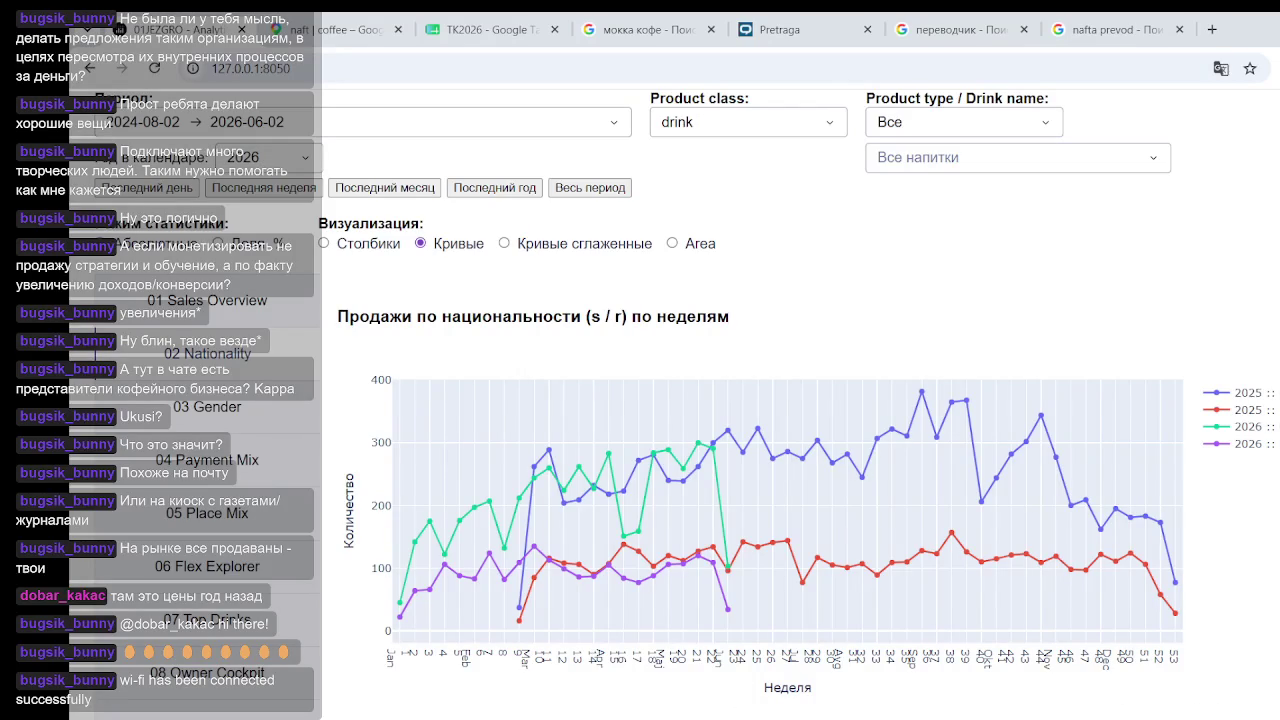
# Return to the naft | coffee map and adjust the view around its pin
pyautogui.click(345, 29)
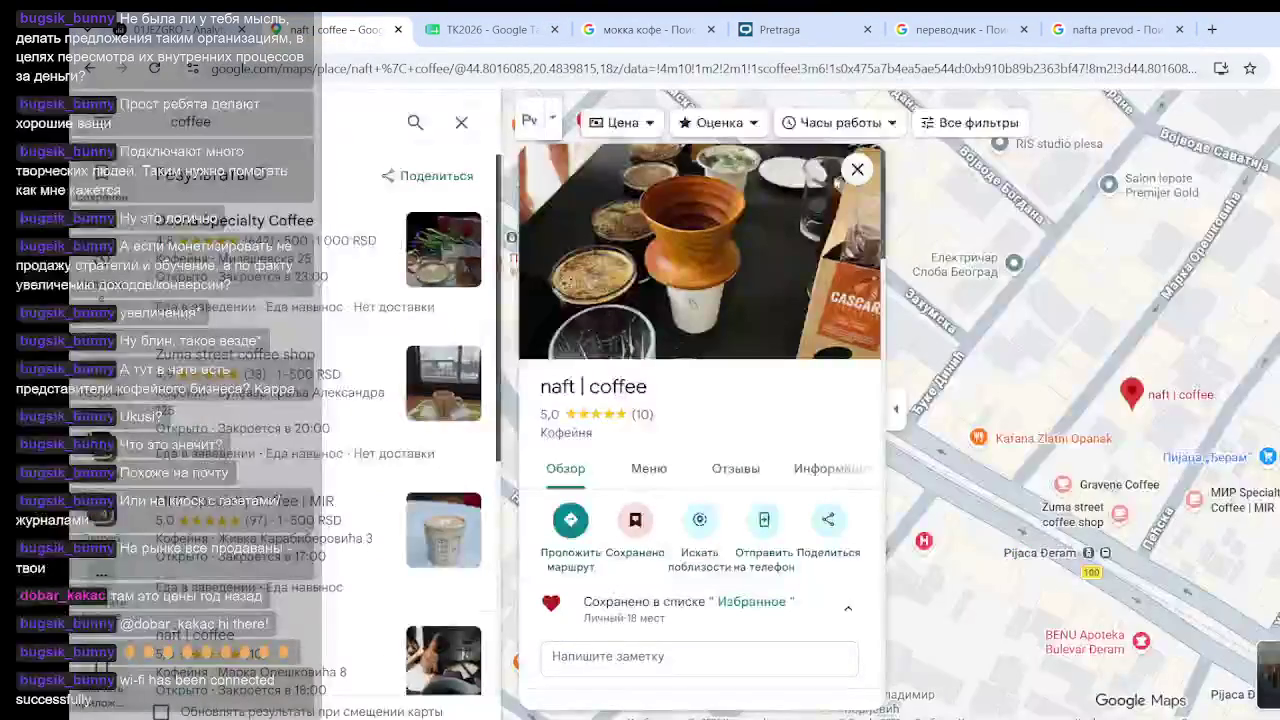
pyautogui.moveTo(1062, 377); pyautogui.dragTo(1046, 352)
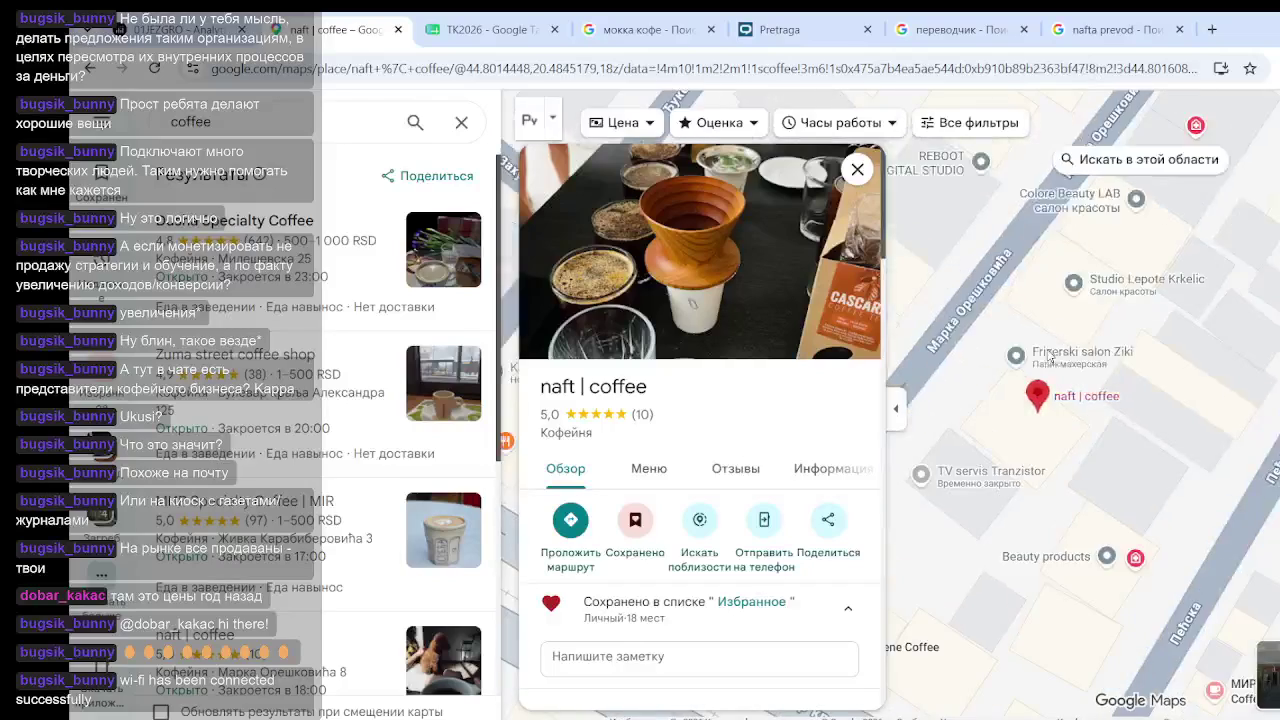
pyautogui.scroll(1, 1043, 352)
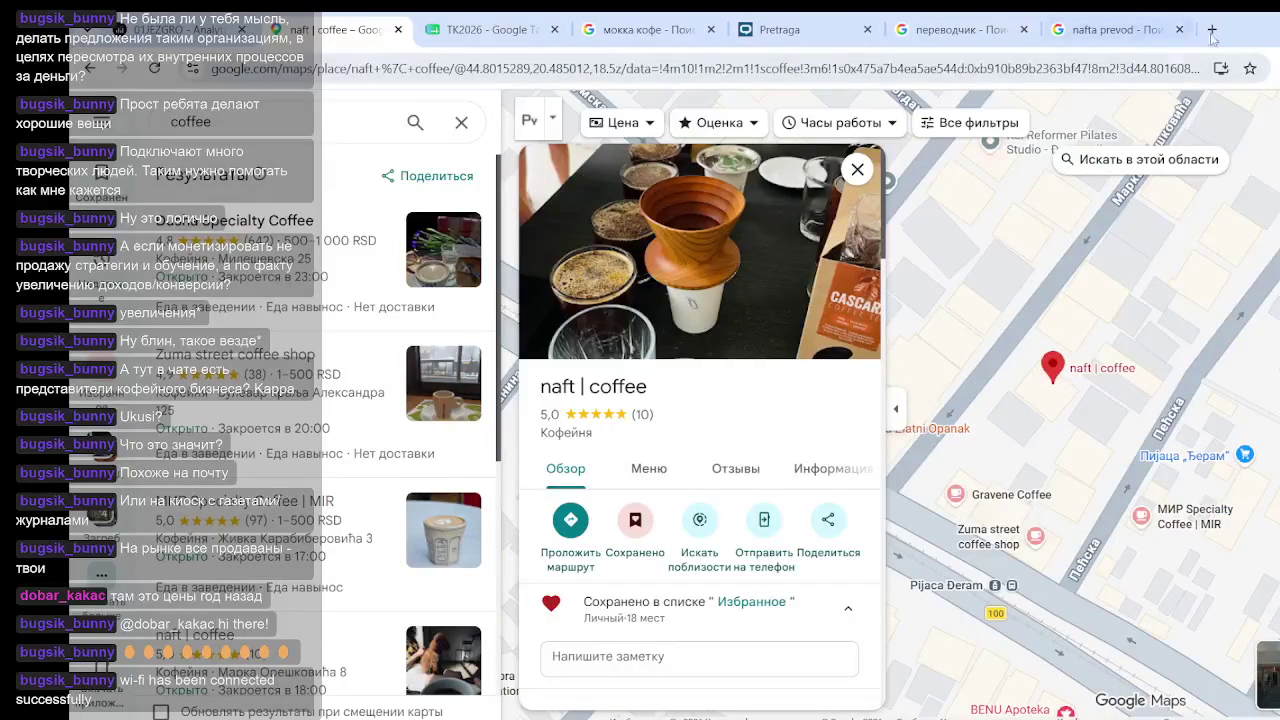
# Open a new browser tab and load Google Maps by entering 'map' in the address bar
pyautogui.click(1210, 30)
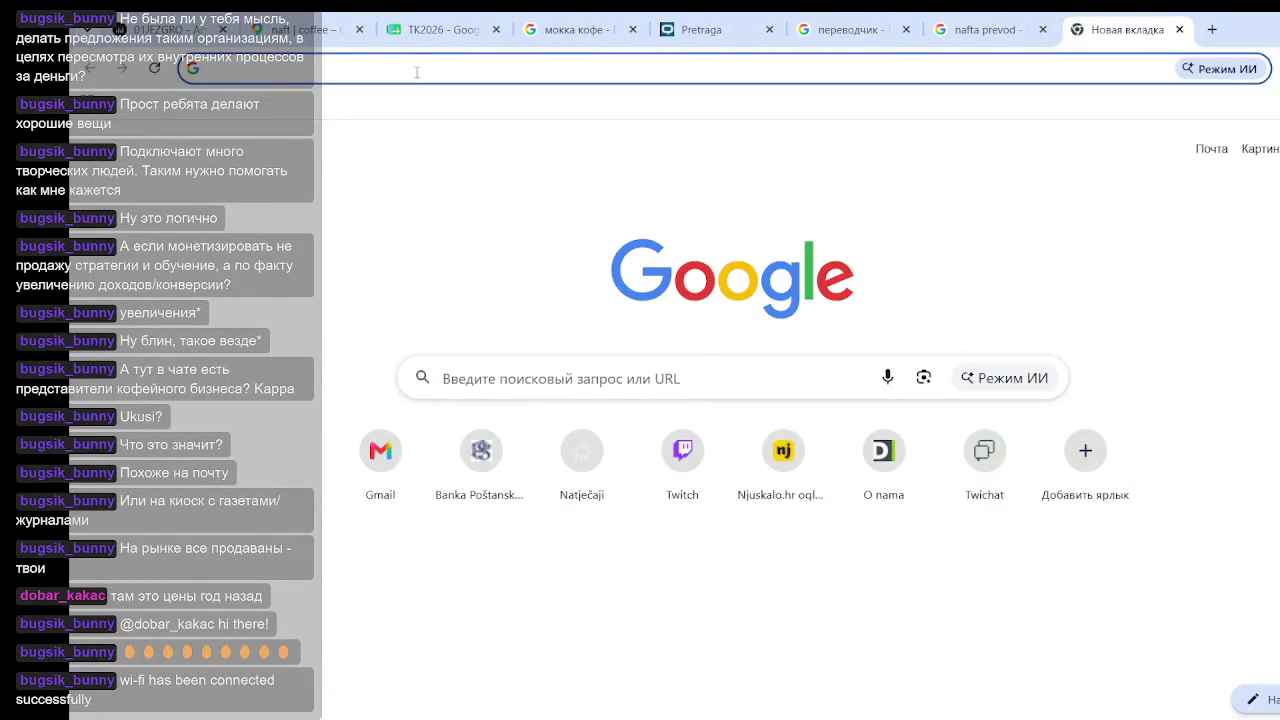
pyautogui.click(417, 72)
pyautogui.click(305, 30)
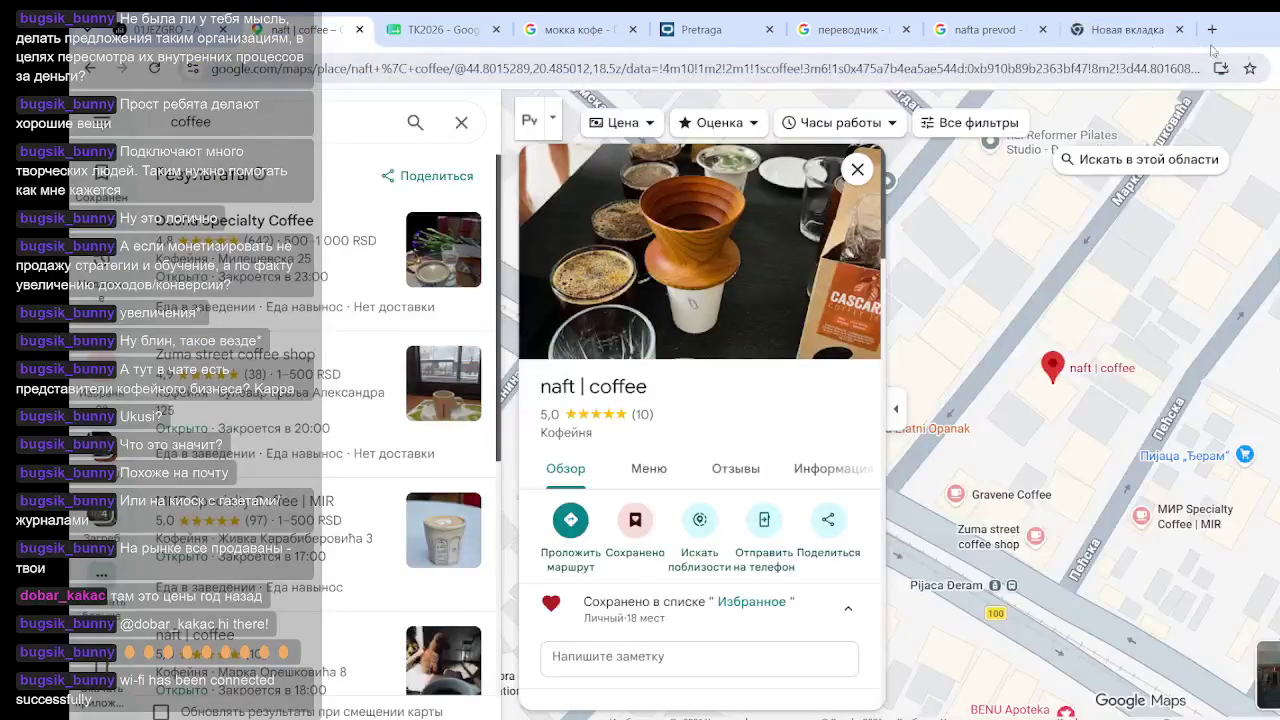
pyautogui.click(1125, 31)
pyautogui.write('mao')
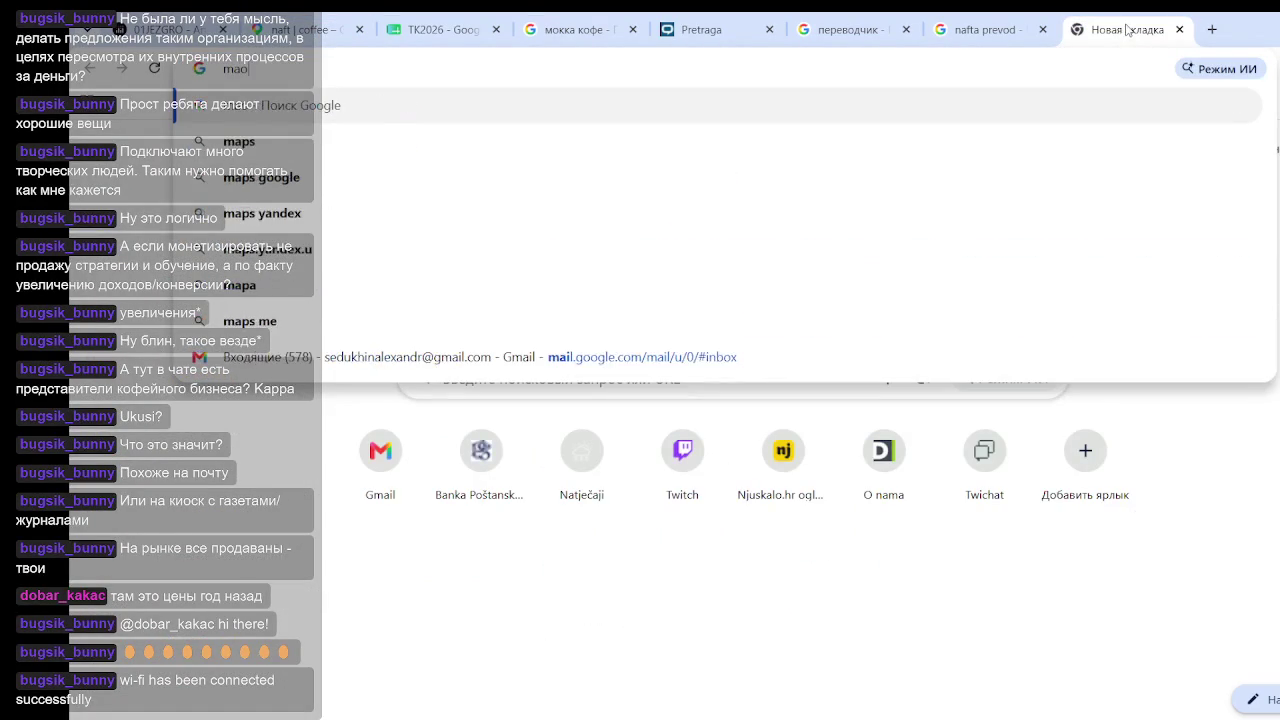
pyautogui.press('BackSpace')
pyautogui.write('p')
pyautogui.press('Return')
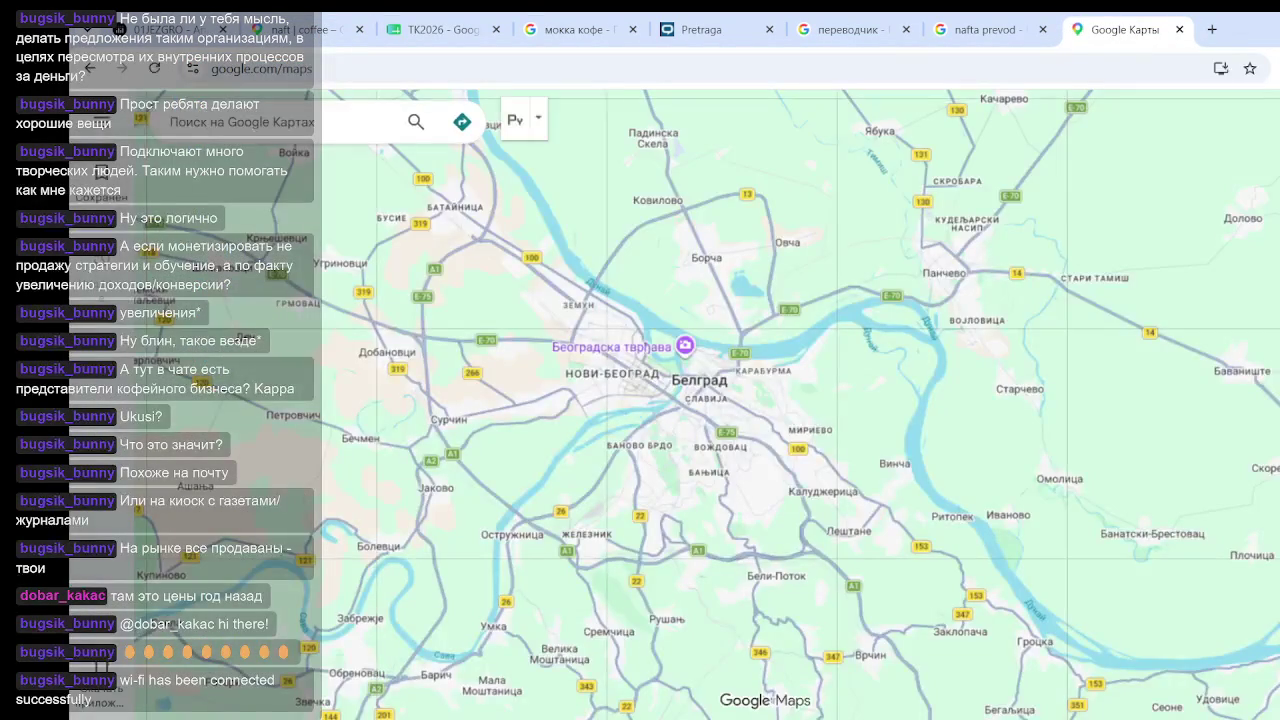
# Zoom and pan the map across Zvezdara toward the KIKO MILANO area
pyautogui.scroll(5, 792, 418)
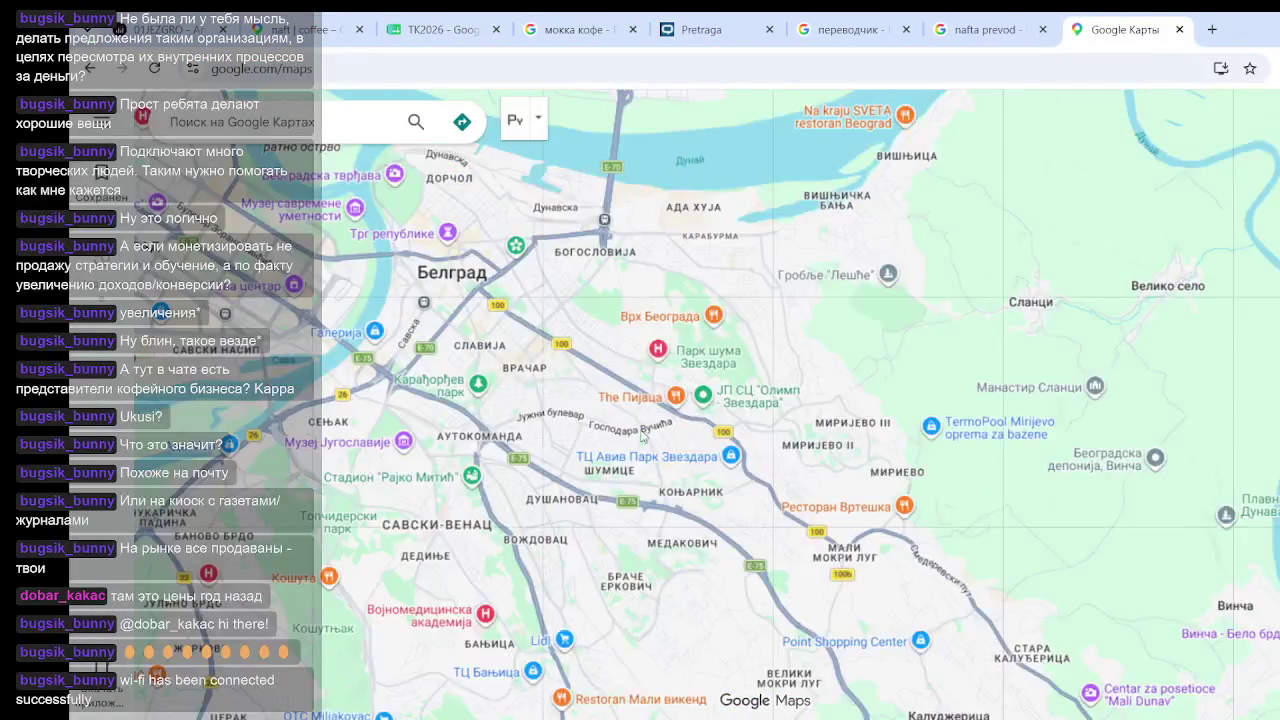
pyautogui.scroll(3, 645, 432)
pyautogui.scroll(5, 645, 432)
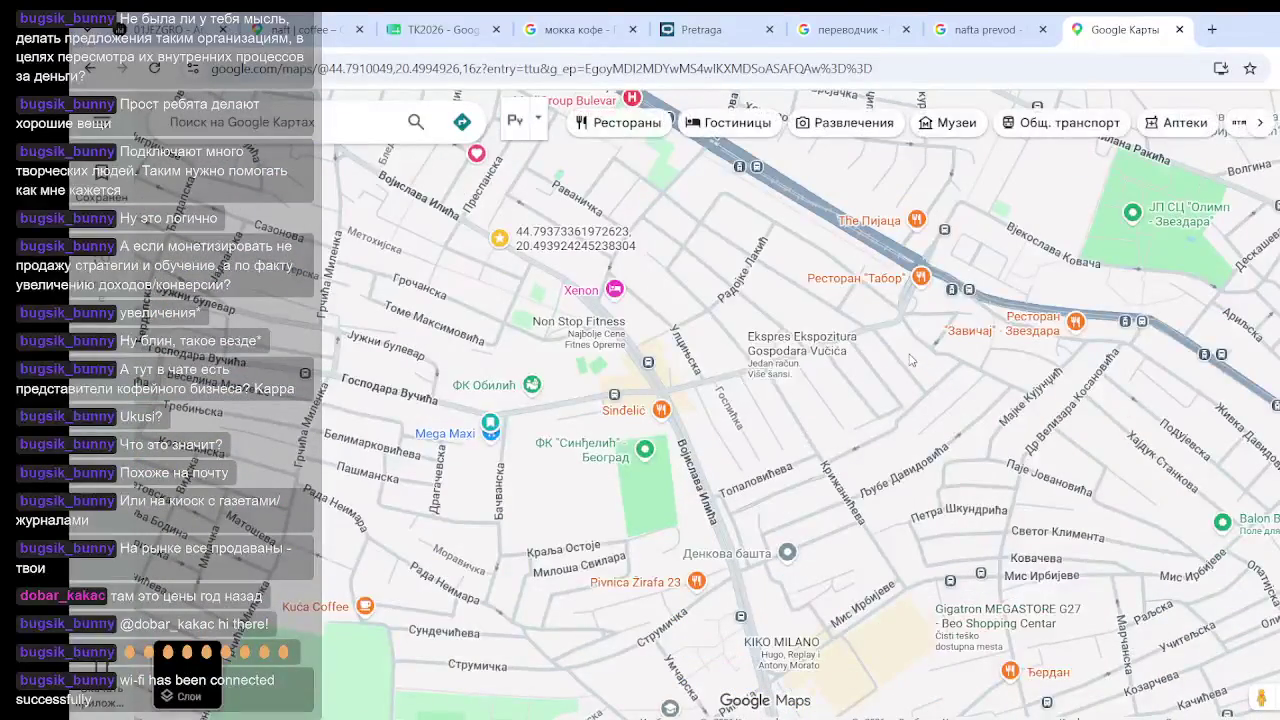
pyautogui.moveTo(979, 439)
pyautogui.mouseDown()
pyautogui.moveTo(875, 374)
pyautogui.moveTo(768, 361)
pyautogui.mouseUp()
pyautogui.moveTo(836, 513); pyautogui.dragTo(923, 482)
pyautogui.scroll(2, 784, 397)
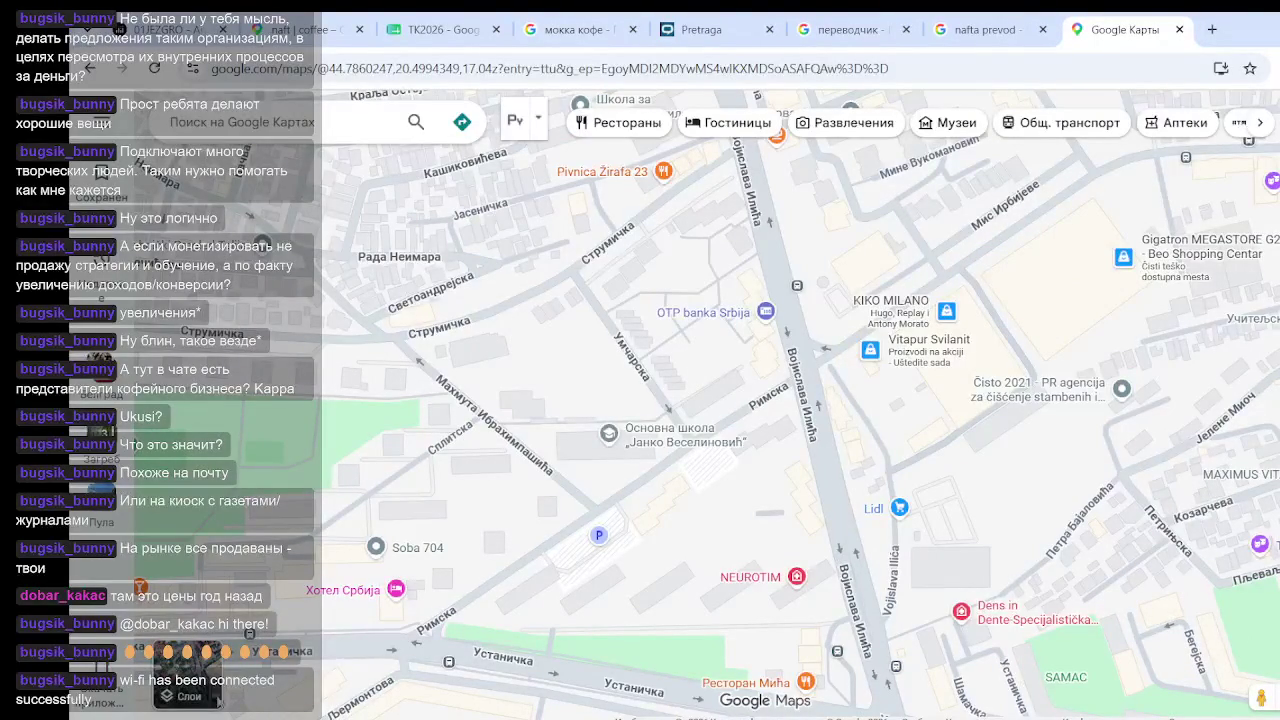
# Switch to Satellite imagery and zoom in on the Extra Sushi building
pyautogui.click(187, 675)
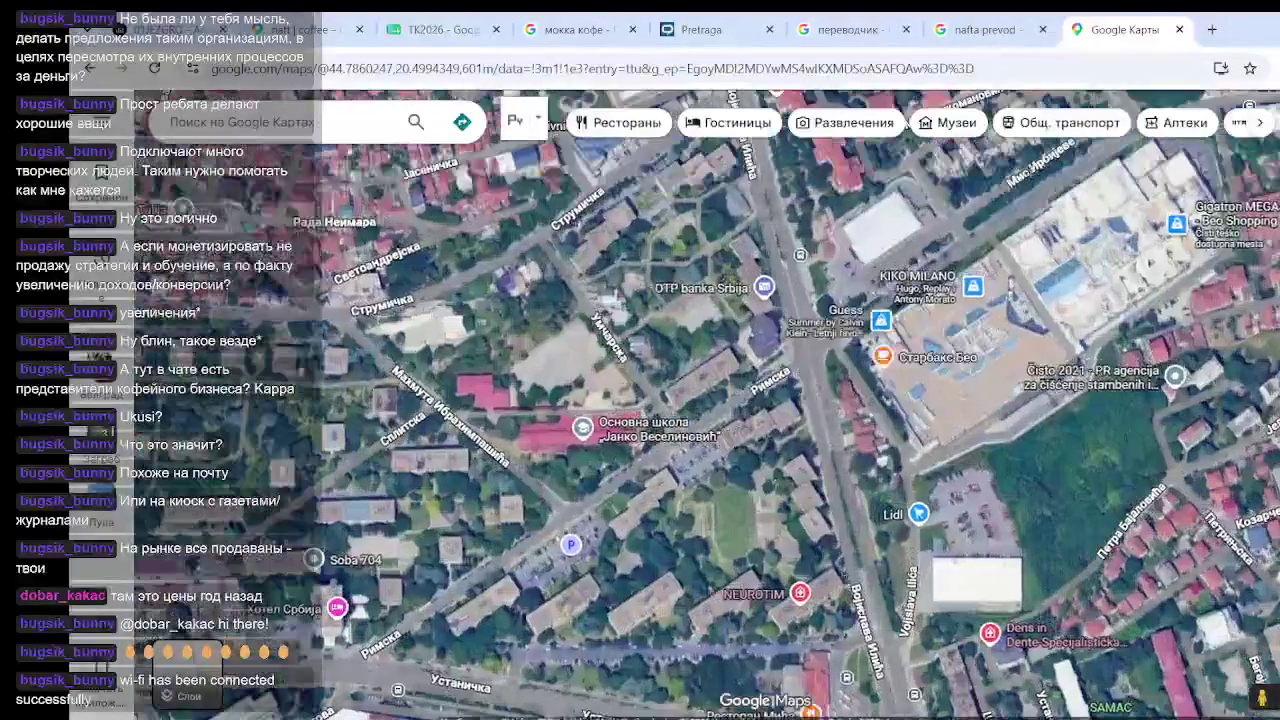
pyautogui.moveTo(813, 700); pyautogui.dragTo(813, 437)
pyautogui.scroll(3, 813, 437)
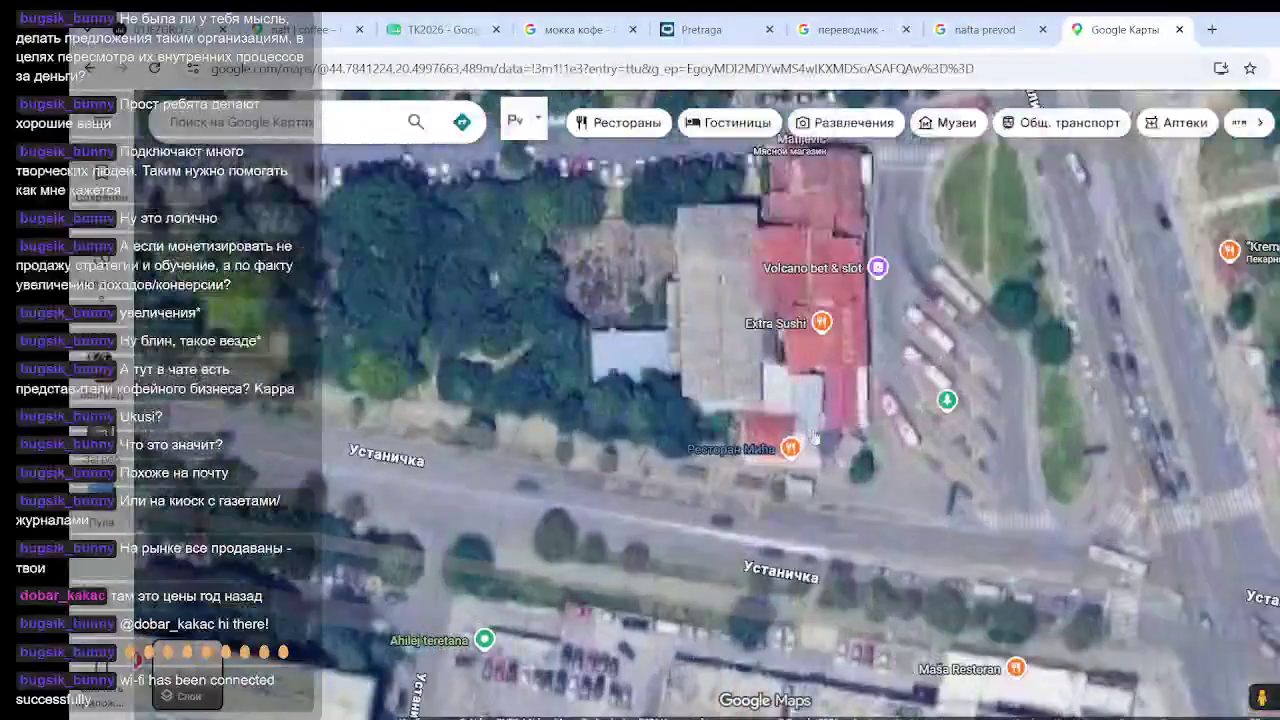
pyautogui.scroll(5, 813, 437)
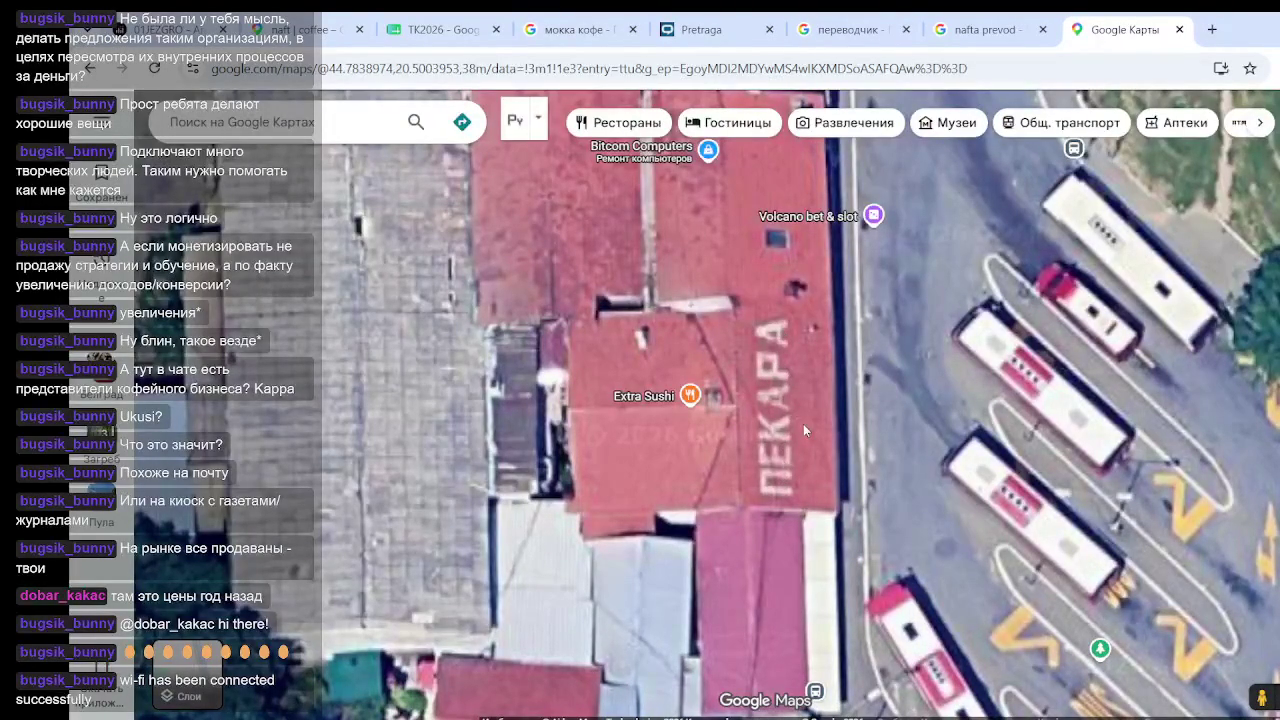
# Open Extra Sushi's reviews and sort them by Newest
pyautogui.click(690, 397)
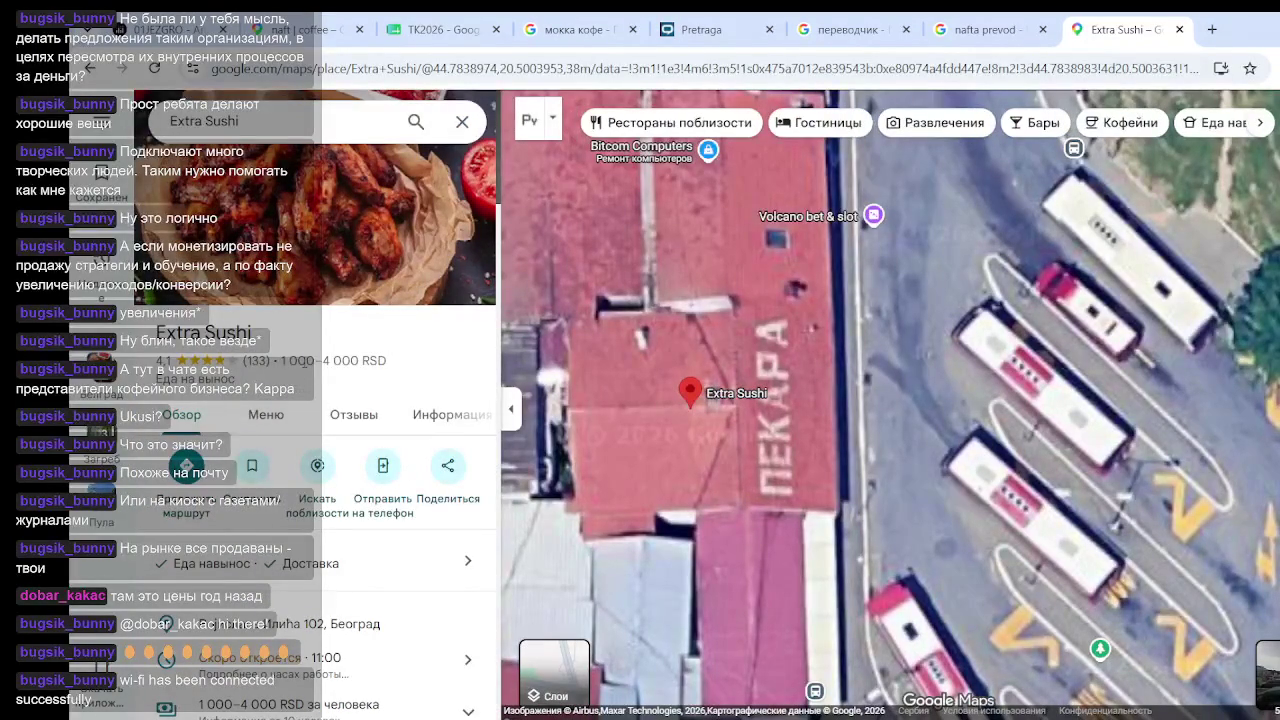
pyautogui.click(326, 418)
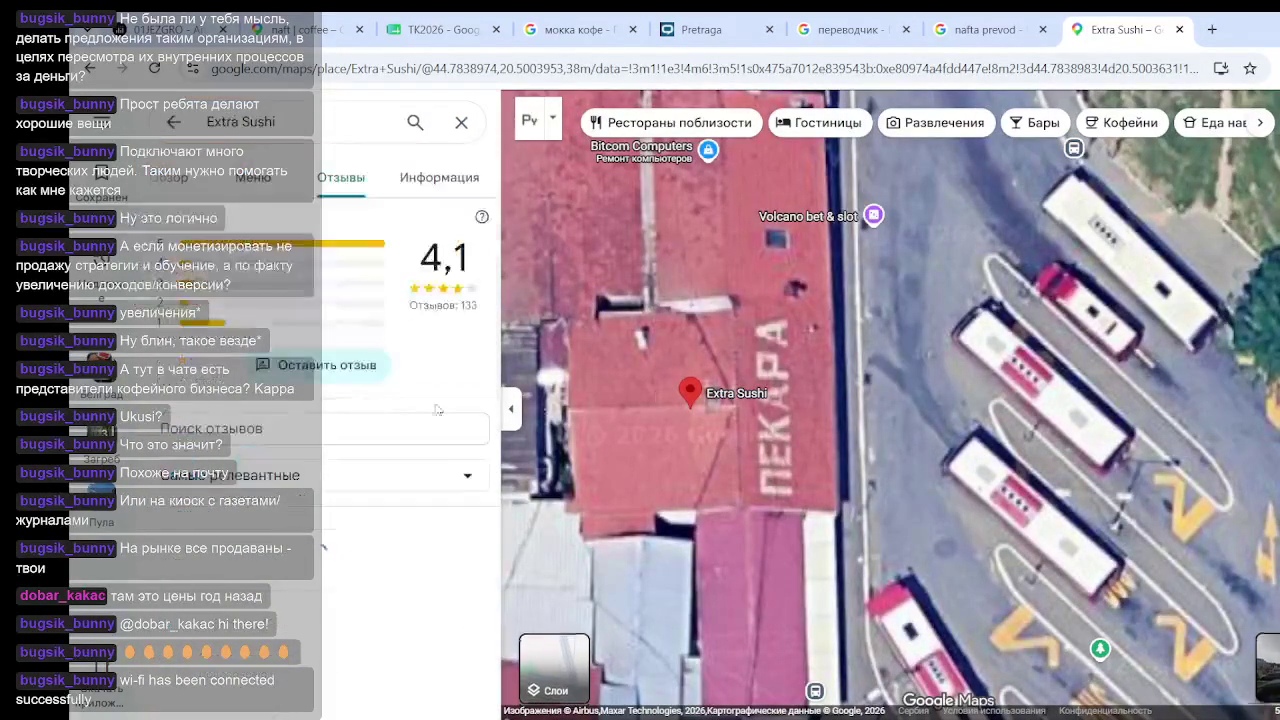
pyautogui.scroll(-1, 363, 516)
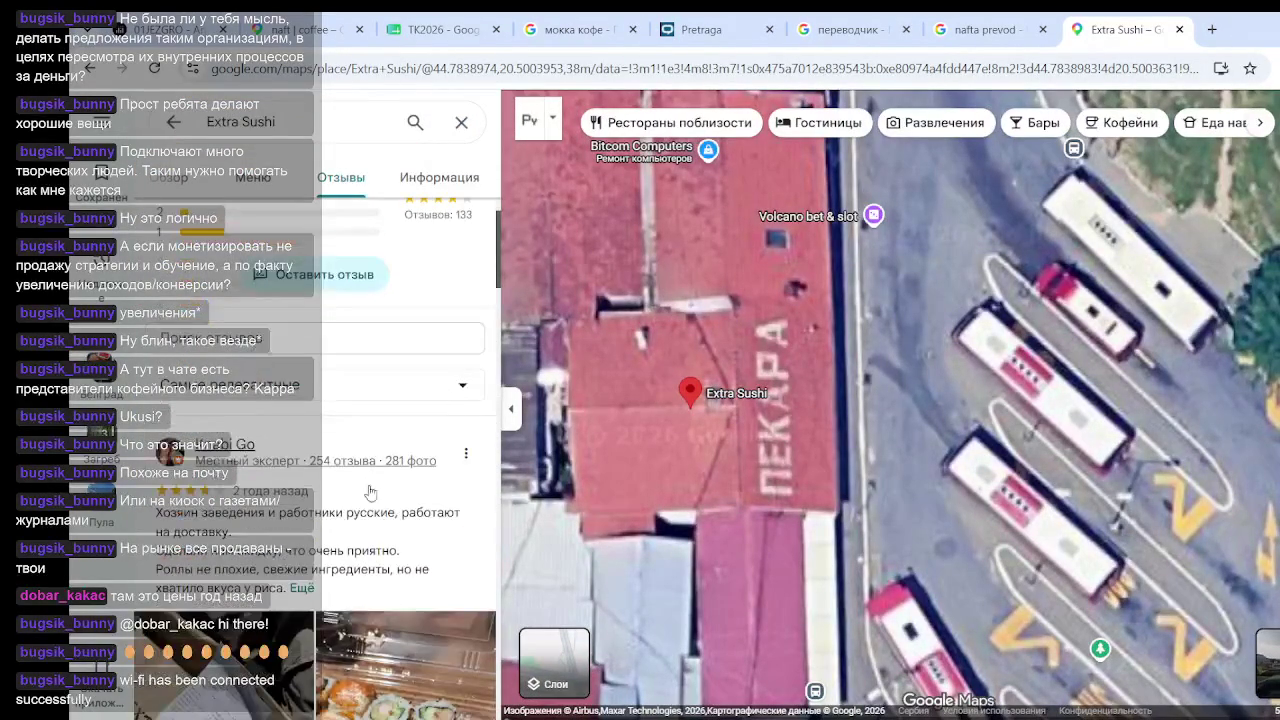
pyautogui.click(466, 387)
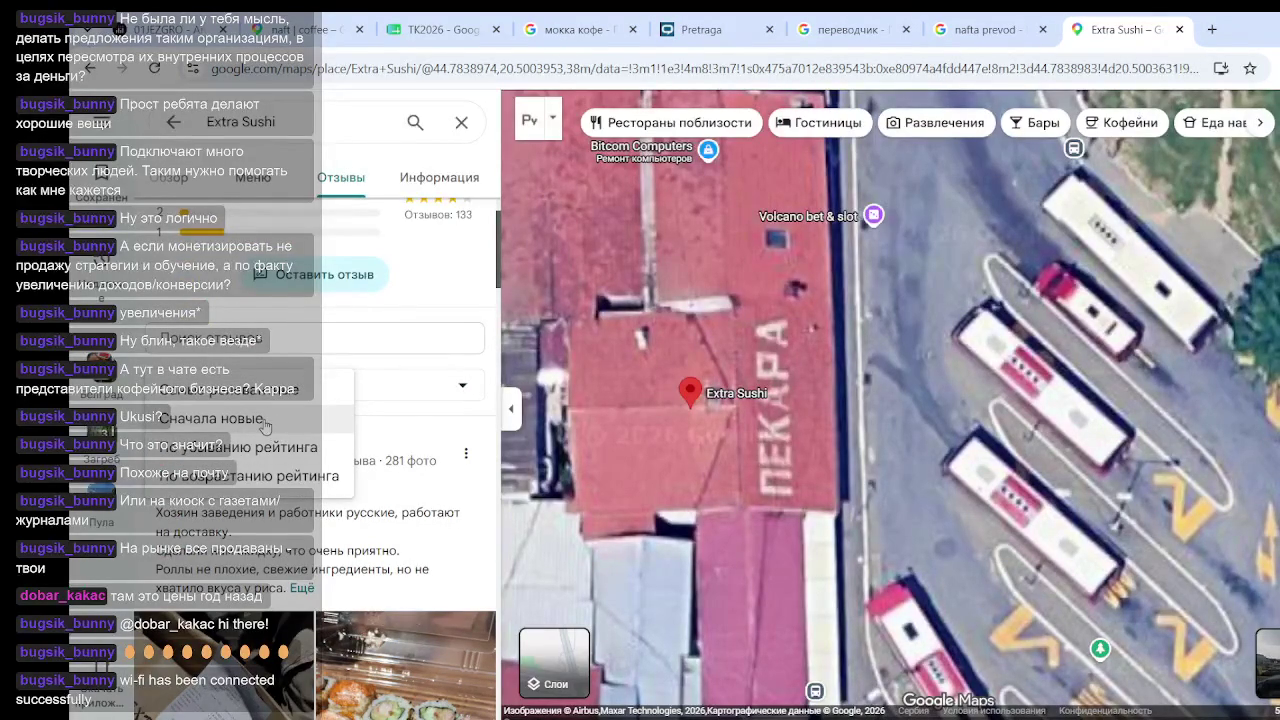
pyautogui.click(270, 418)
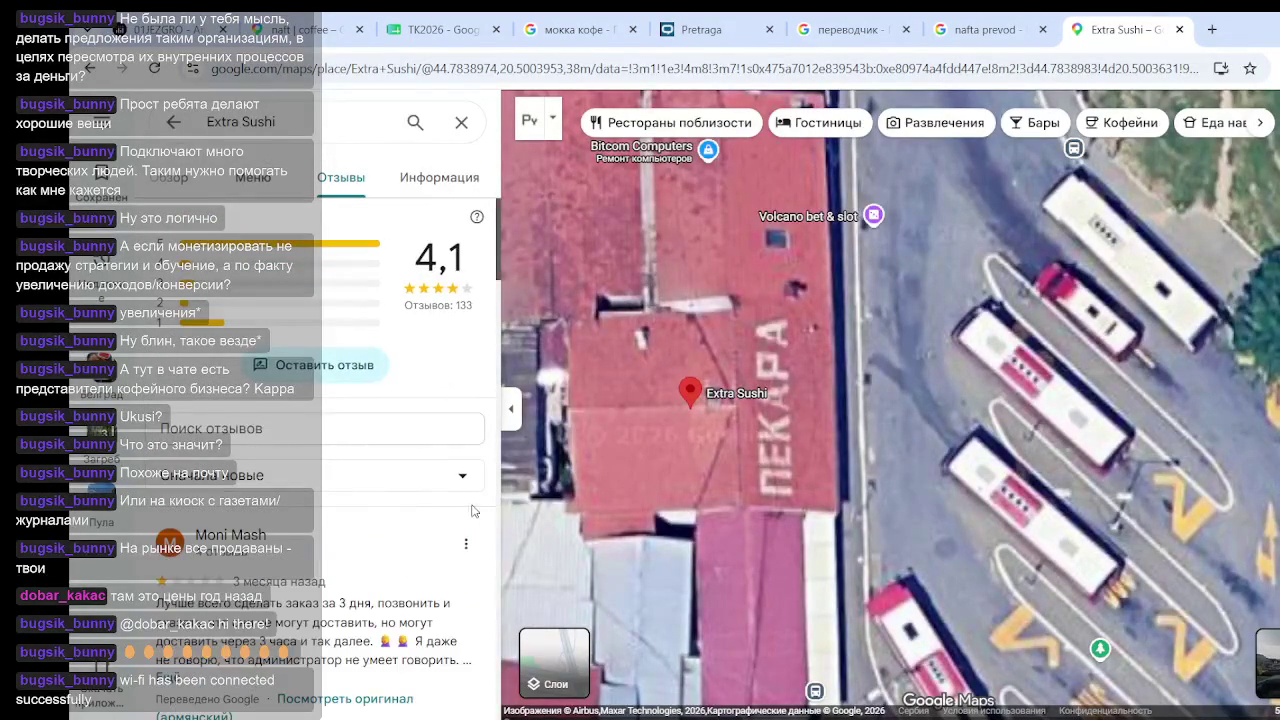
# Scroll through the newest Extra Sushi reviews, clearing an accidental page-wide selection
pyautogui.scroll(-3, 428, 441)
pyautogui.moveTo(495, 303); pyautogui.dragTo(495, 557)
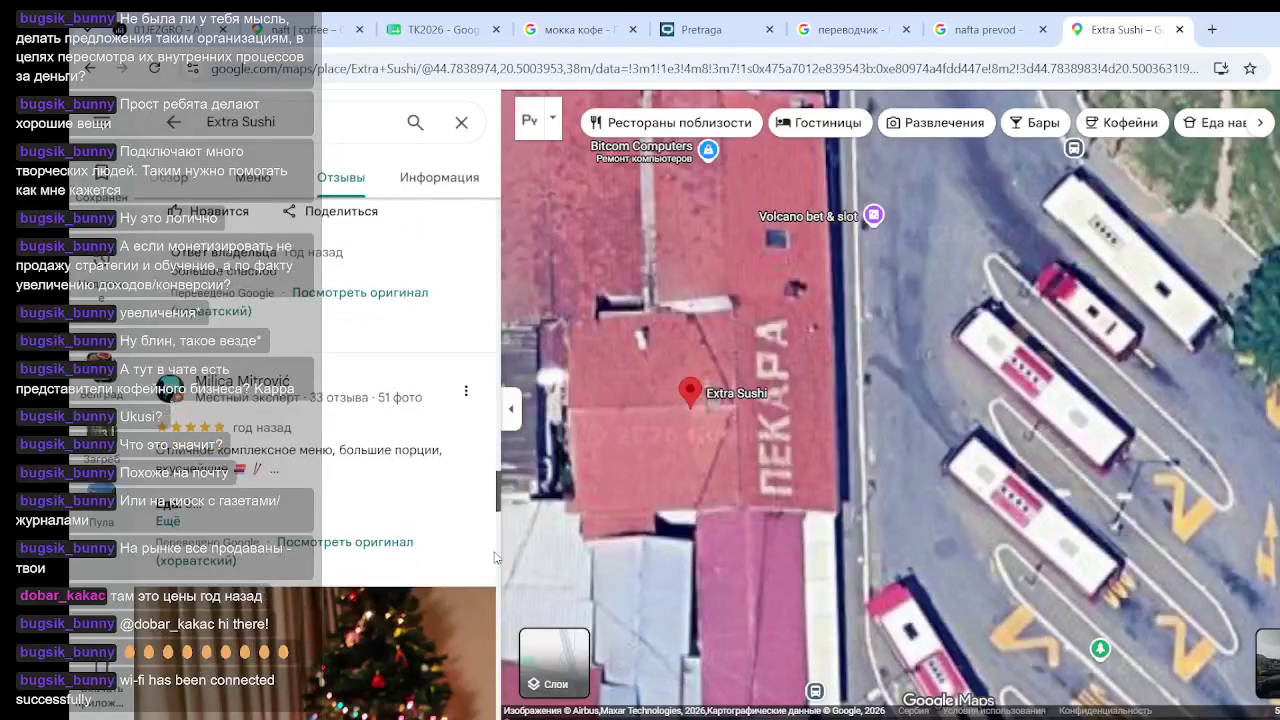
pyautogui.moveTo(498, 493); pyautogui.dragTo(494, 637)
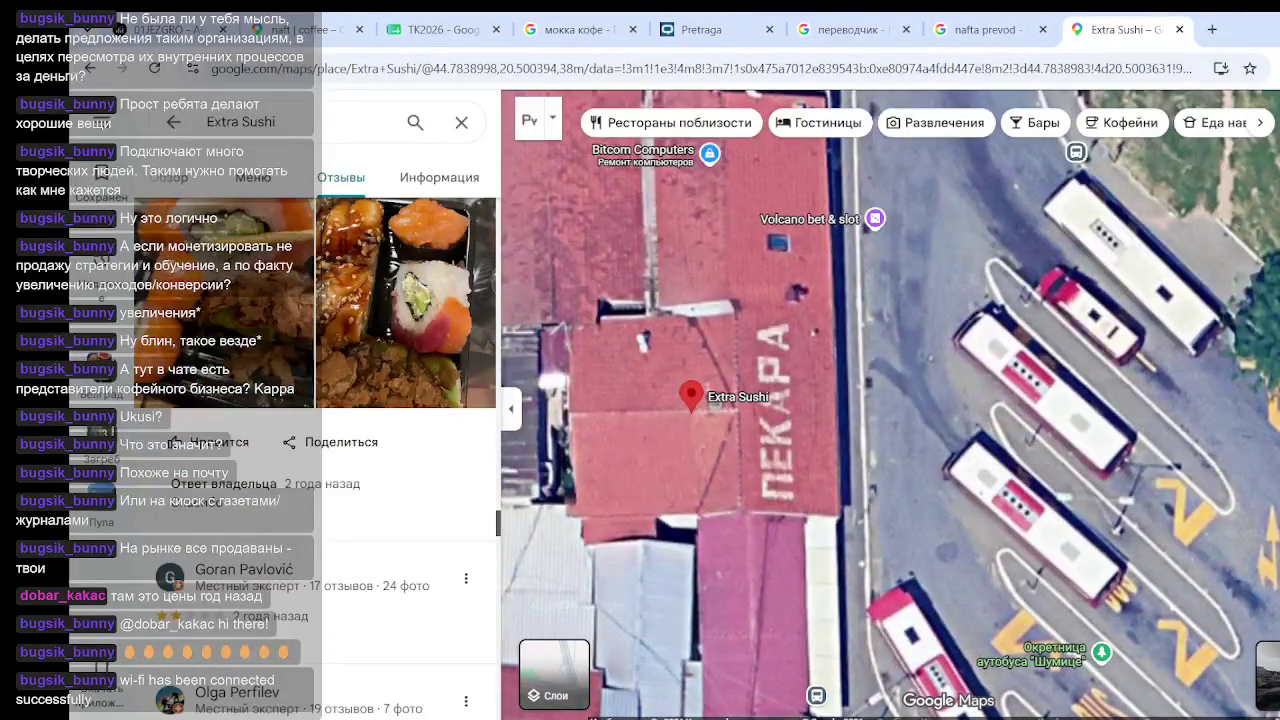
pyautogui.moveTo(500, 525)
pyautogui.mouseDown()
pyautogui.moveTo(498, 688)
pyautogui.moveTo(527, 633)
pyautogui.moveTo(492, 684)
pyautogui.moveTo(500, 693)
pyautogui.mouseUp()
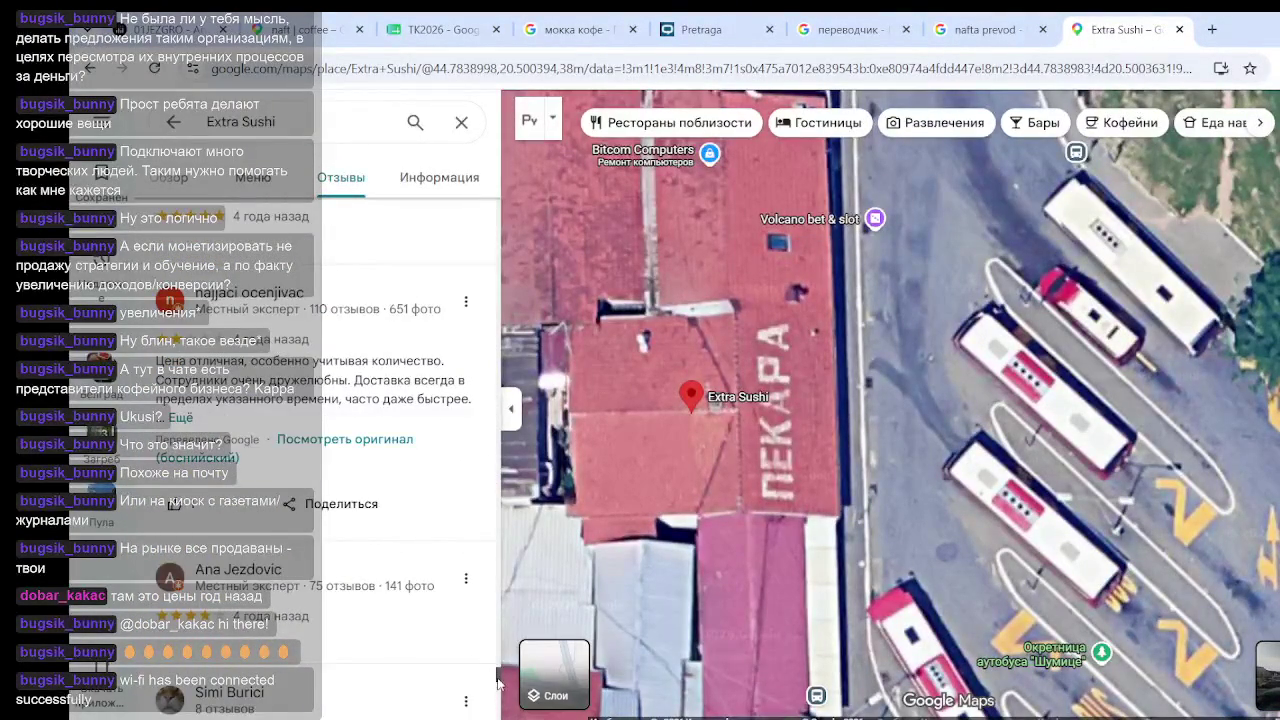
pyautogui.scroll(-5, 500, 677)
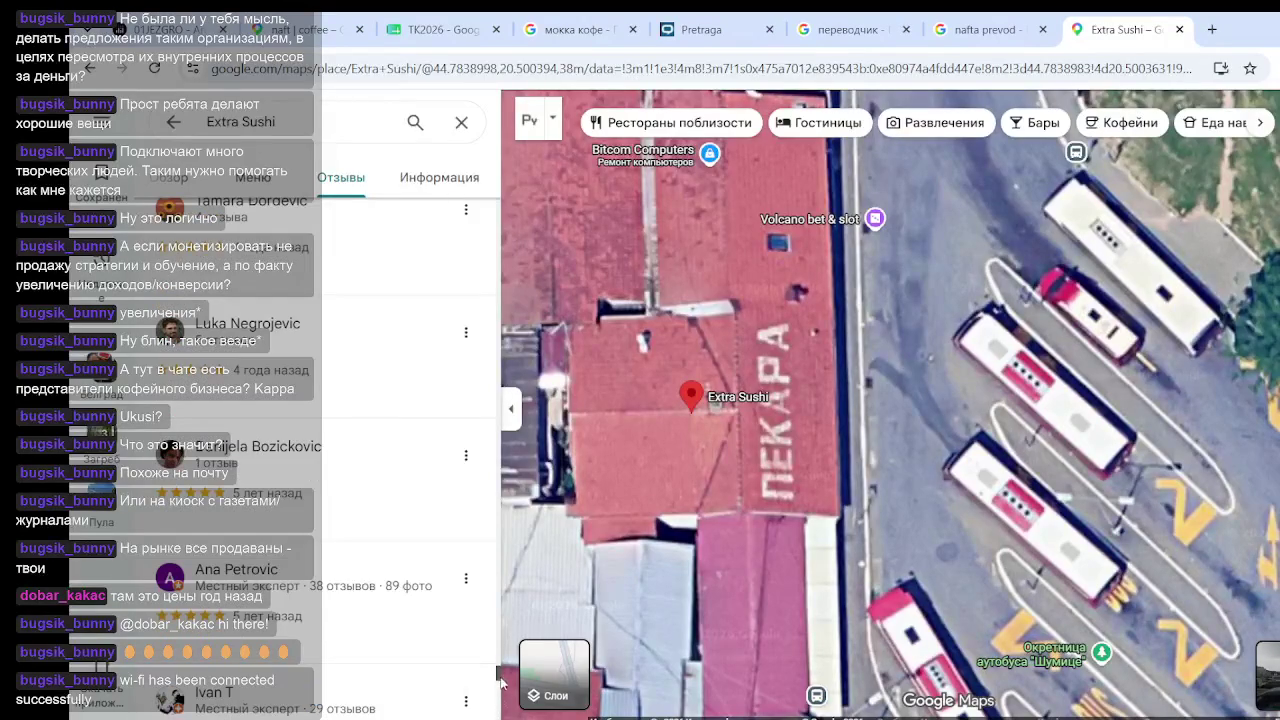
pyautogui.scroll(-5, 497, 680)
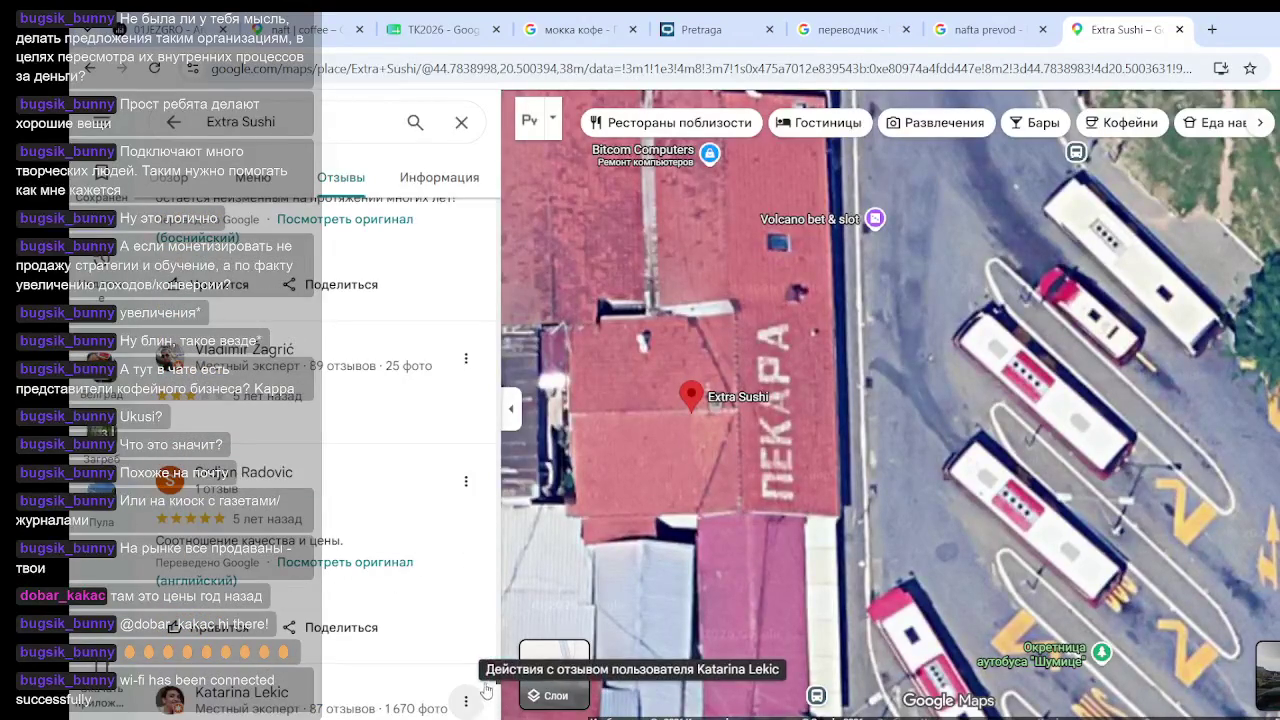
pyautogui.scroll(-5, 497, 680)
pyautogui.hotkey('ctrl', 'a')
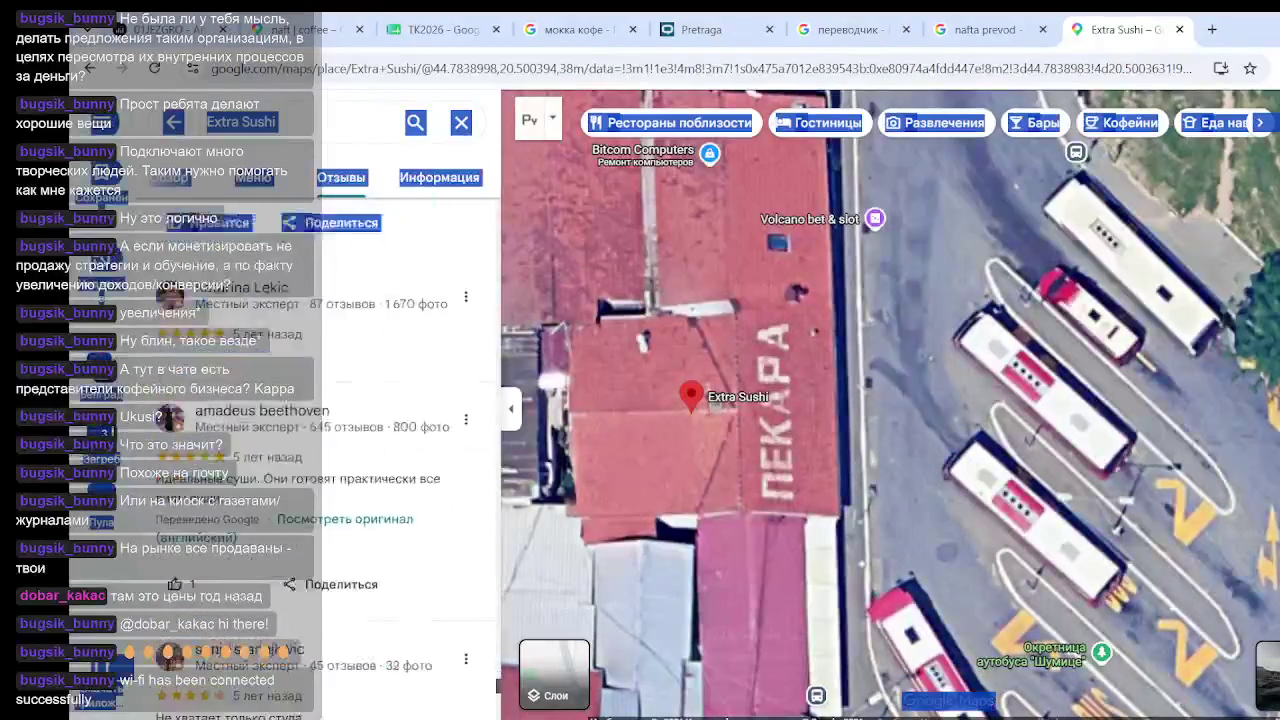
pyautogui.scroll(-5, 497, 697)
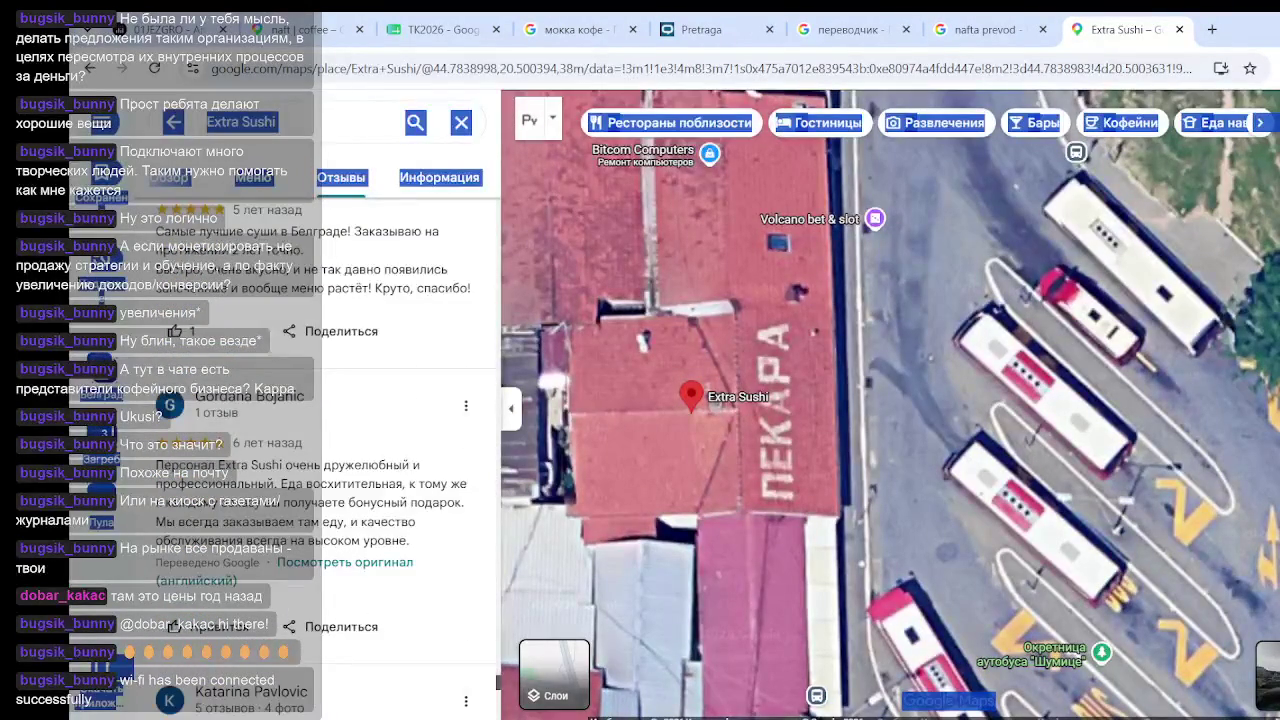
pyautogui.scroll(-10, 497, 681)
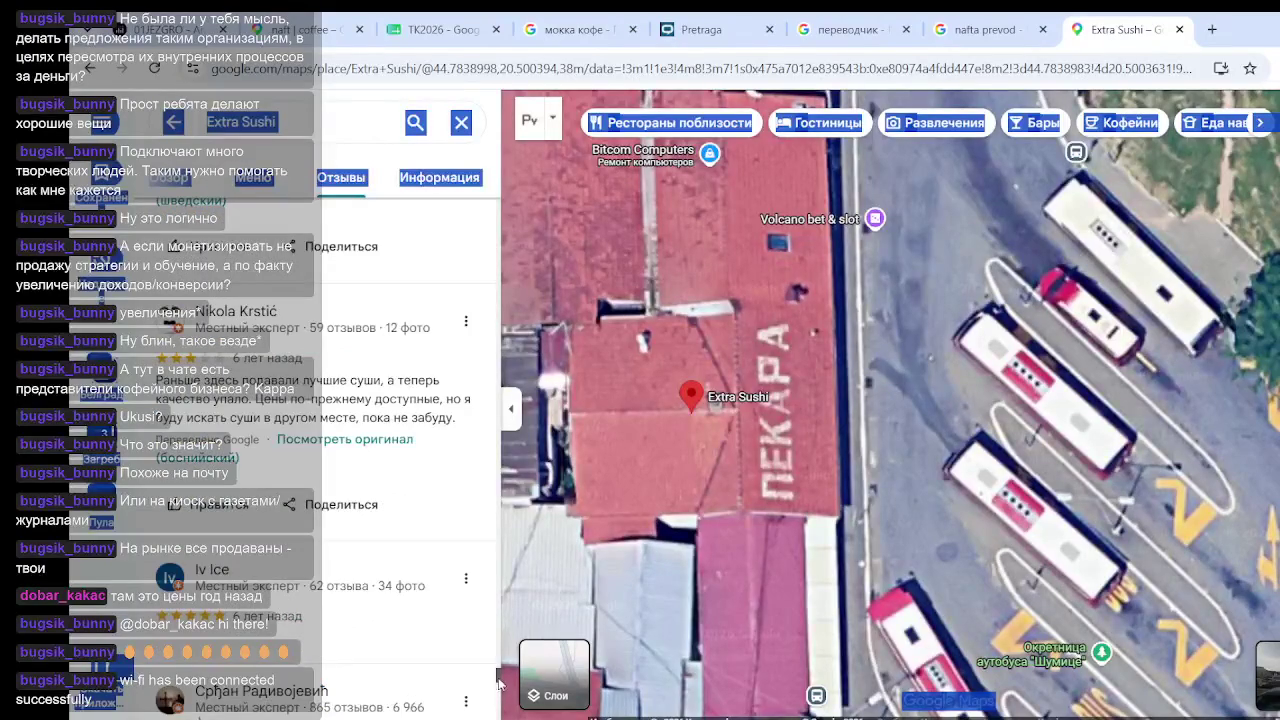
pyautogui.scroll(-5, 497, 680)
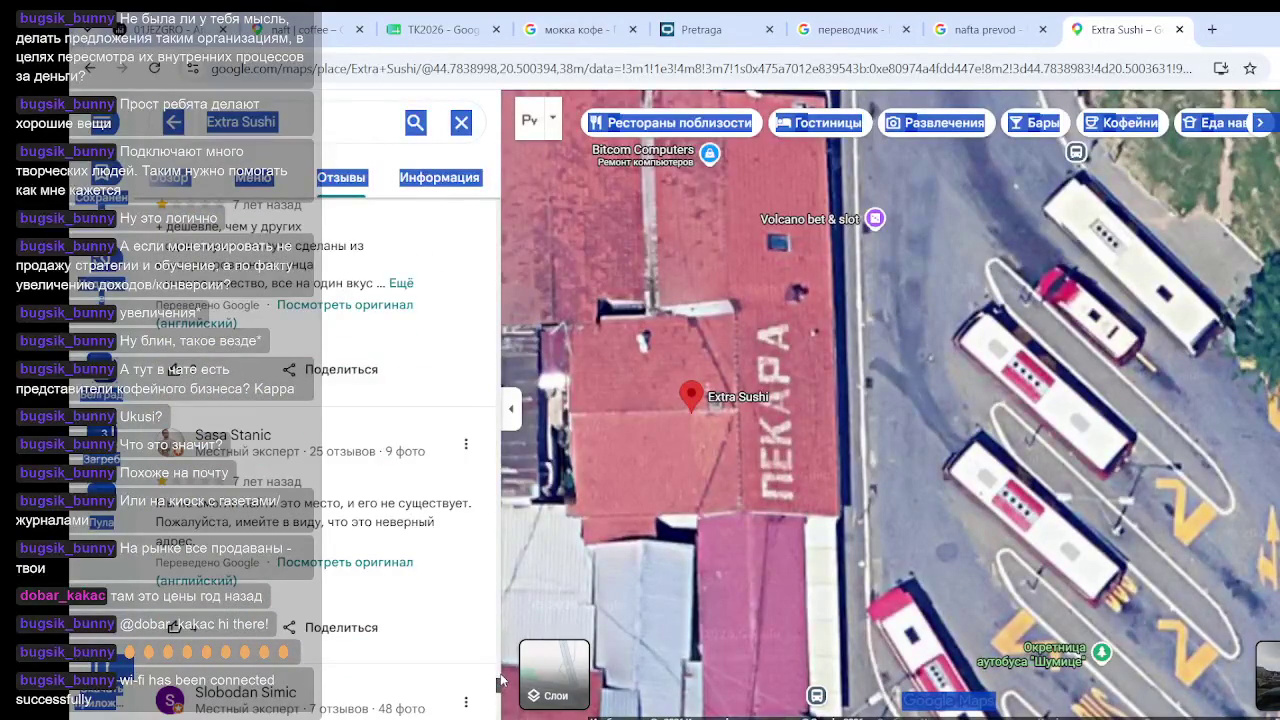
pyautogui.scroll(-5, 501, 685)
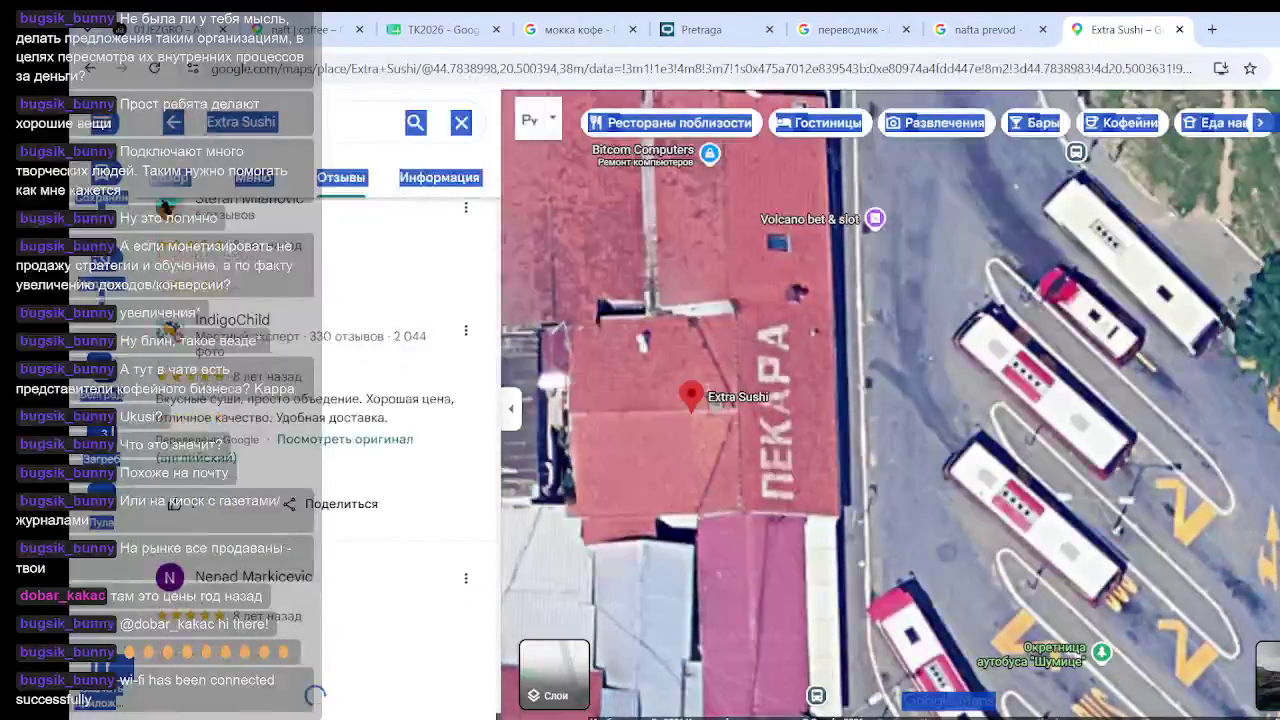
pyautogui.scroll(-5, 497, 690)
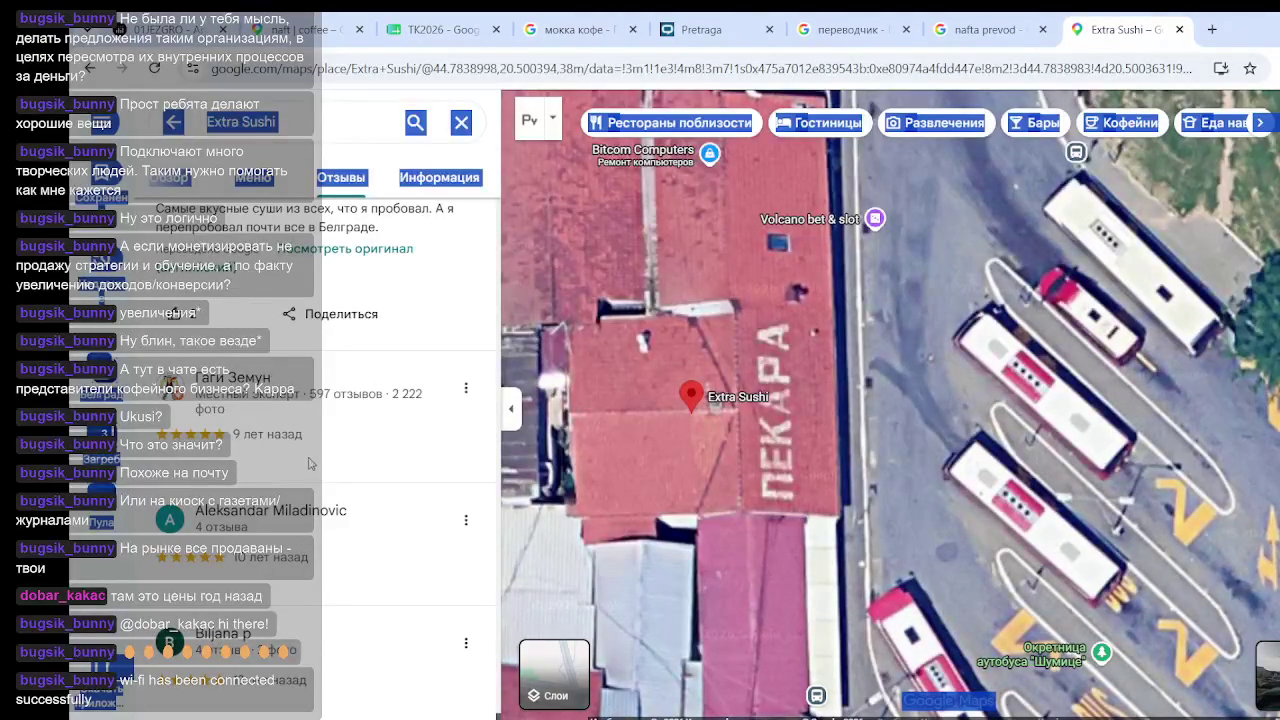
pyautogui.scroll(2, 310, 463)
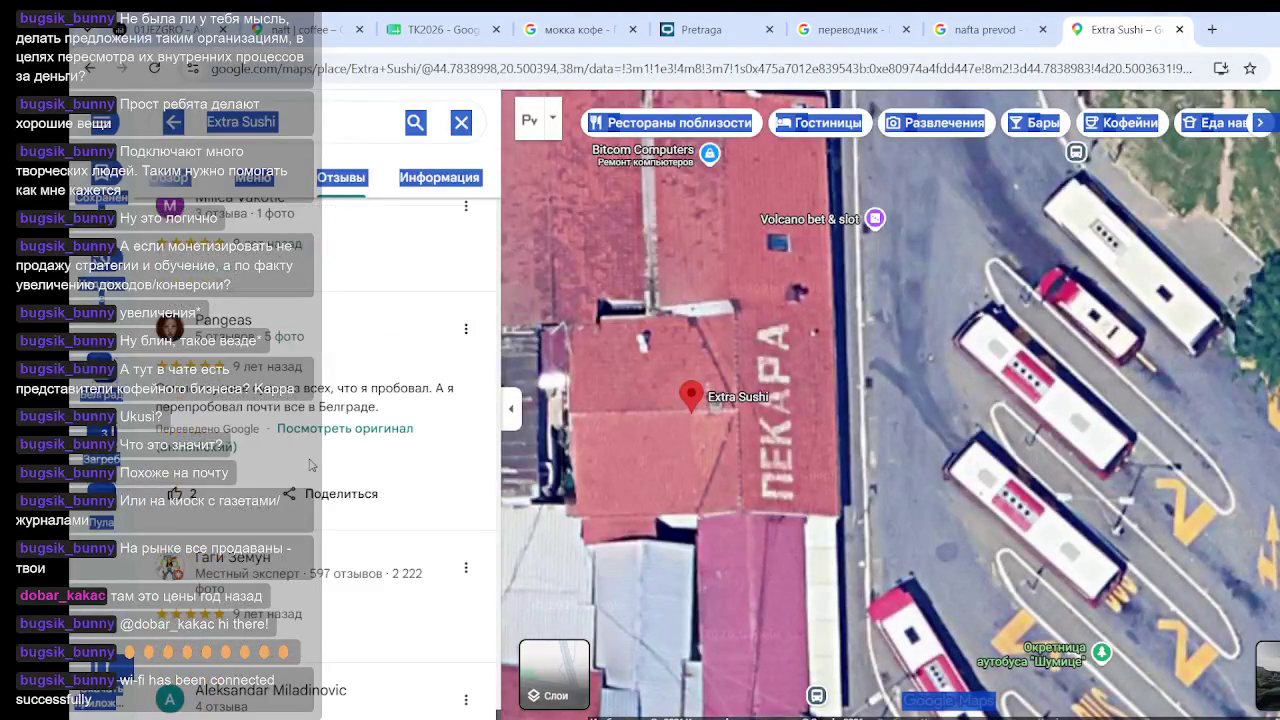
pyautogui.click(345, 395)
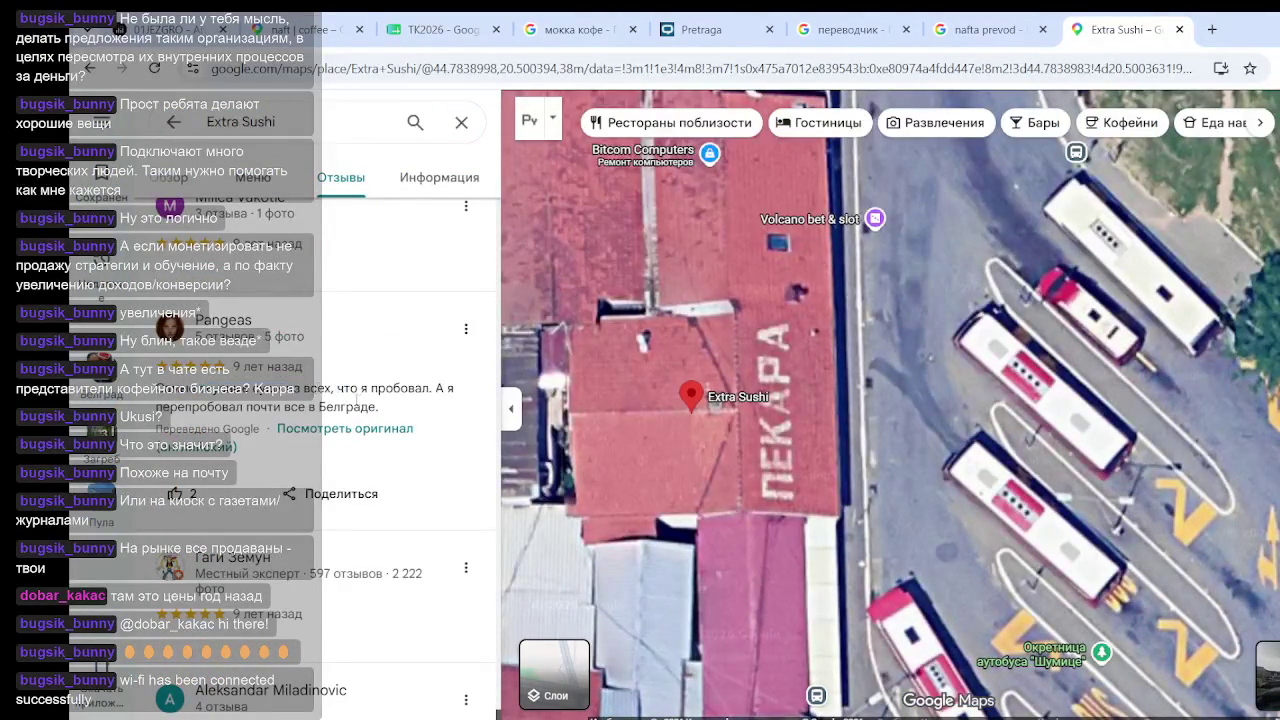
pyautogui.scroll(-1, 312, 556)
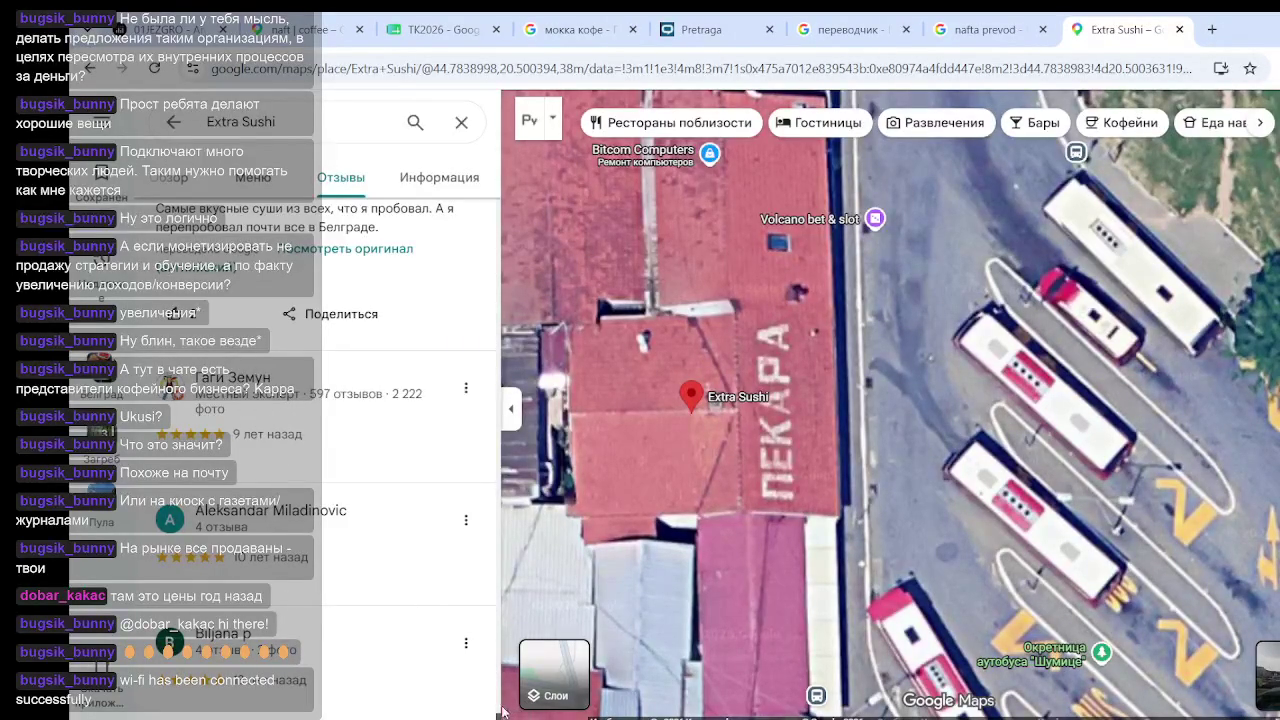
pyautogui.scroll(10, 485, 207)
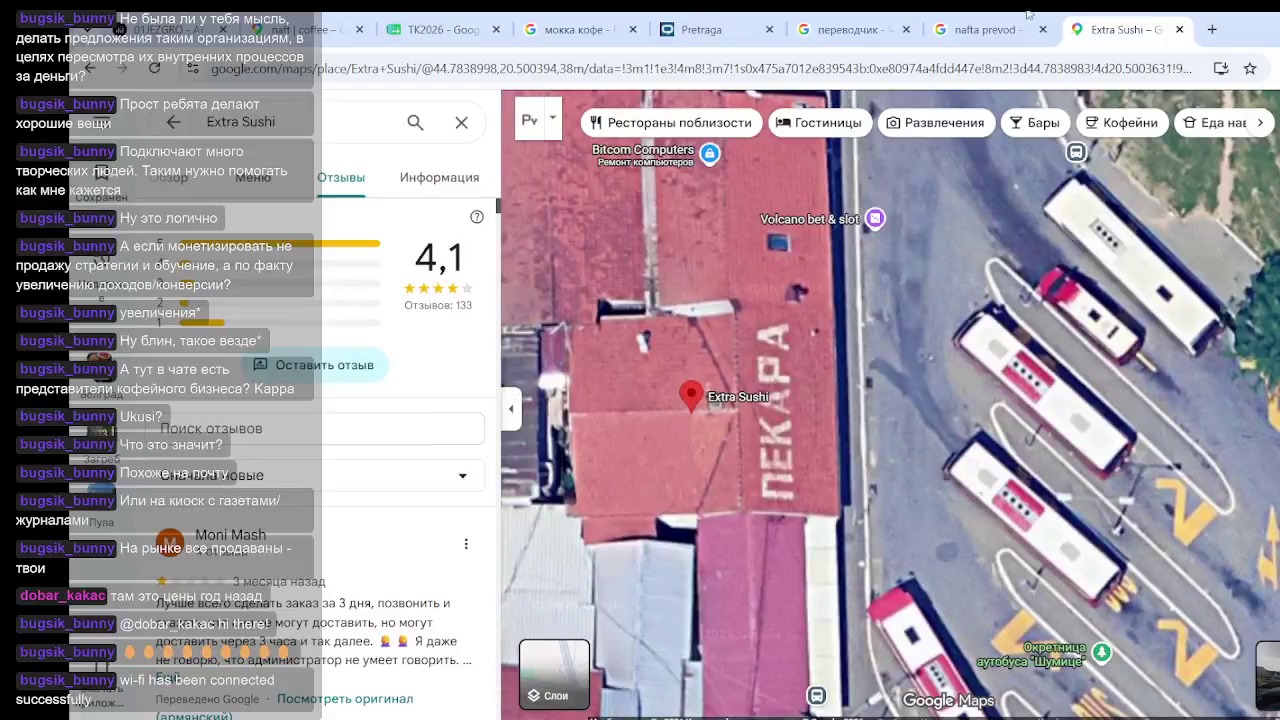
# Search CompanyWall for 'extra sushi' and scan the results
pyautogui.click(713, 33)
pyautogui.tripleClick(414, 119)
pyautogui.write('extra sushi')
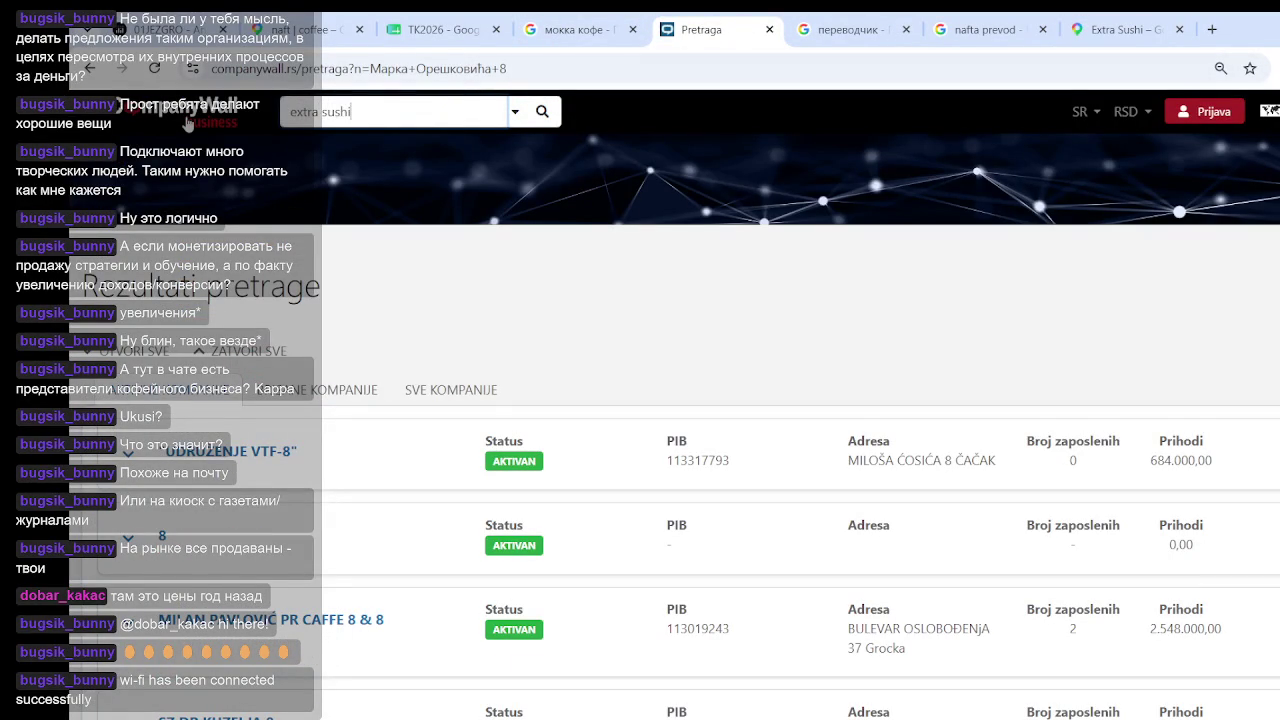
pyautogui.press('Return')
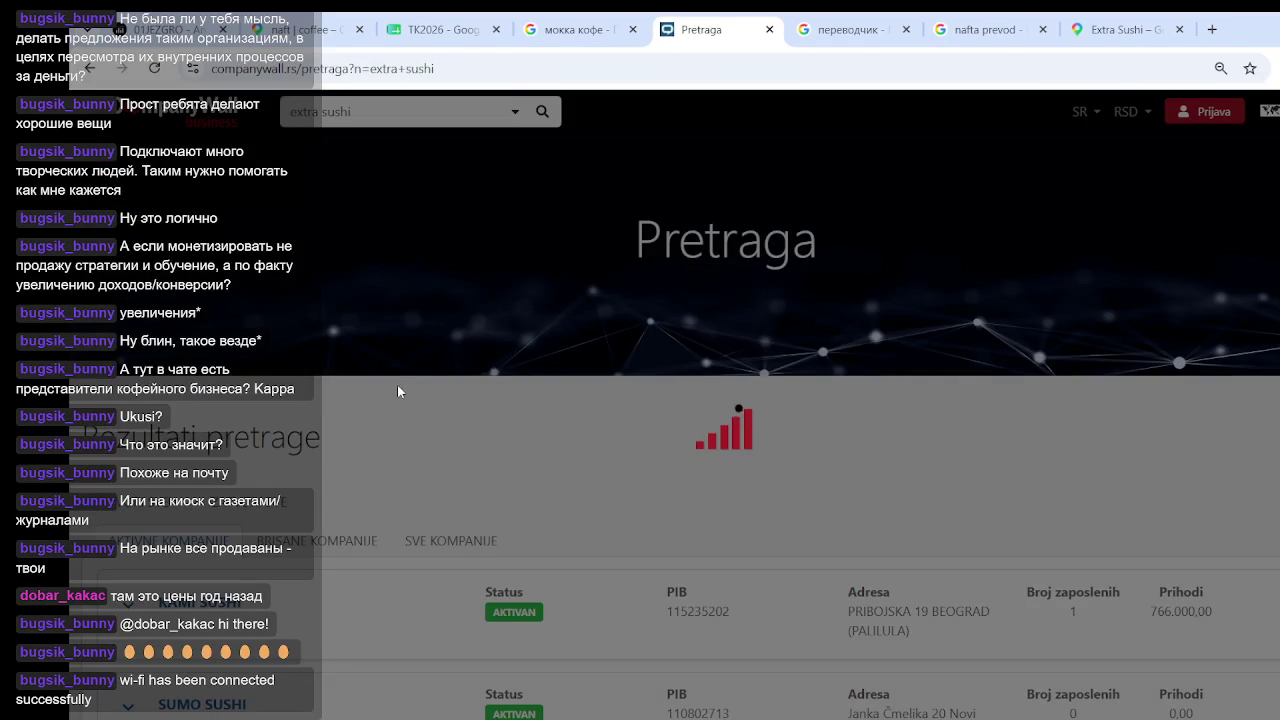
pyautogui.scroll(-3, 420, 366)
pyautogui.scroll(-2, 436, 354)
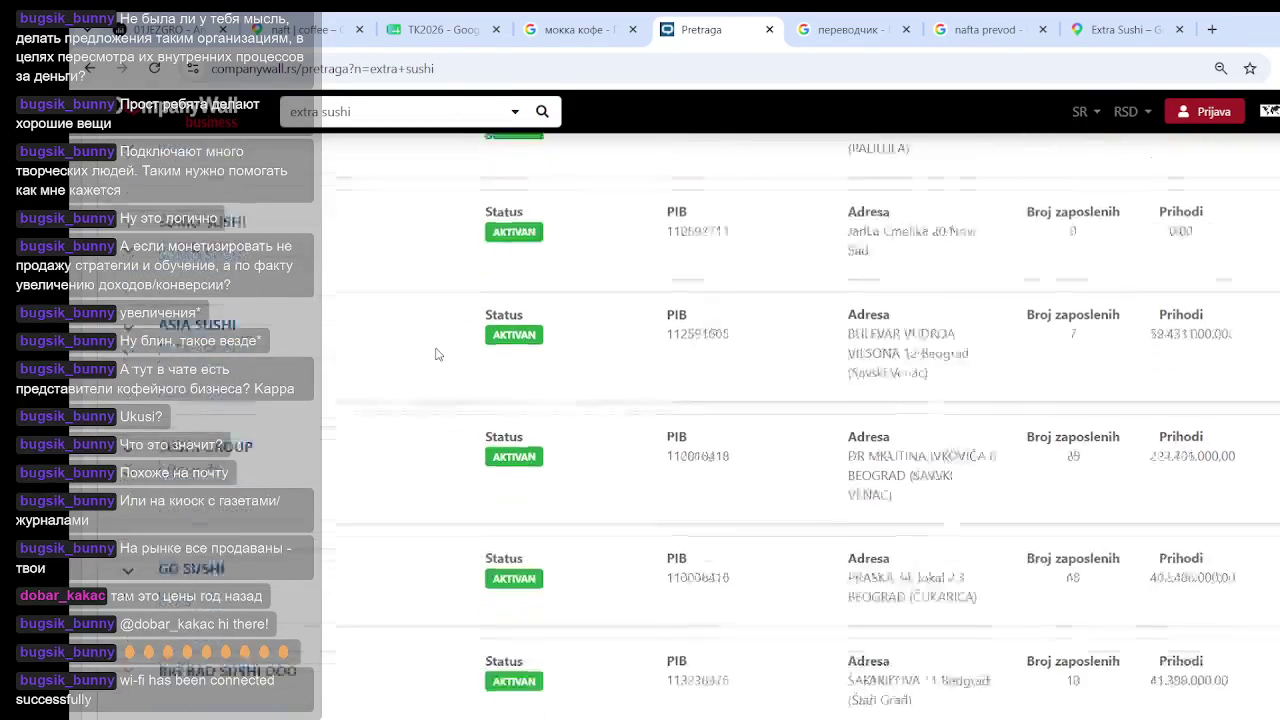
pyautogui.scroll(-2, 436, 354)
pyautogui.scroll(1, 450, 275)
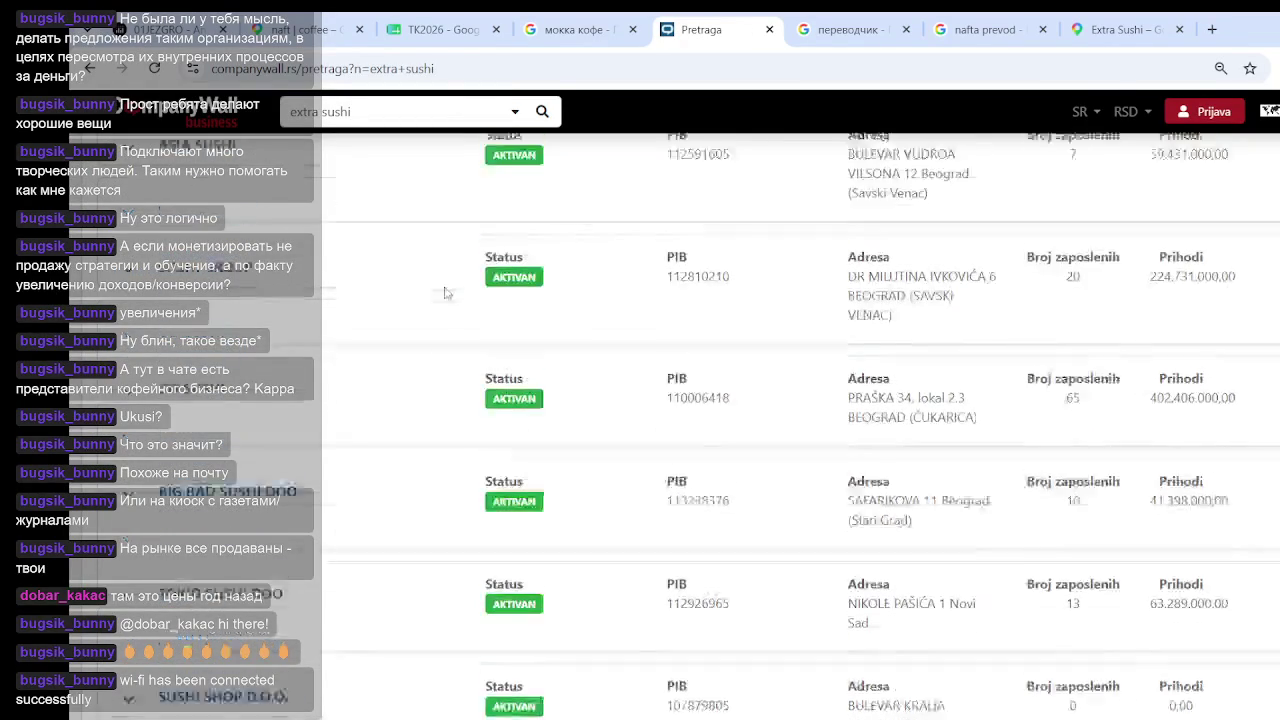
# Change the CompanyWall search to 'ekstra sushi' and run it
pyautogui.click(1115, 29)
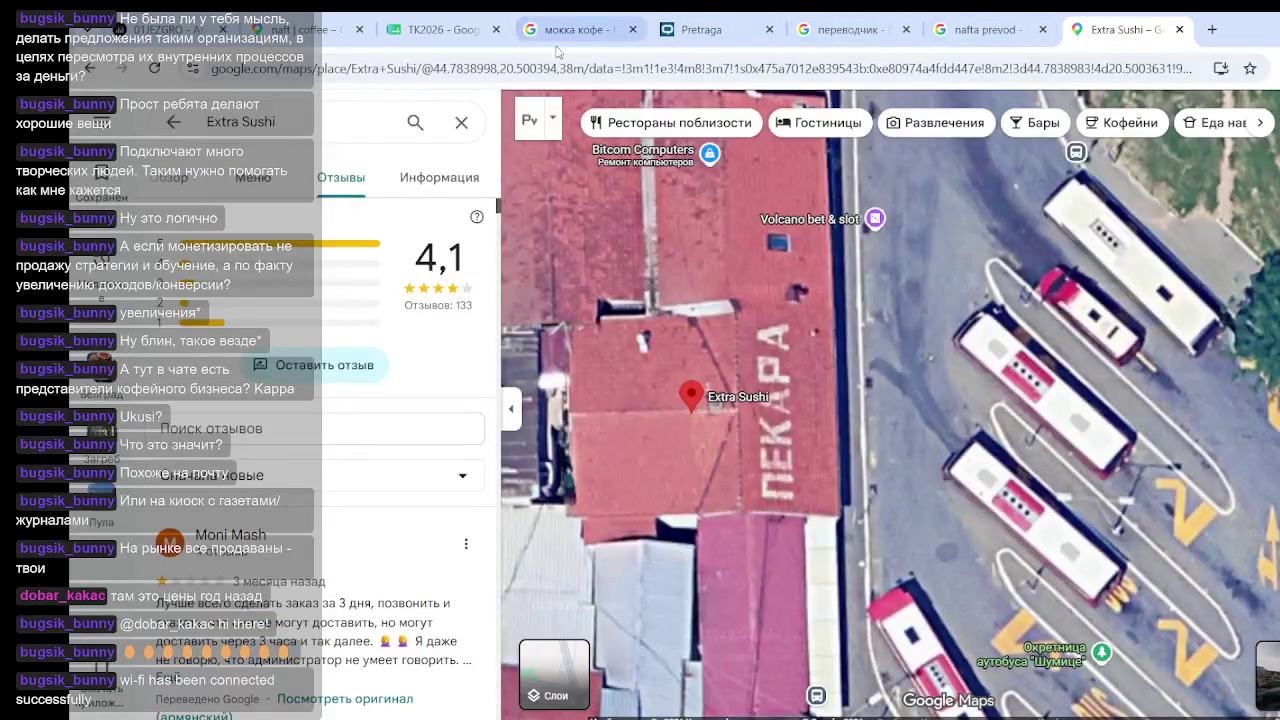
pyautogui.click(705, 29)
pyautogui.click(360, 112)
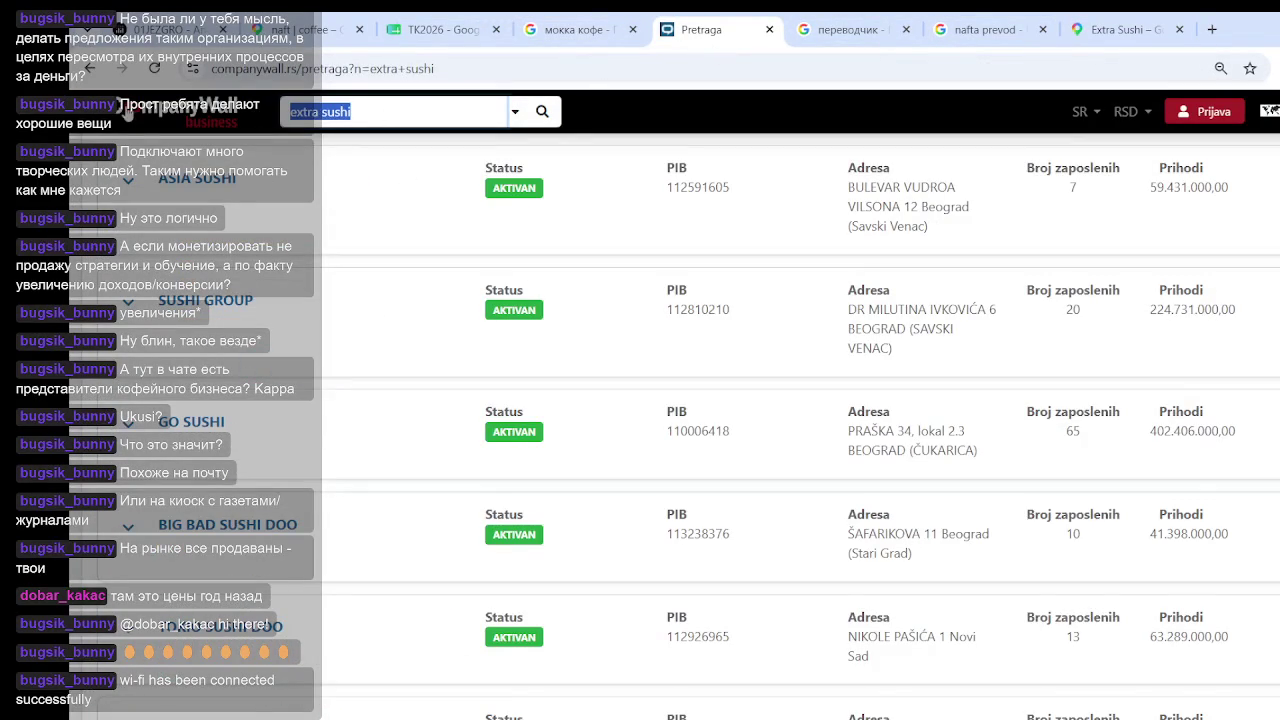
pyautogui.write('e')
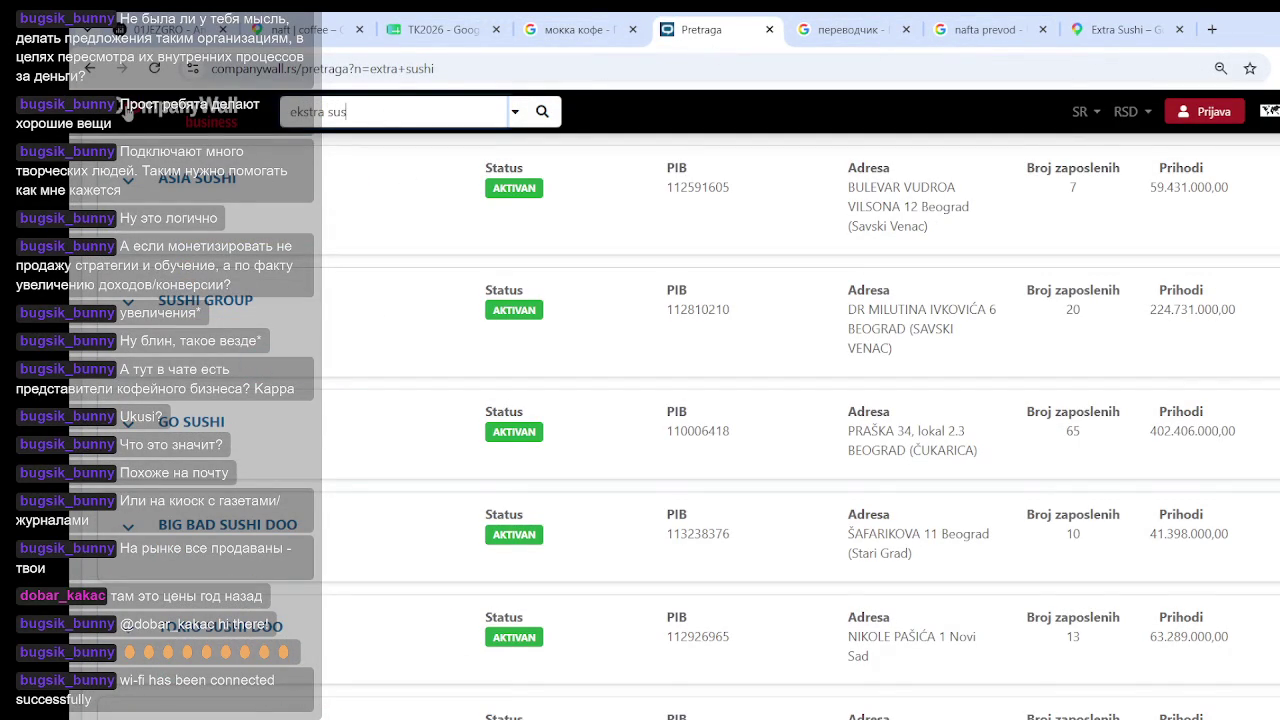
pyautogui.write('ho')
pyautogui.press('Return')
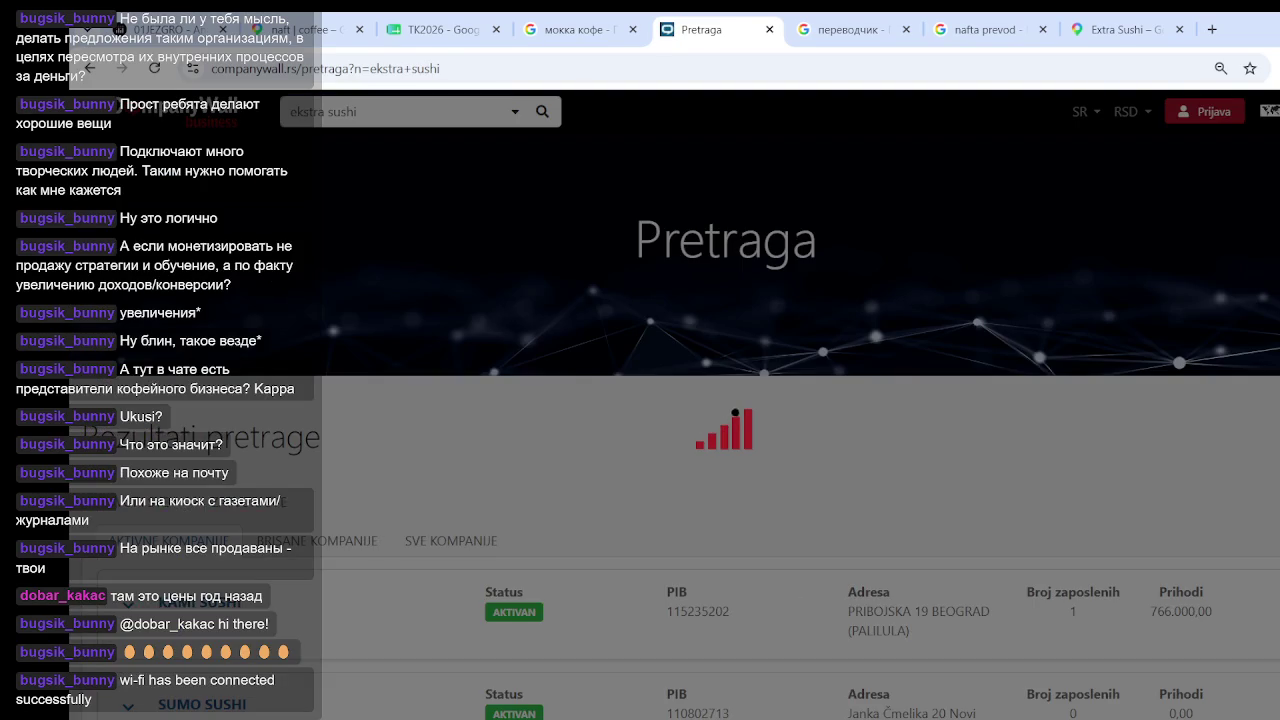
# Look through the matching sushi firms, then return to the Extra Sushi map tab
pyautogui.scroll(-3, 379, 390)
pyautogui.scroll(-7, 379, 390)
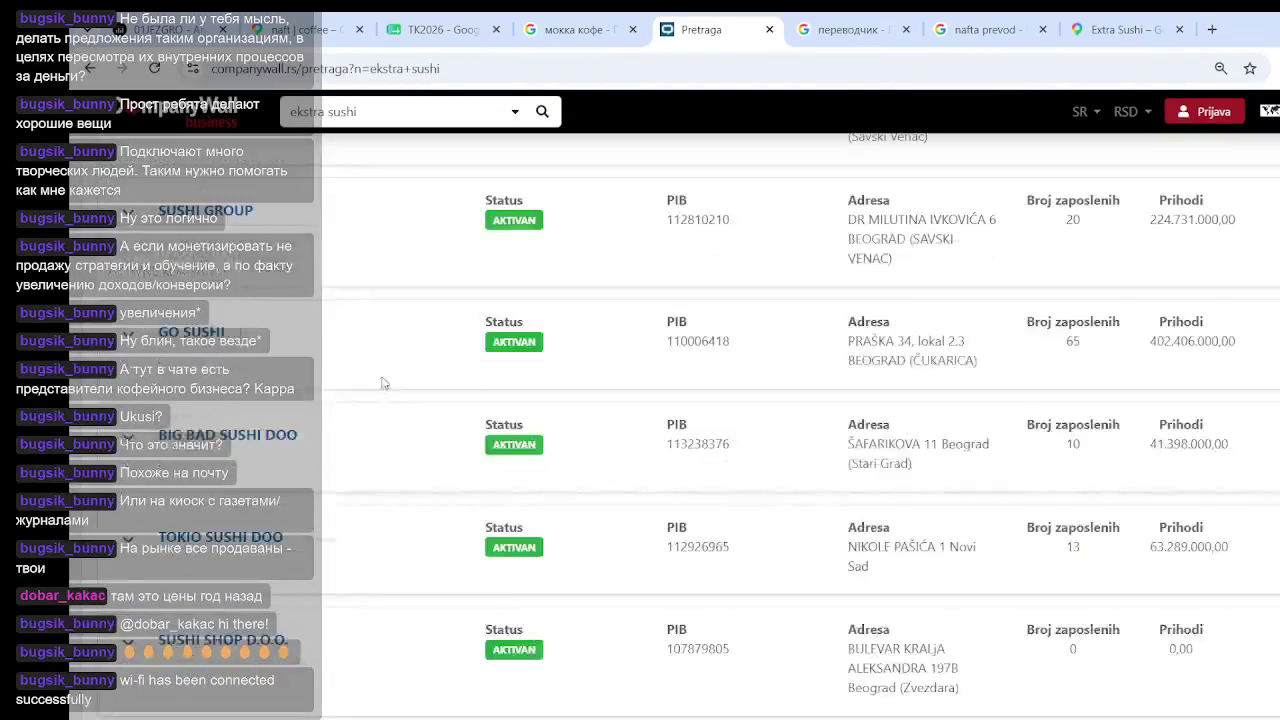
pyautogui.scroll(-9, 420, 383)
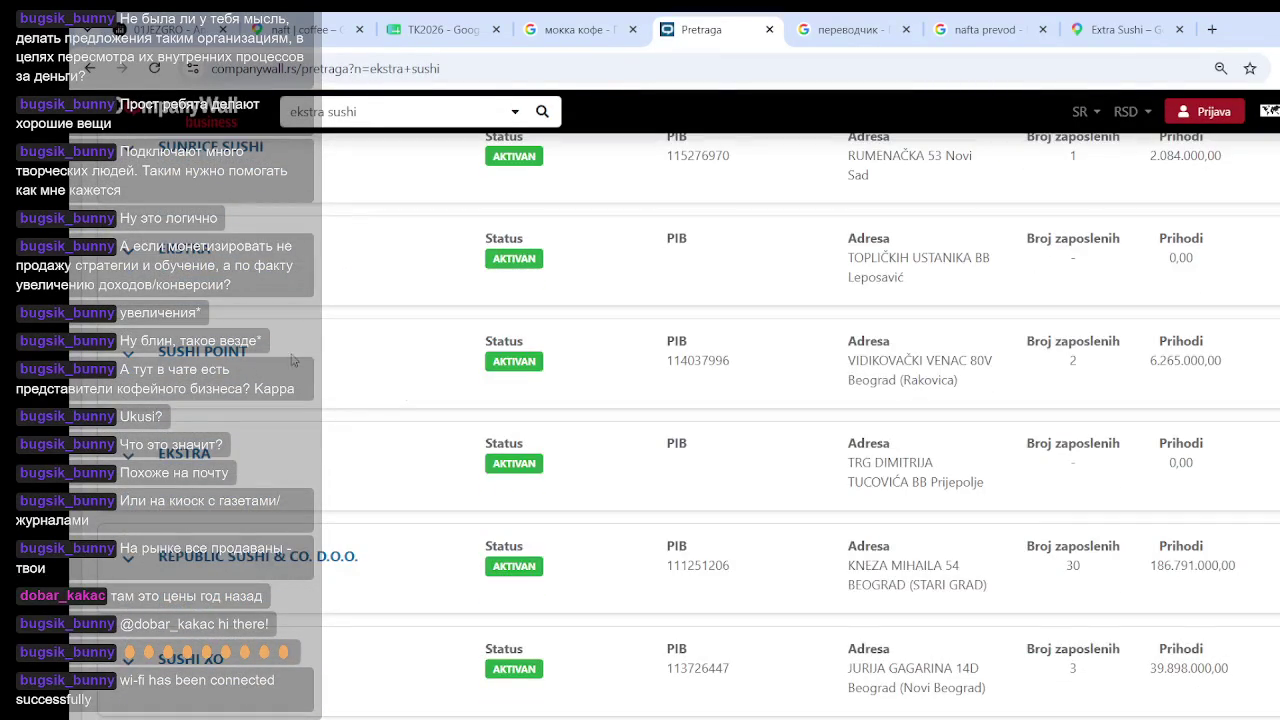
pyautogui.scroll(-3, 490, 323)
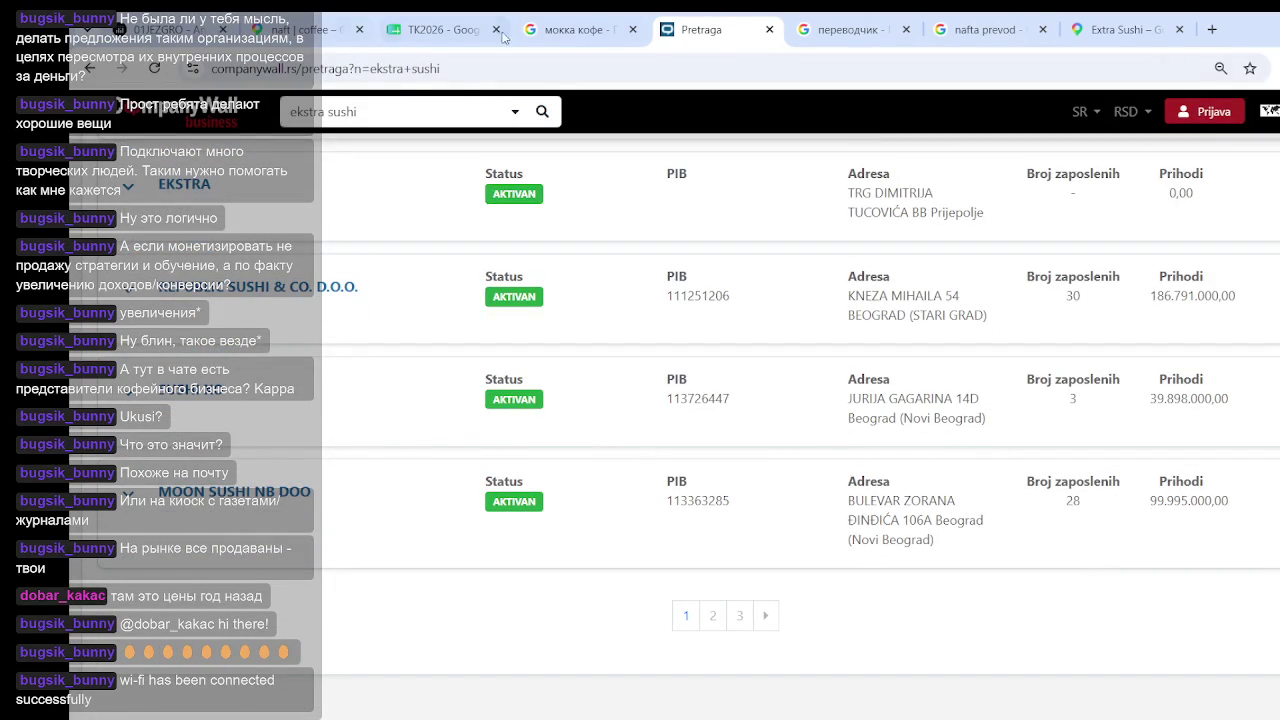
pyautogui.scroll(3, 616, 472)
pyautogui.scroll(-3, 616, 472)
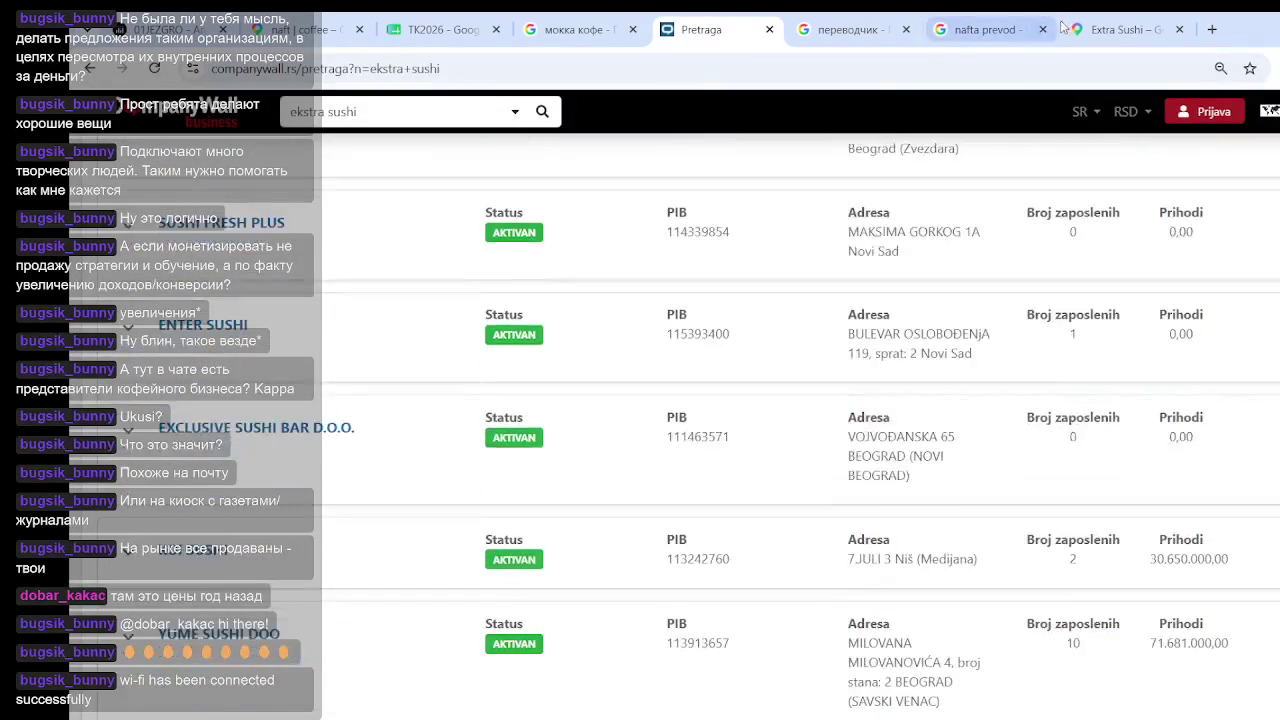
pyautogui.click(1120, 29)
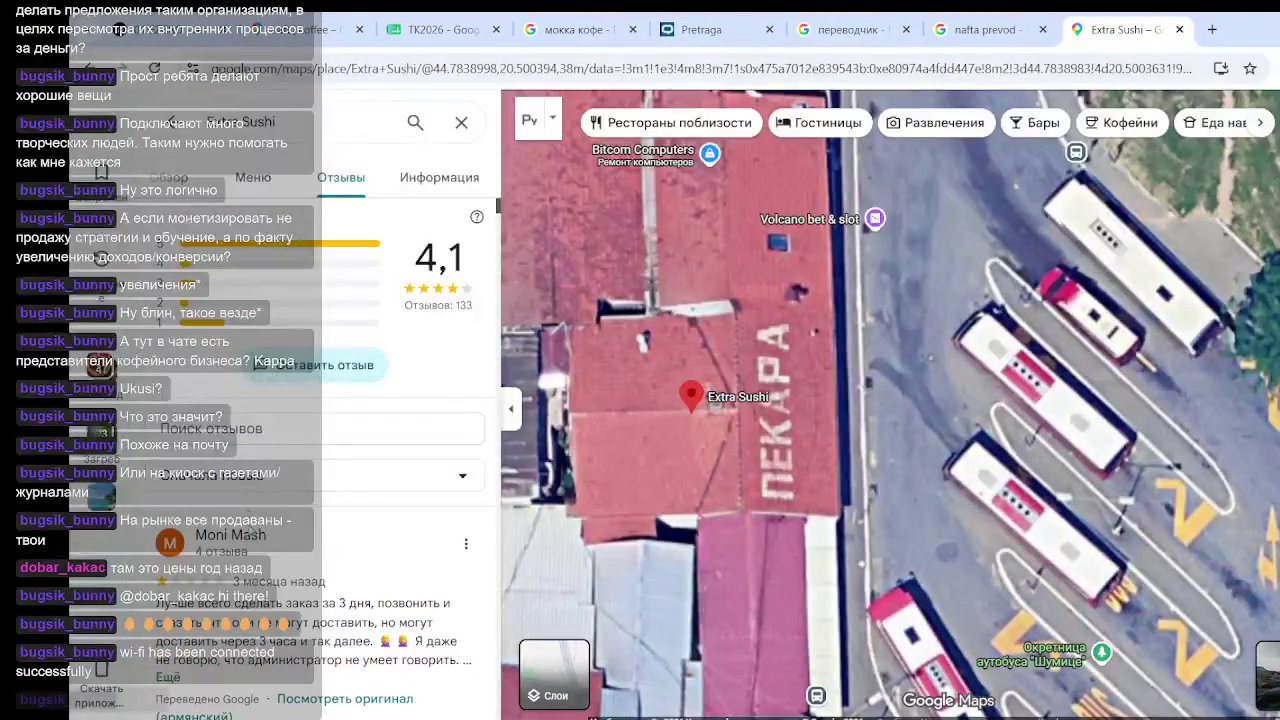
# Sort Extra Sushi's reviews by Newest and show one review in its original language
pyautogui.click(320, 485)
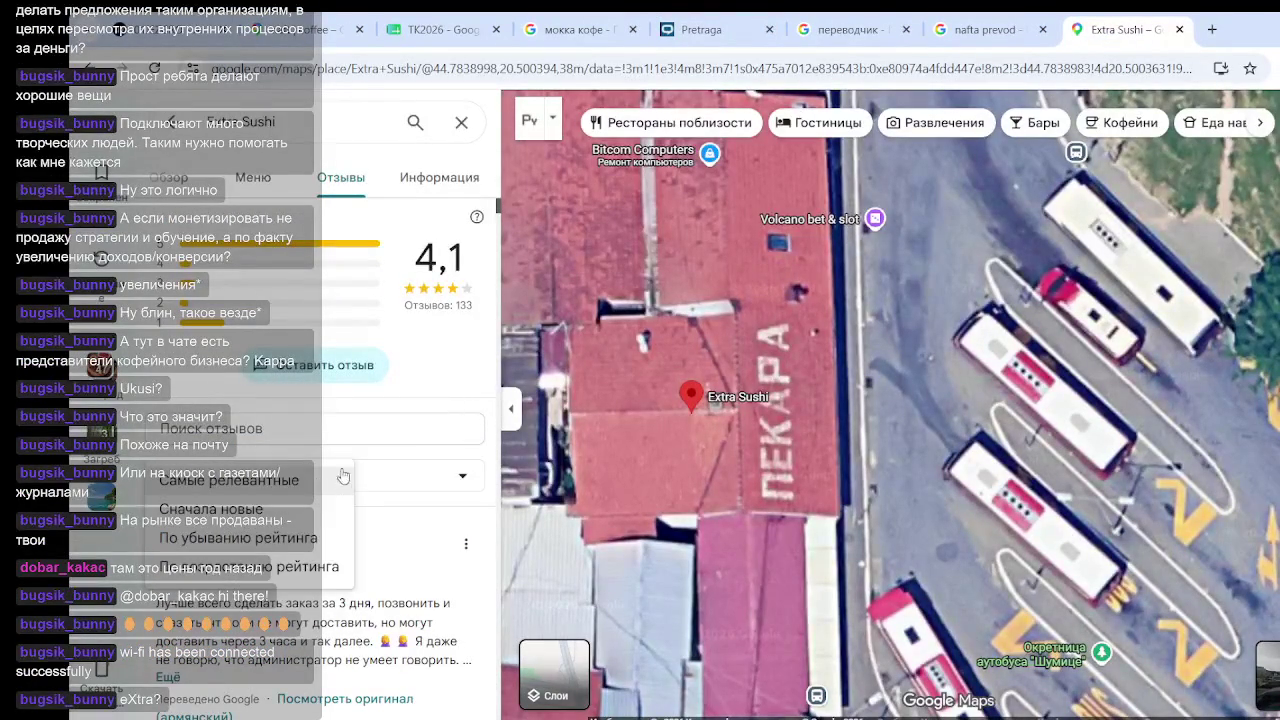
pyautogui.click(270, 509)
pyautogui.scroll(-1, 354, 536)
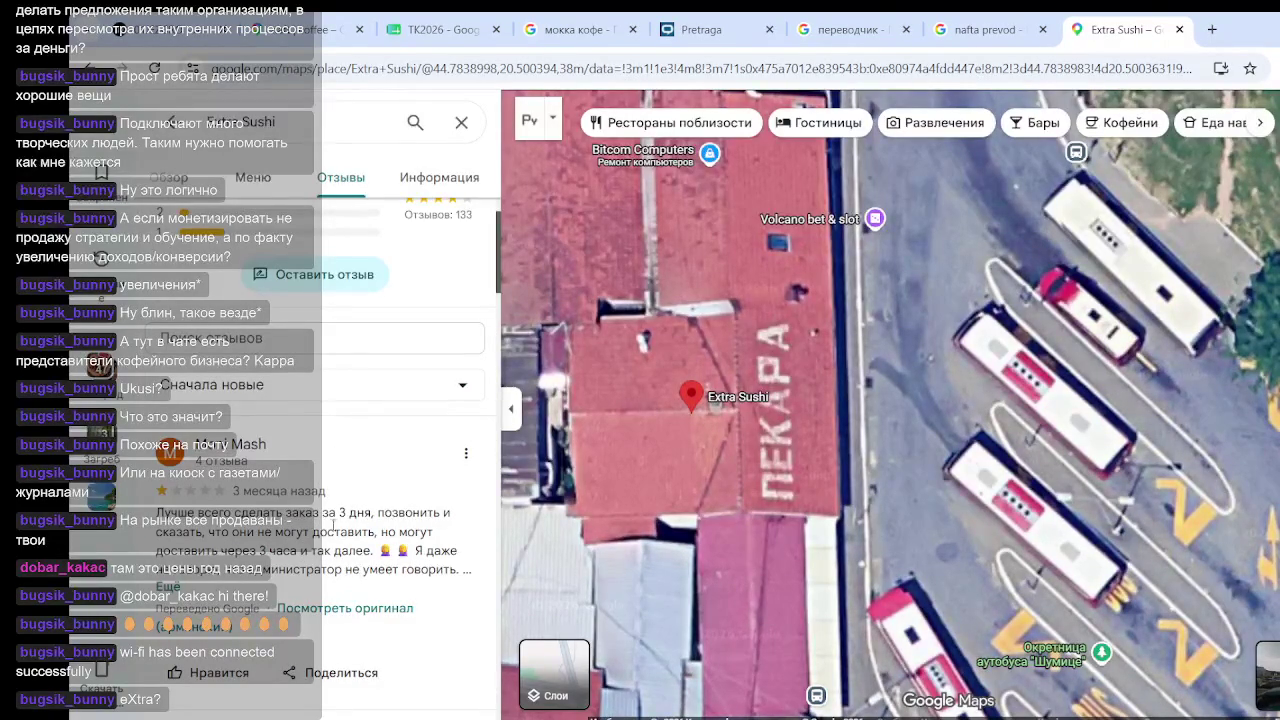
pyautogui.scroll(-1, 336, 518)
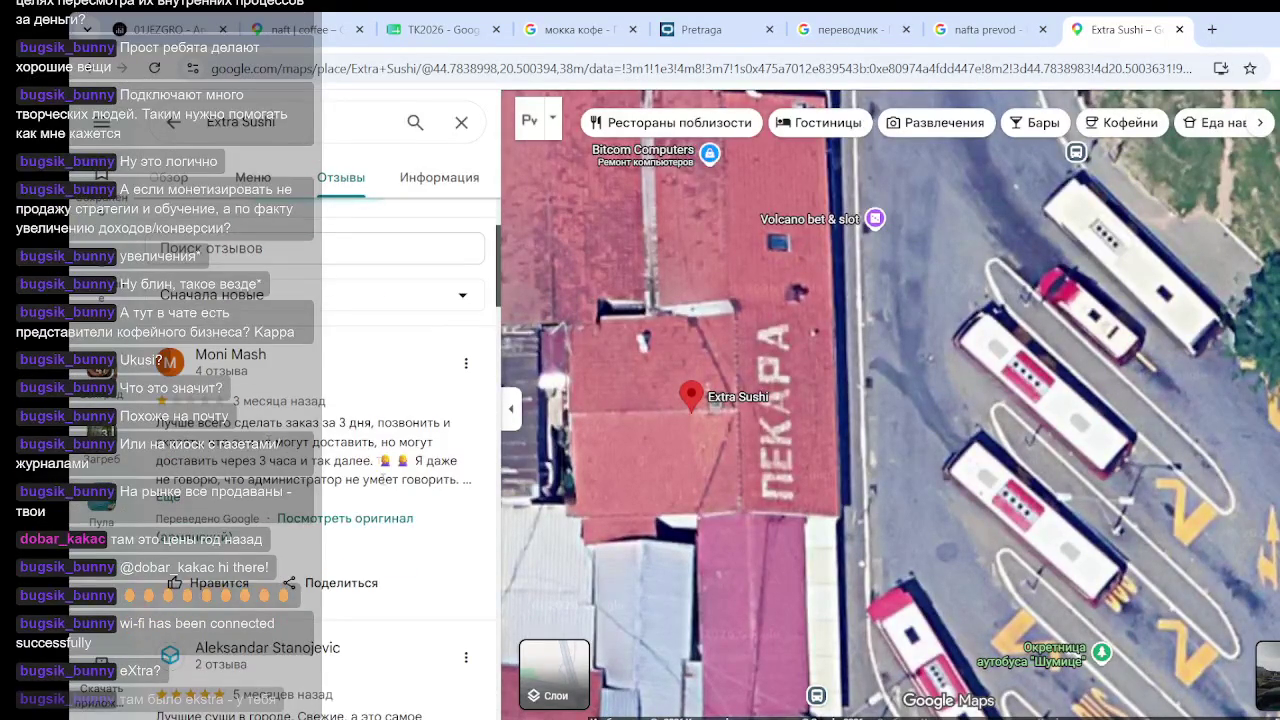
pyautogui.click(298, 522)
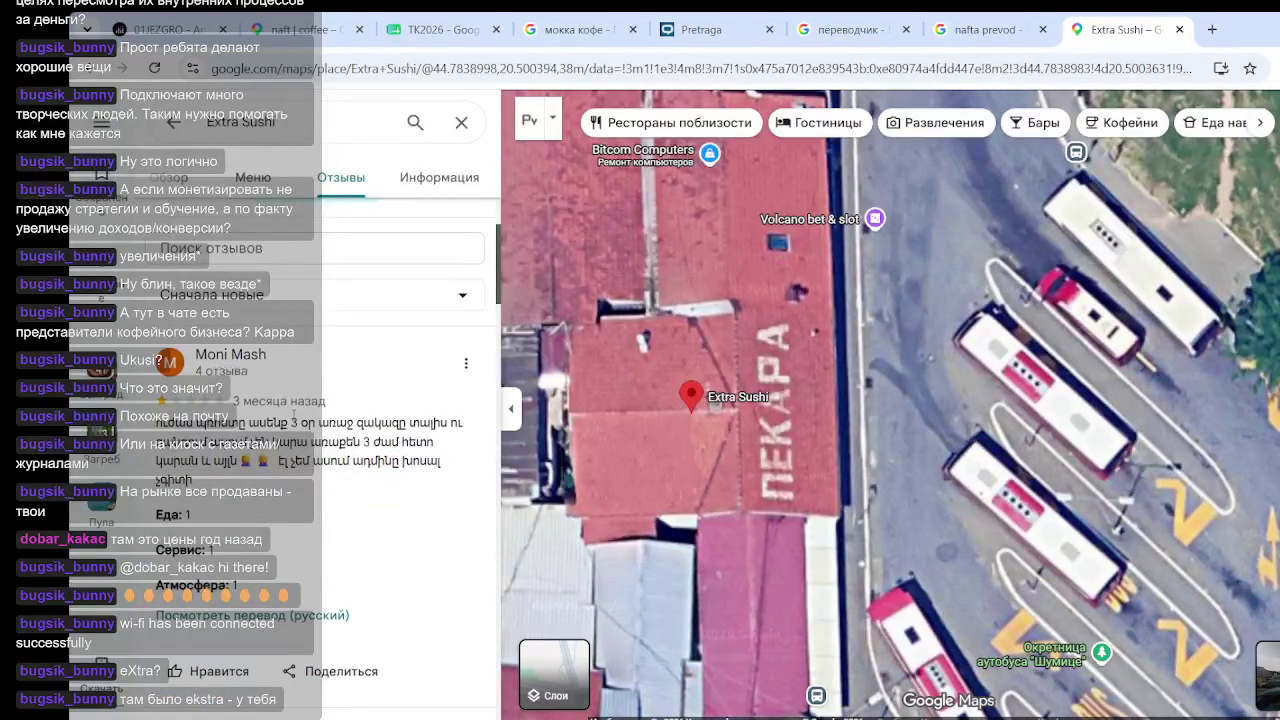
# Scroll further through the newest Extra Sushi reviews
pyautogui.scroll(-2, 369, 520)
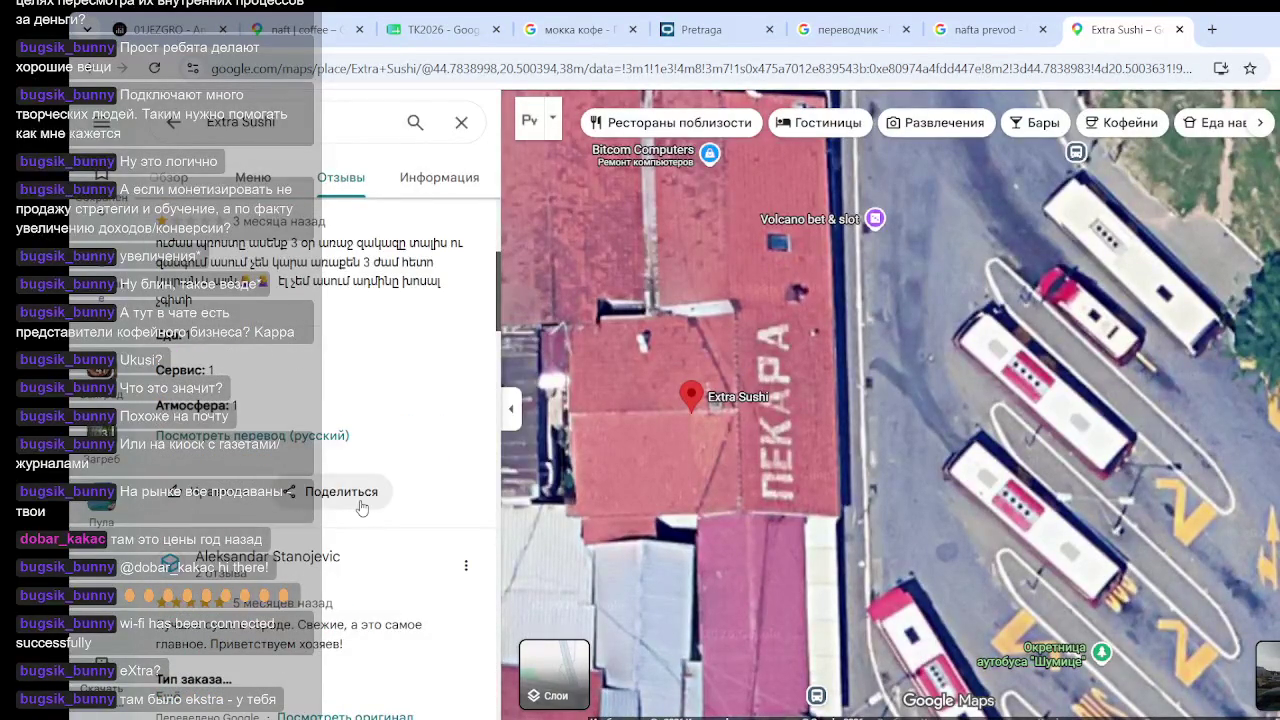
pyautogui.scroll(-1, 335, 455)
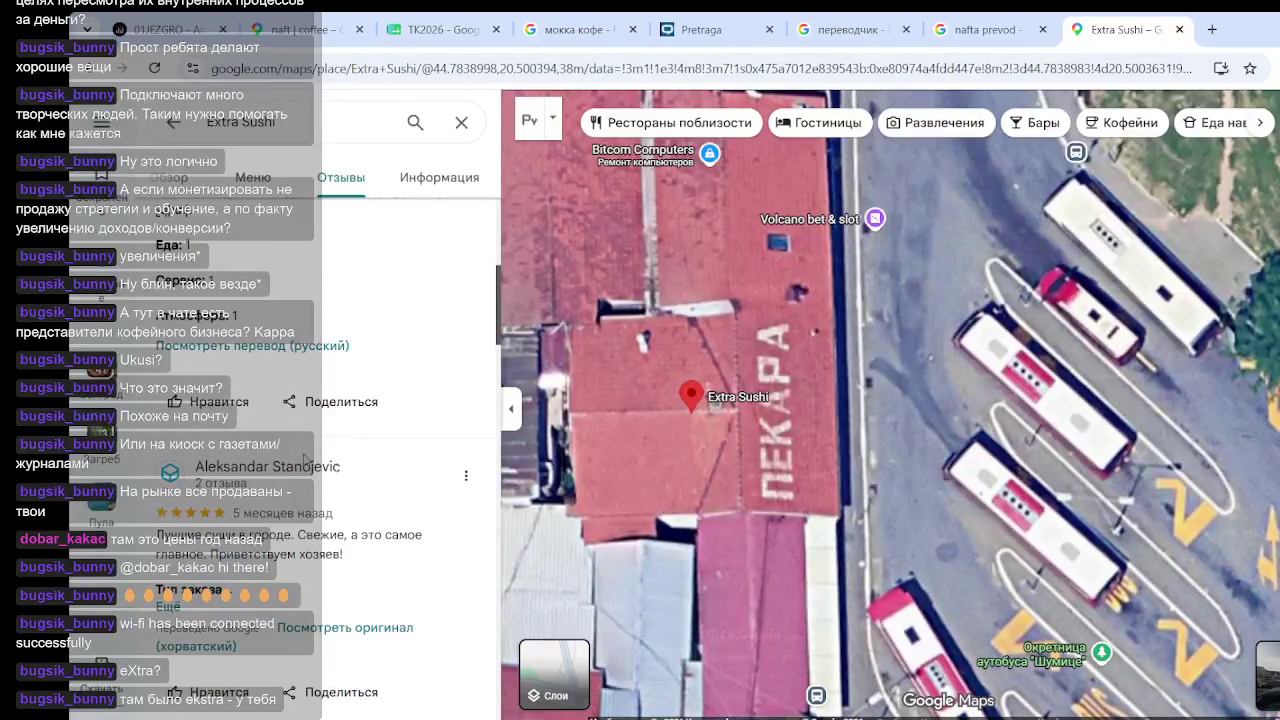
pyautogui.scroll(-2, 300, 460)
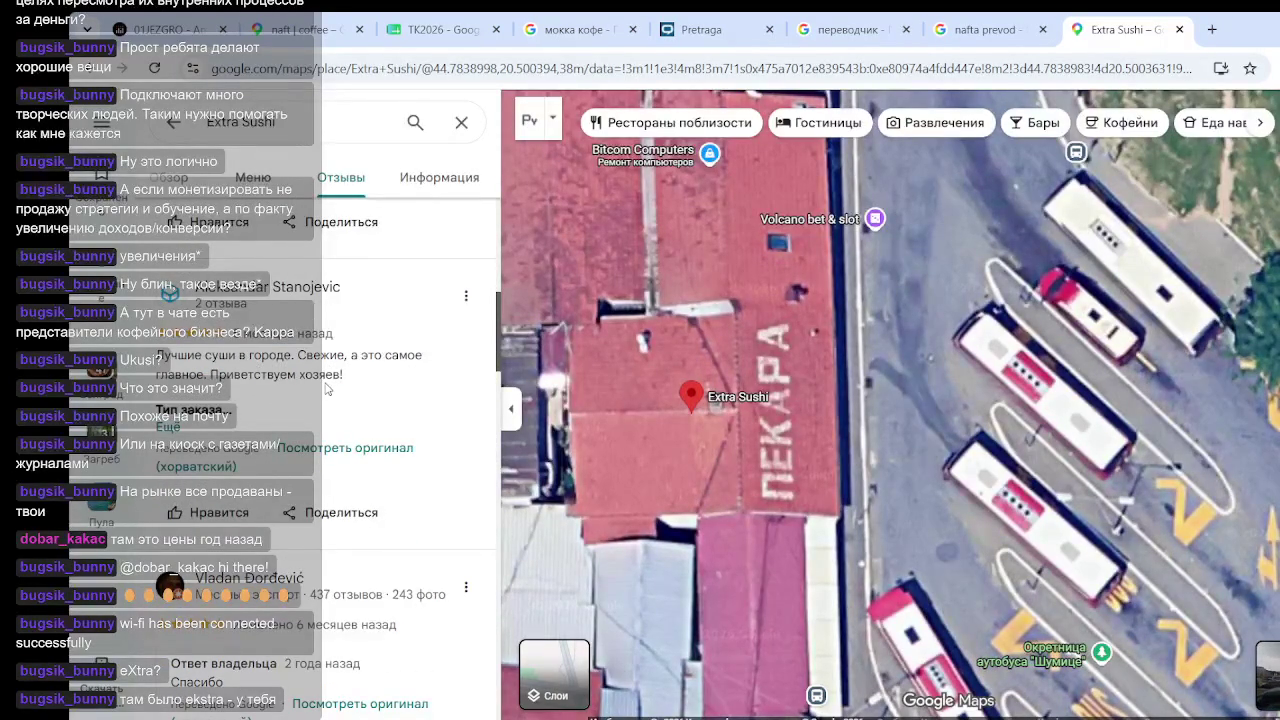
pyautogui.scroll(-3, 298, 430)
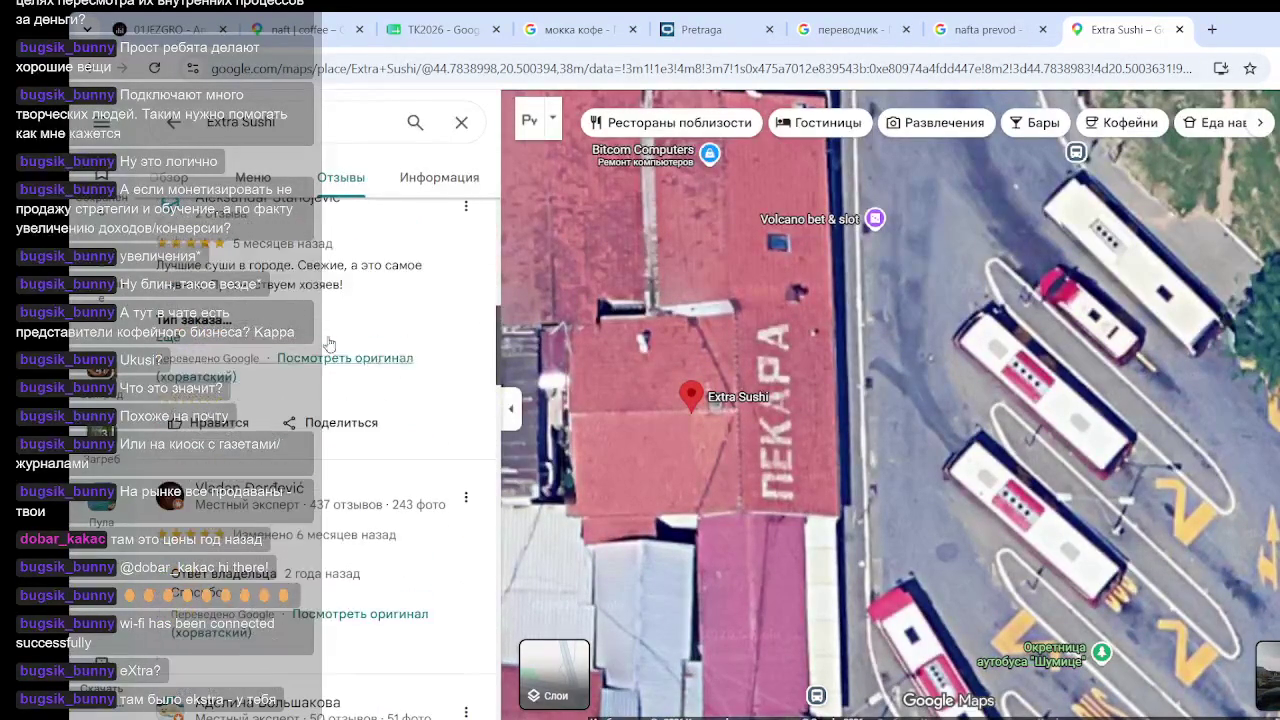
pyautogui.scroll(4, 303, 408)
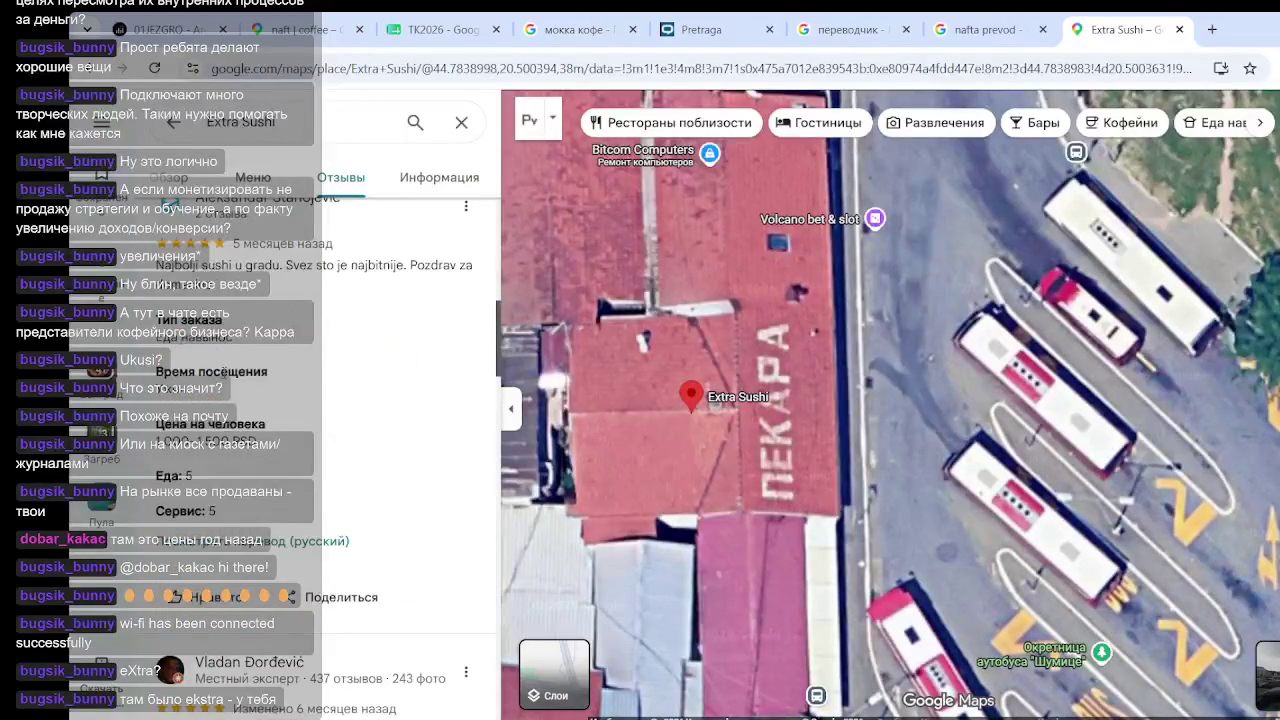
pyautogui.scroll(-4, 368, 435)
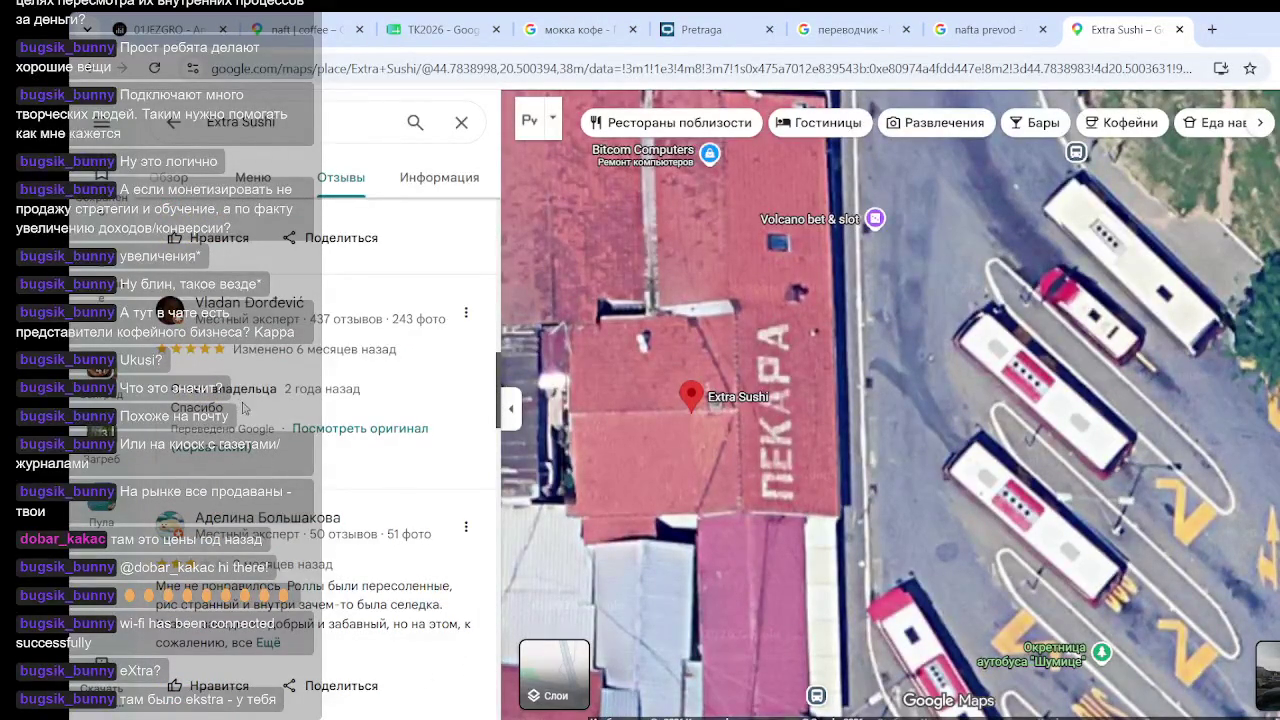
pyautogui.scroll(-1, 278, 458)
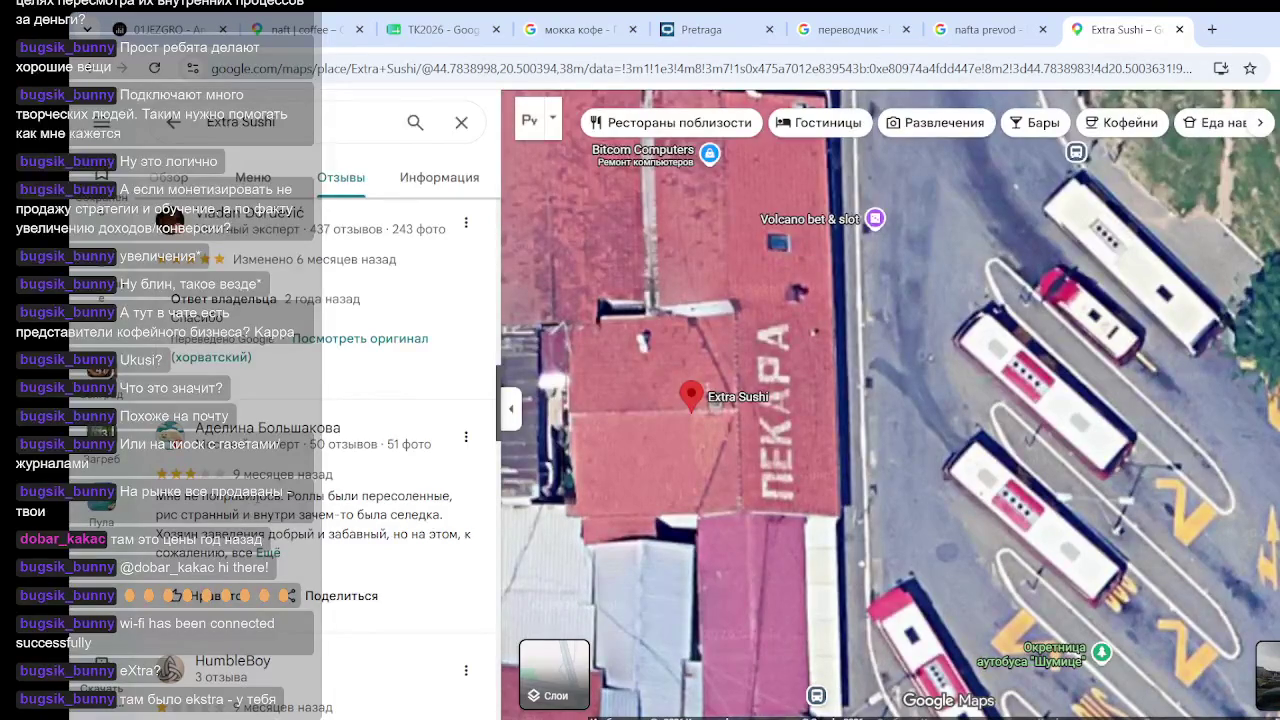
pyautogui.scroll(-1, 278, 458)
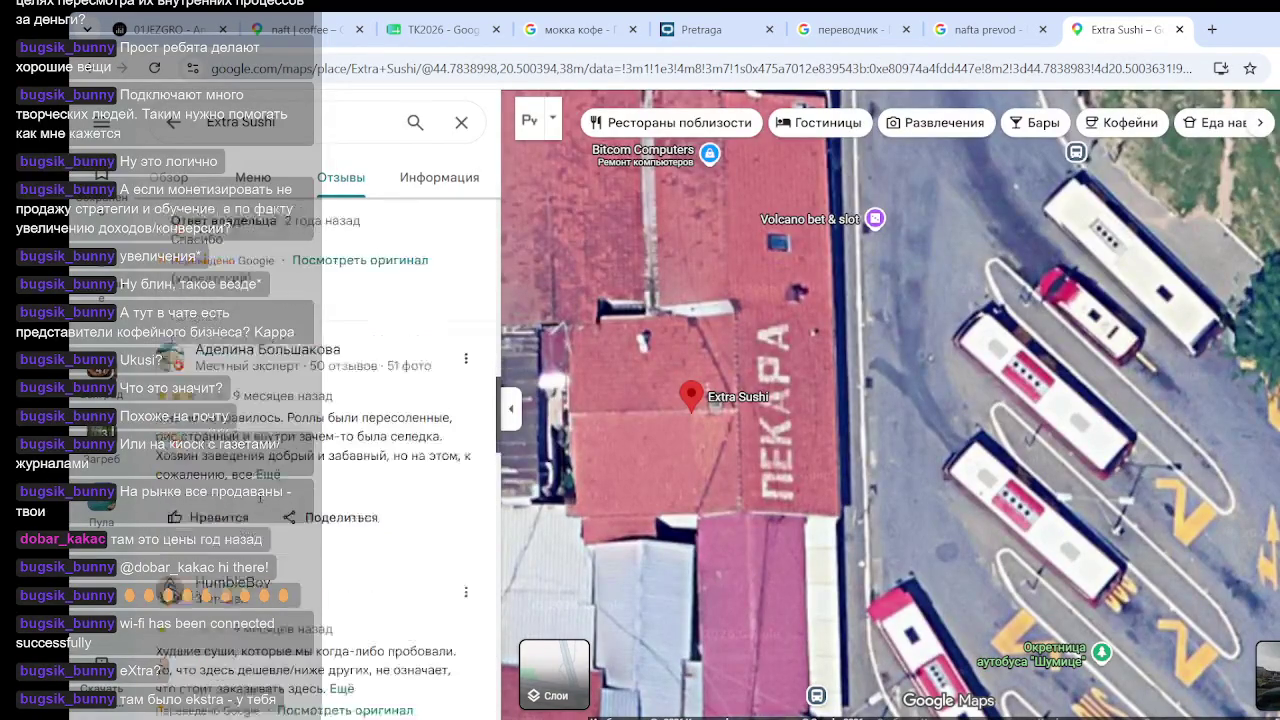
# Expand the long review, read the remaining reviews, then bring up the recent searches
pyautogui.click(276, 466)
pyautogui.scroll(-4, 273, 470)
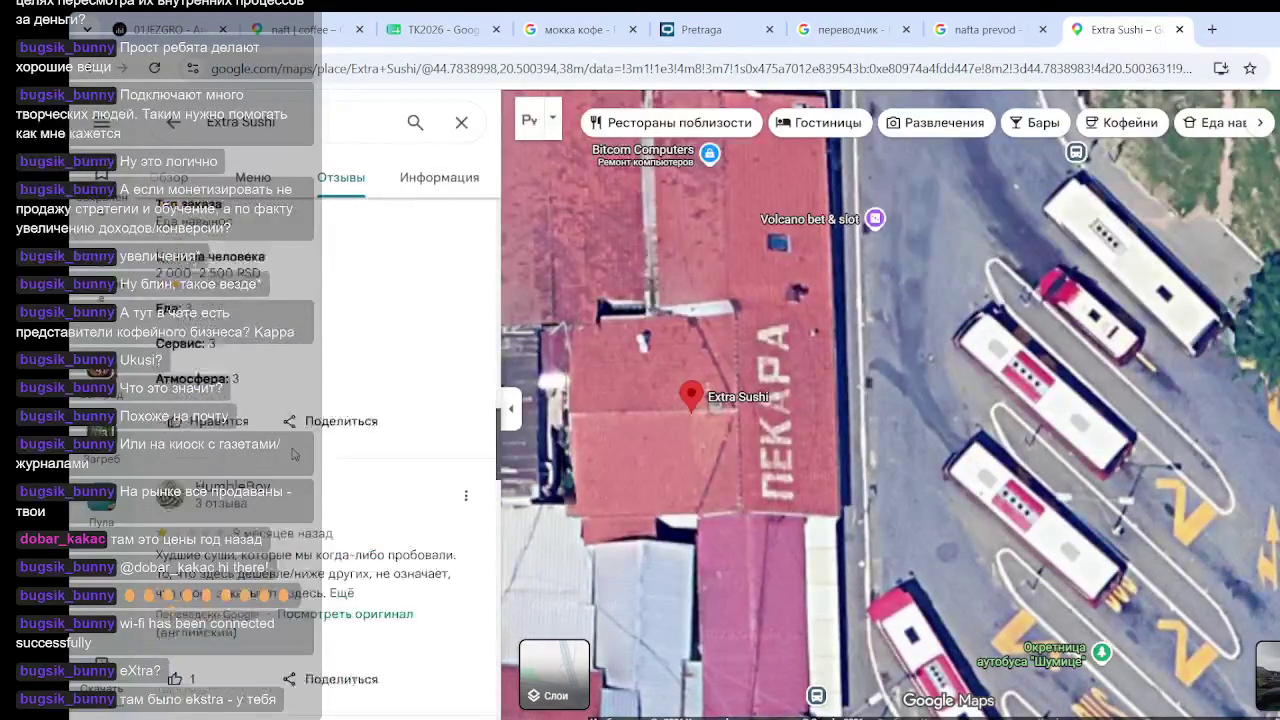
pyautogui.scroll(-6, 287, 511)
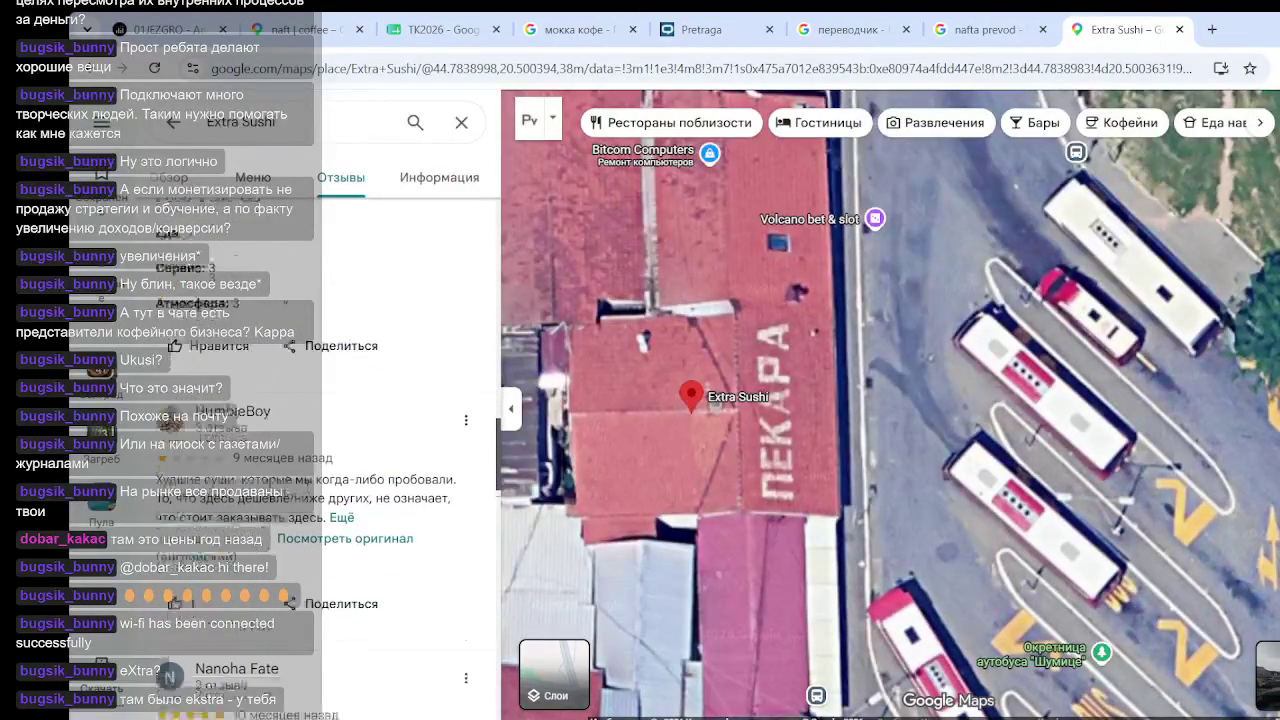
pyautogui.scroll(-2, 287, 511)
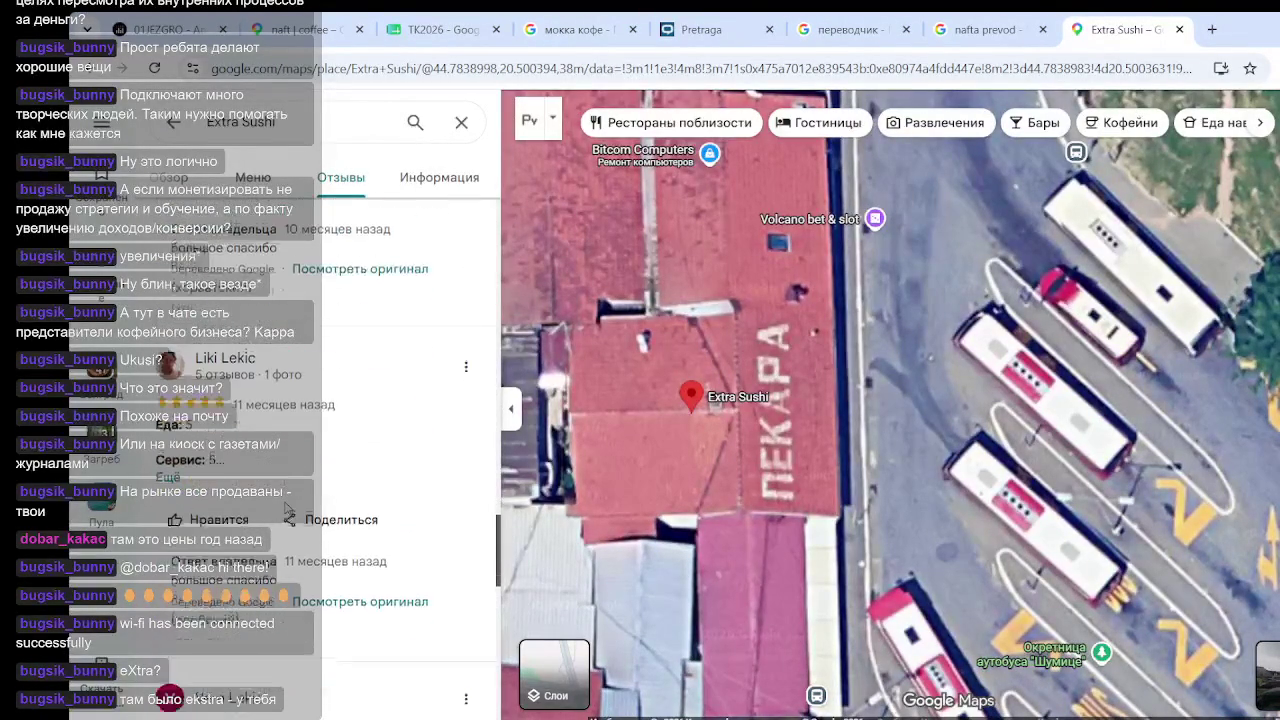
pyautogui.scroll(-5, 287, 511)
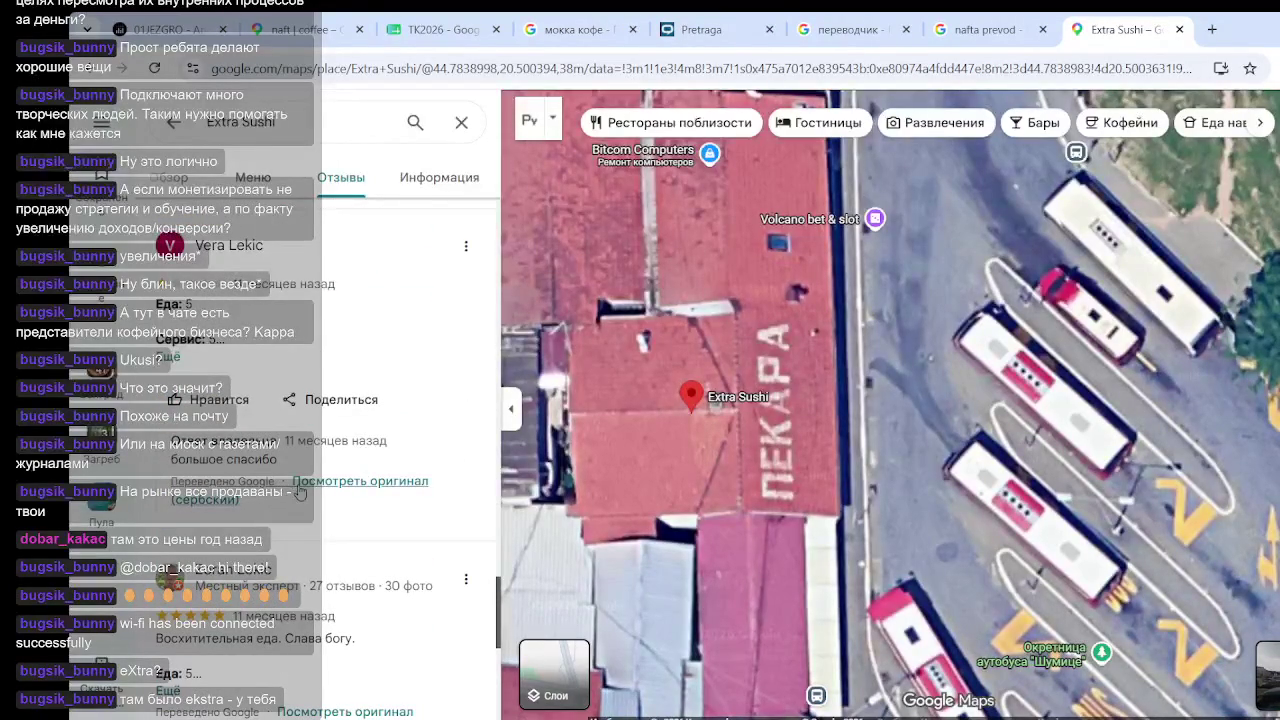
pyautogui.scroll(6, 348, 300)
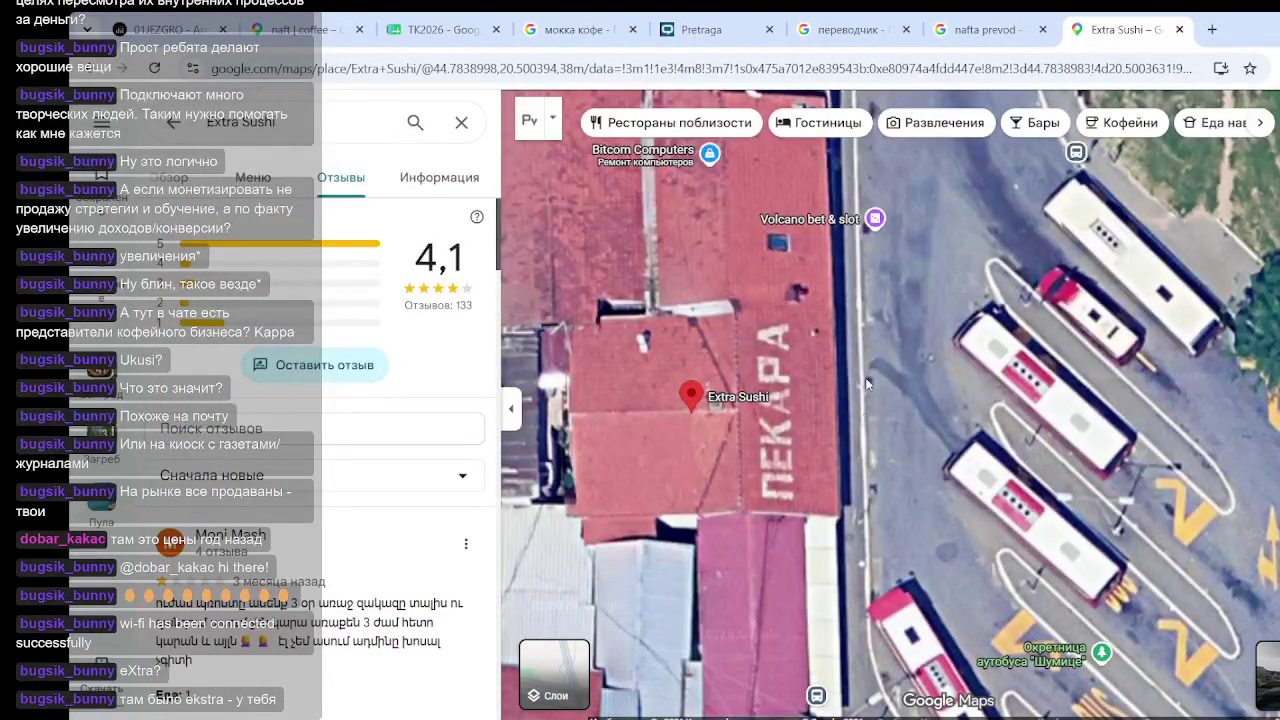
pyautogui.scroll(-10, 267, 688)
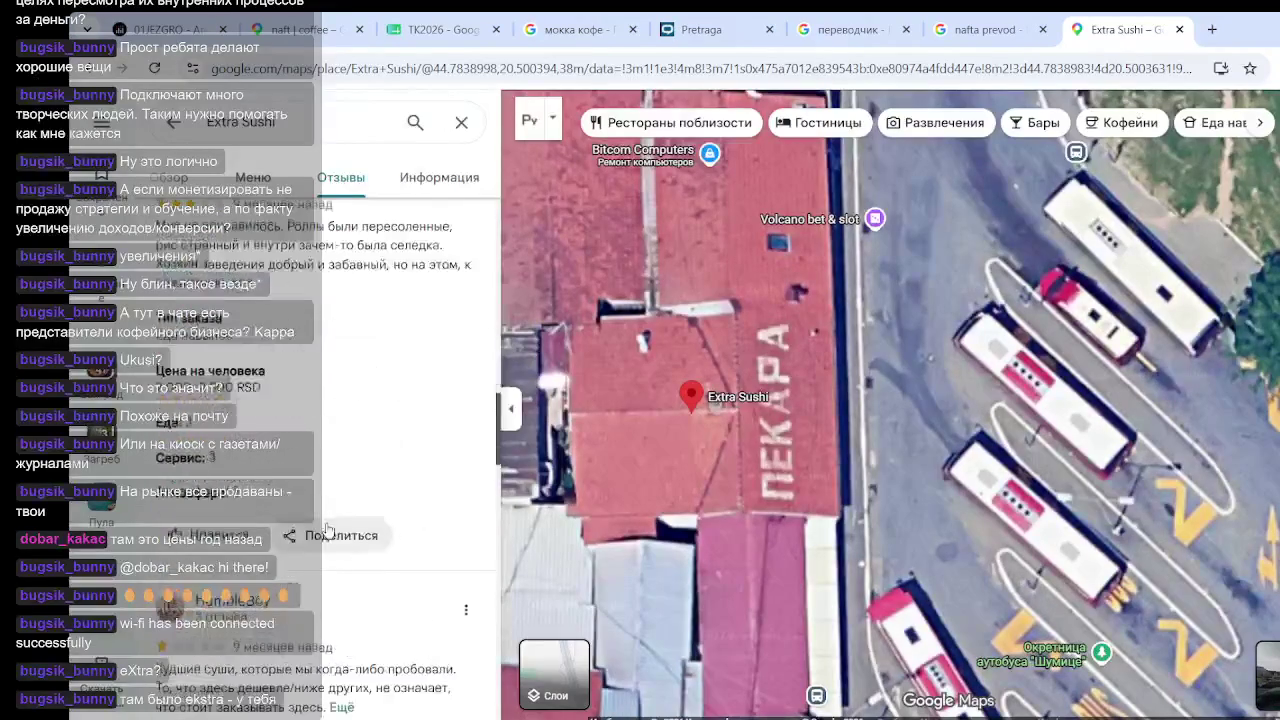
pyautogui.scroll(-5, 327, 530)
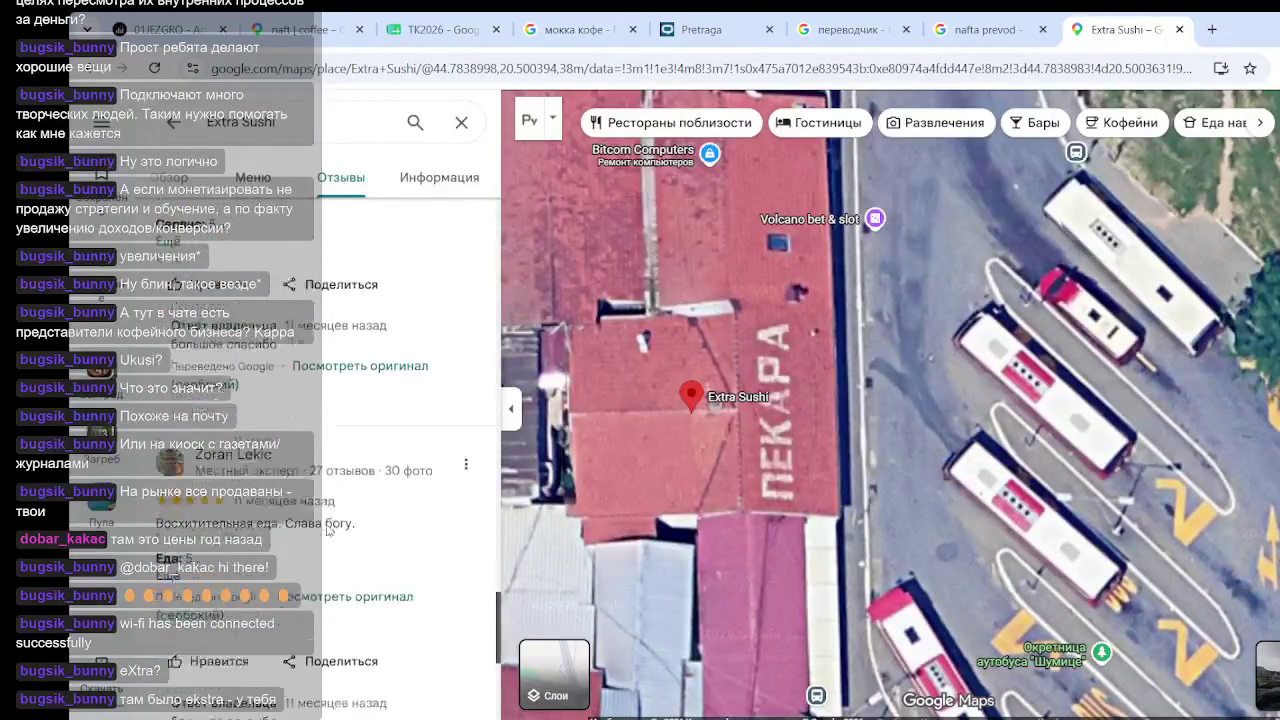
pyautogui.scroll(-5, 327, 530)
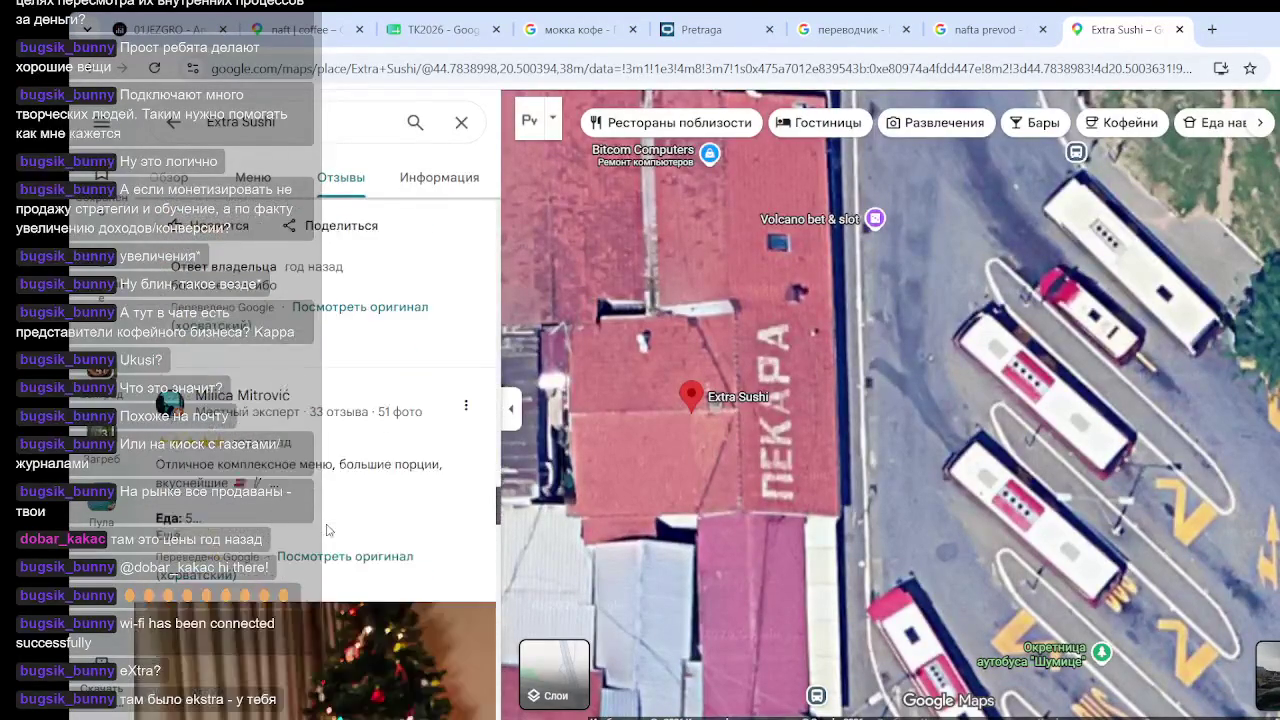
pyautogui.scroll(-3, 327, 530)
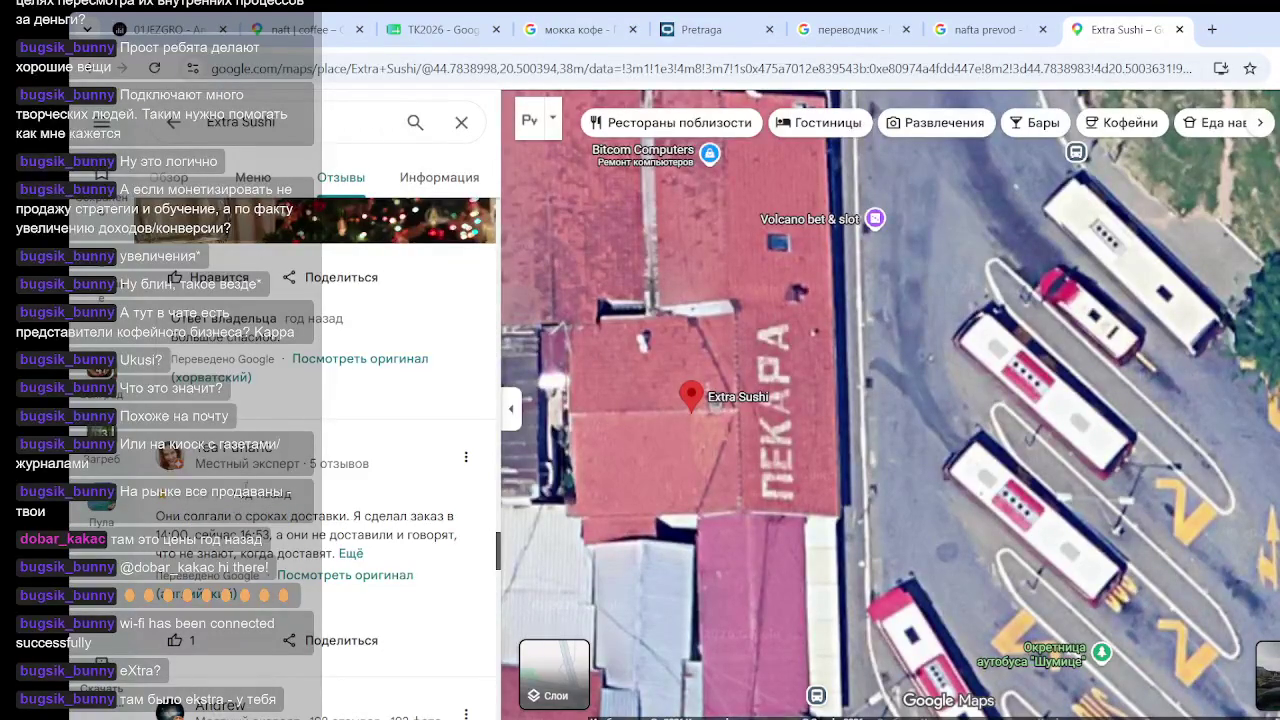
pyautogui.scroll(-5, 363, 450)
pyautogui.scroll(-5, 330, 452)
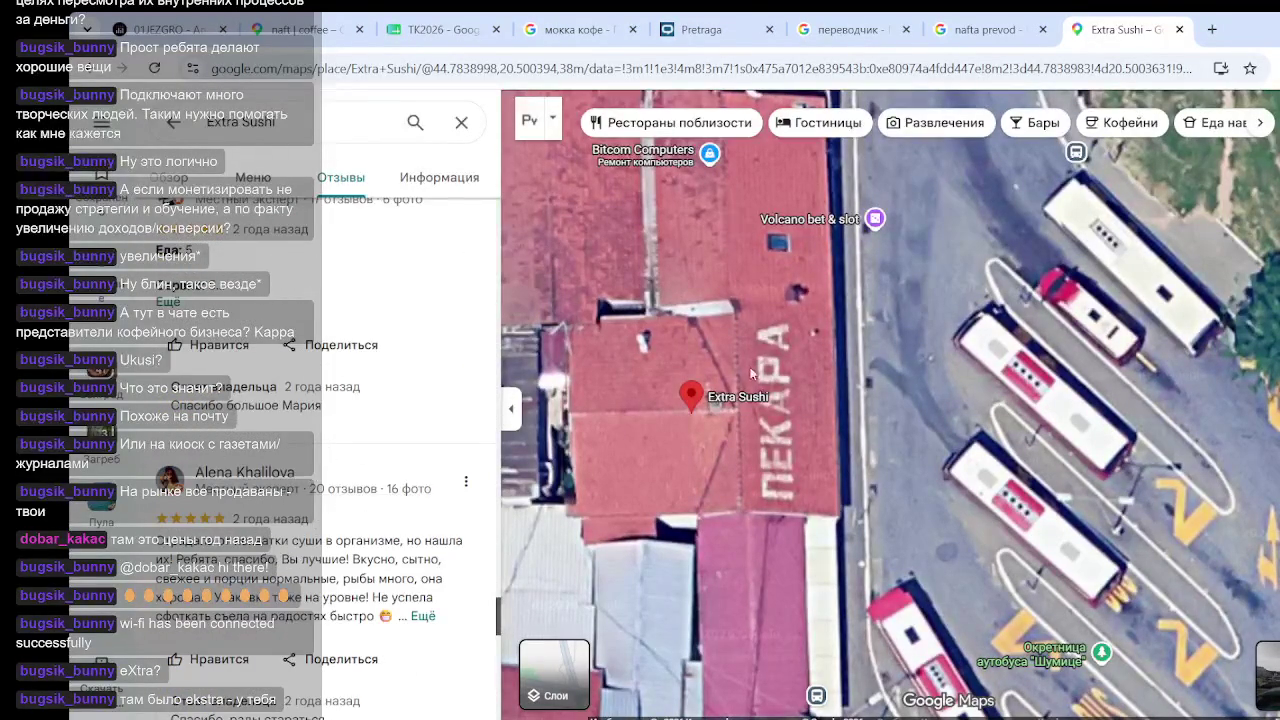
pyautogui.click(461, 122)
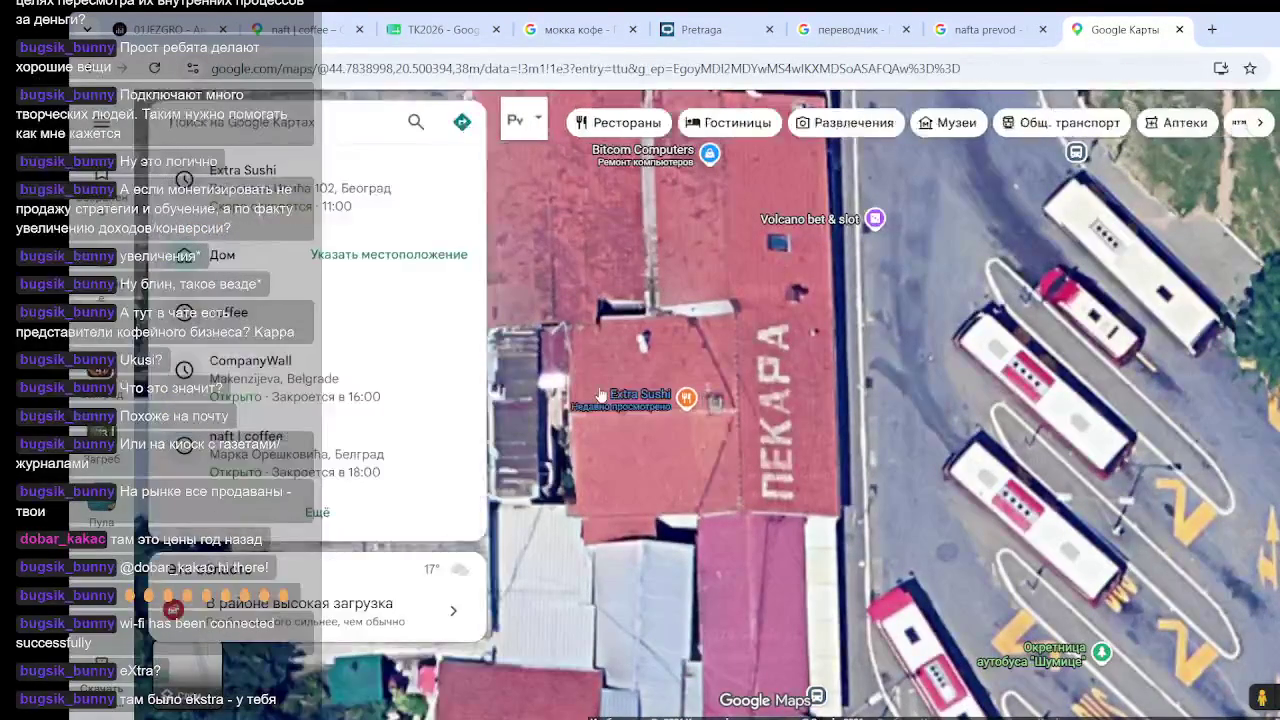
# Reopen Extra Sushi and view its Kavkazko Jelo menu dishes with prices
pyautogui.click(686, 420)
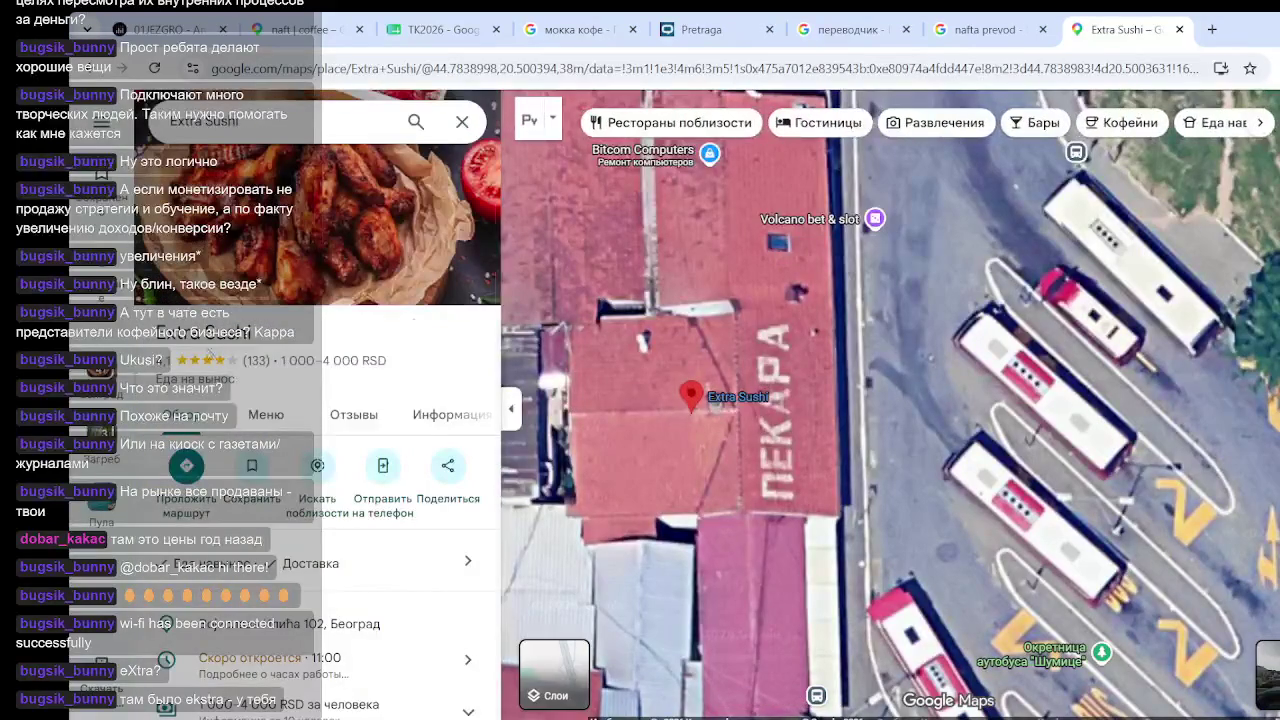
pyautogui.click(265, 416)
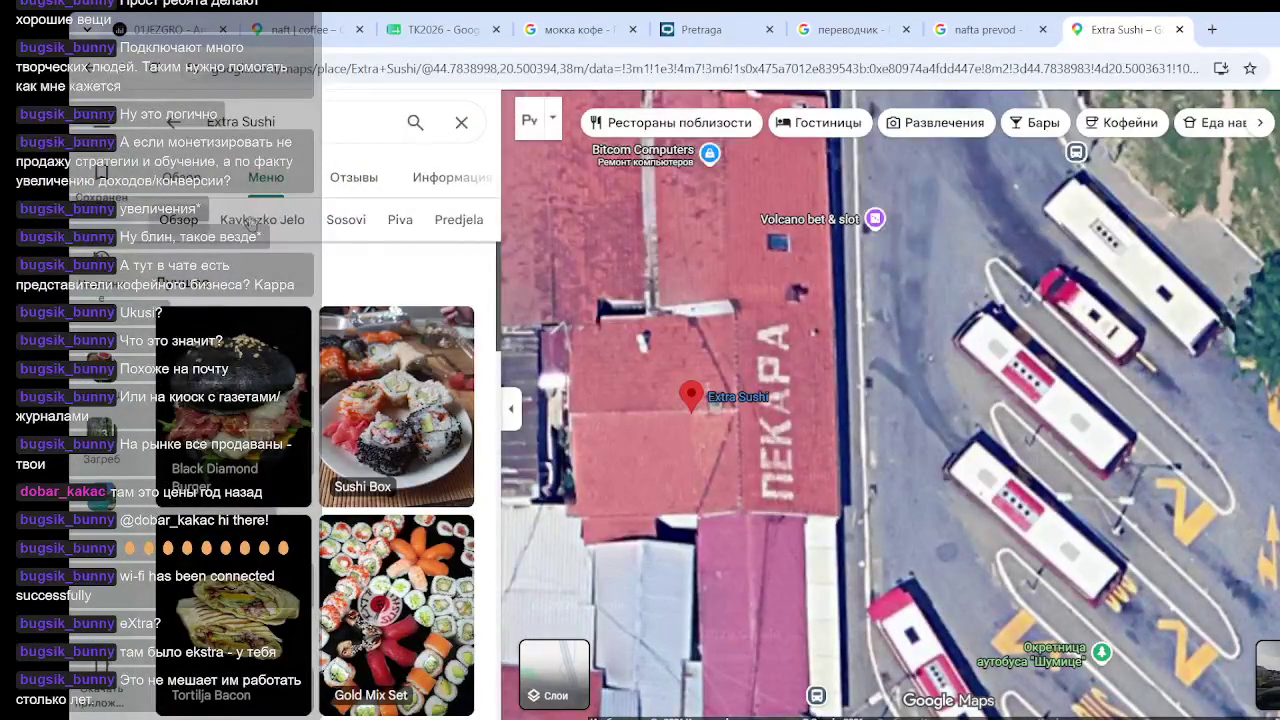
pyautogui.click(248, 226)
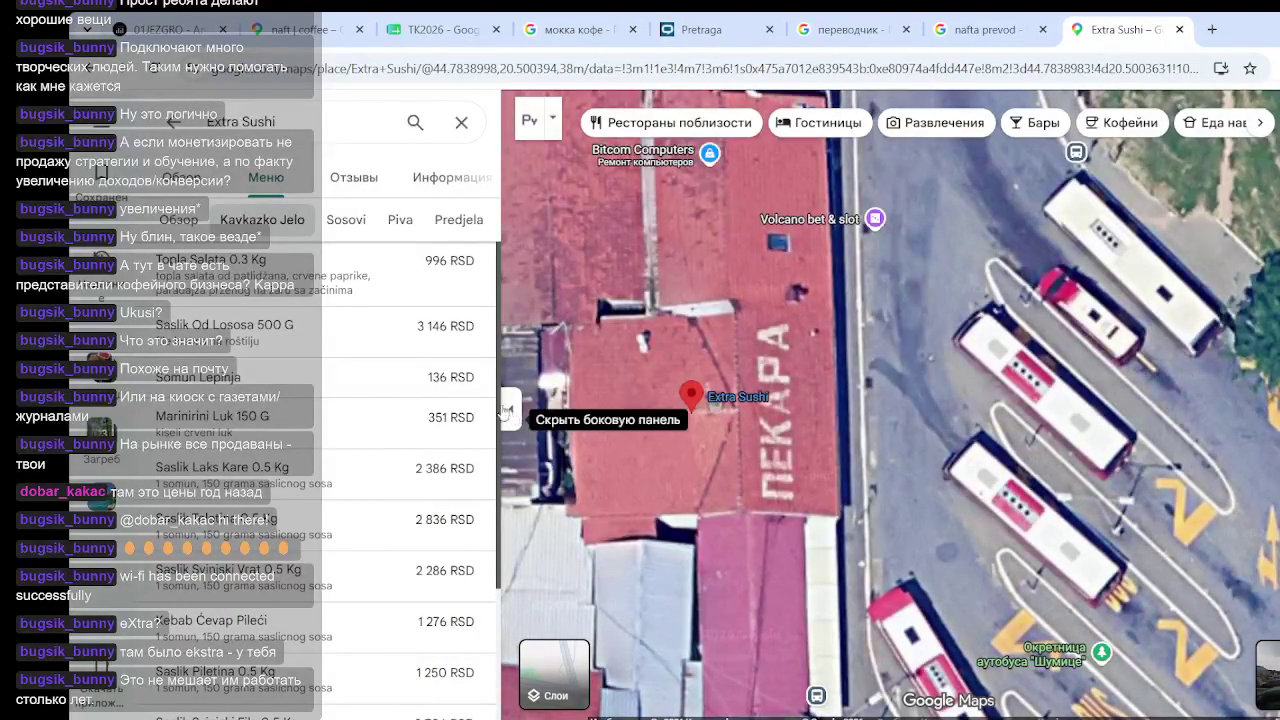
pyautogui.scroll(-1, 498, 458)
pyautogui.moveTo(498, 458); pyautogui.dragTo(493, 580)
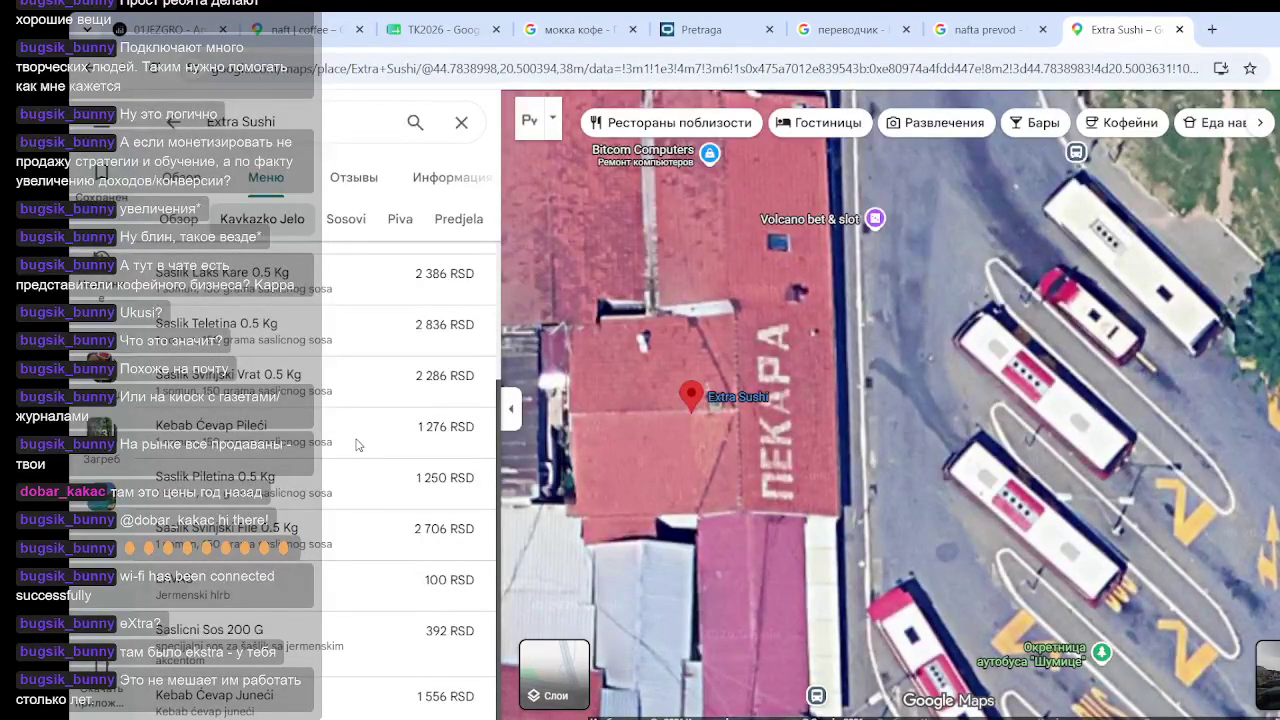
pyautogui.scroll(3, 285, 439)
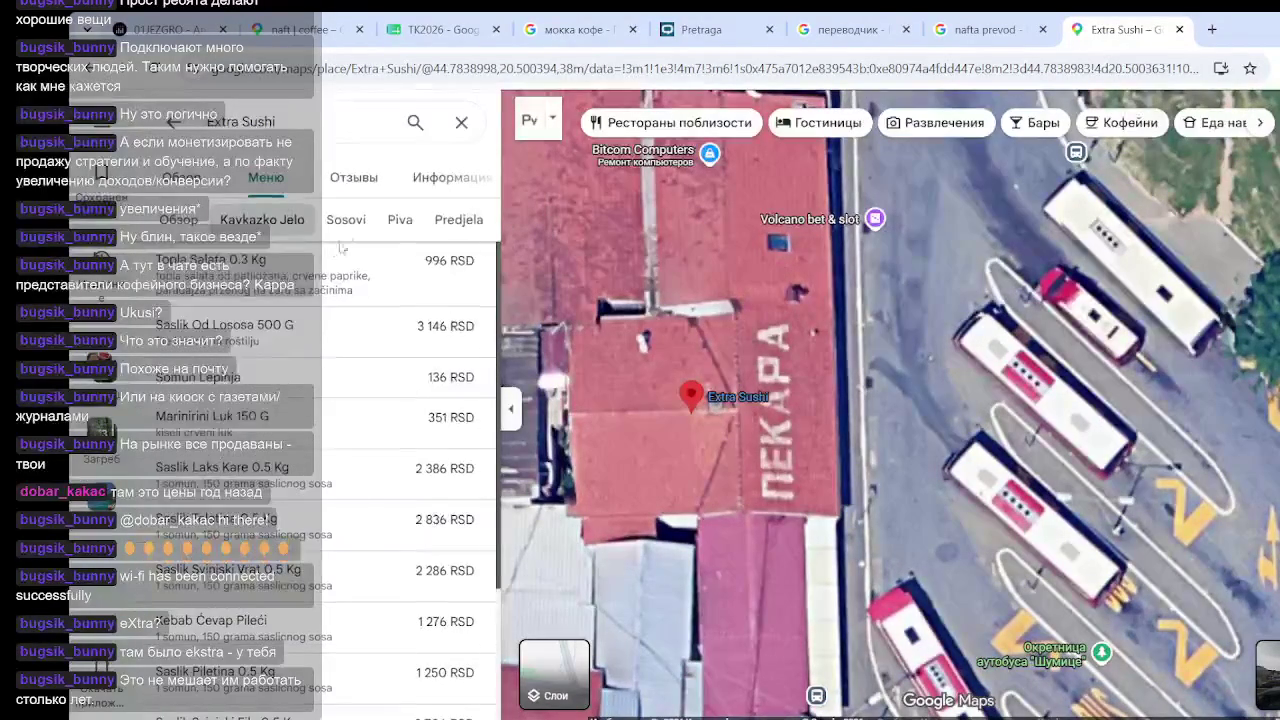
# Browse the menu's dish photo overview, ending on the address, hours and contact details
pyautogui.click(288, 236)
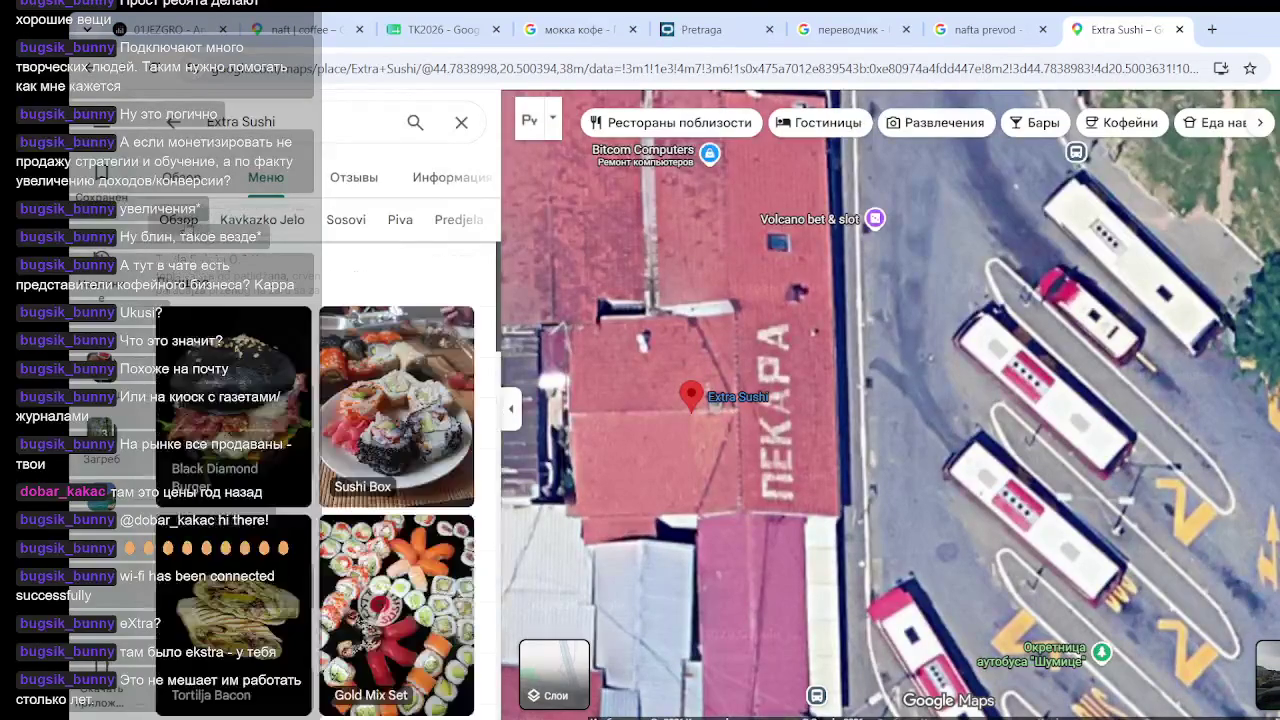
pyautogui.scroll(-3, 328, 348)
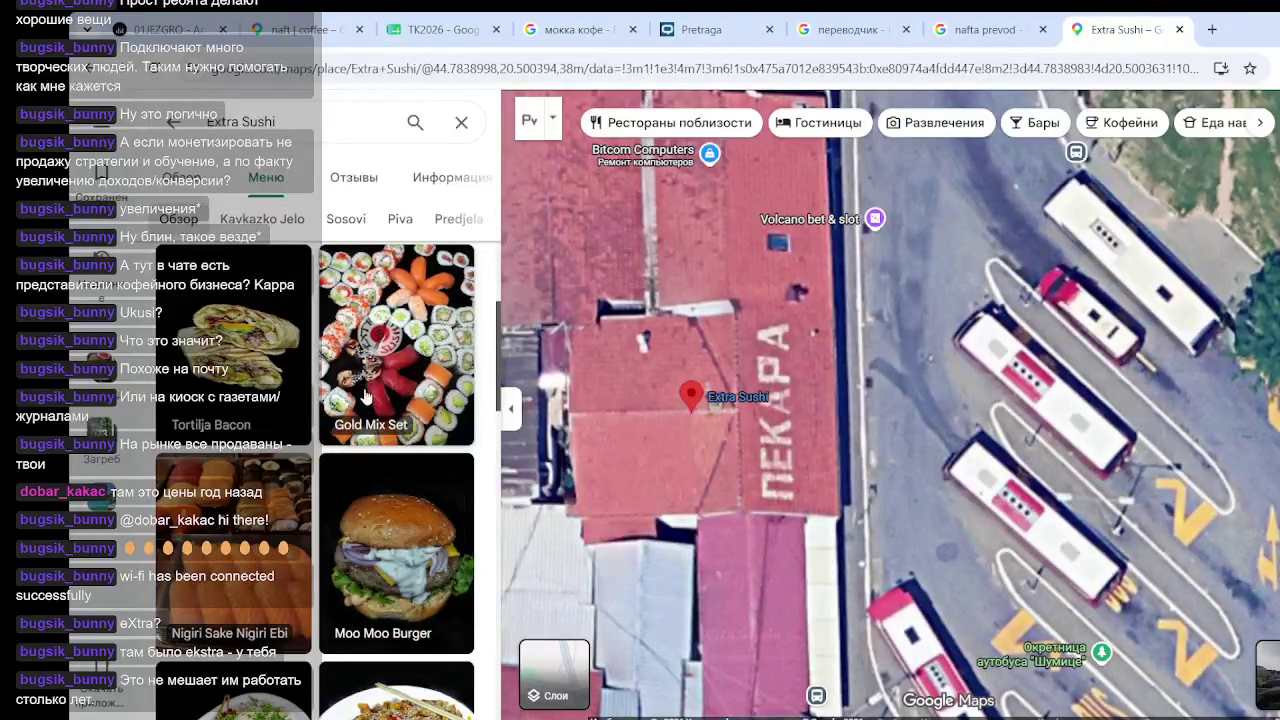
pyautogui.scroll(-4, 352, 418)
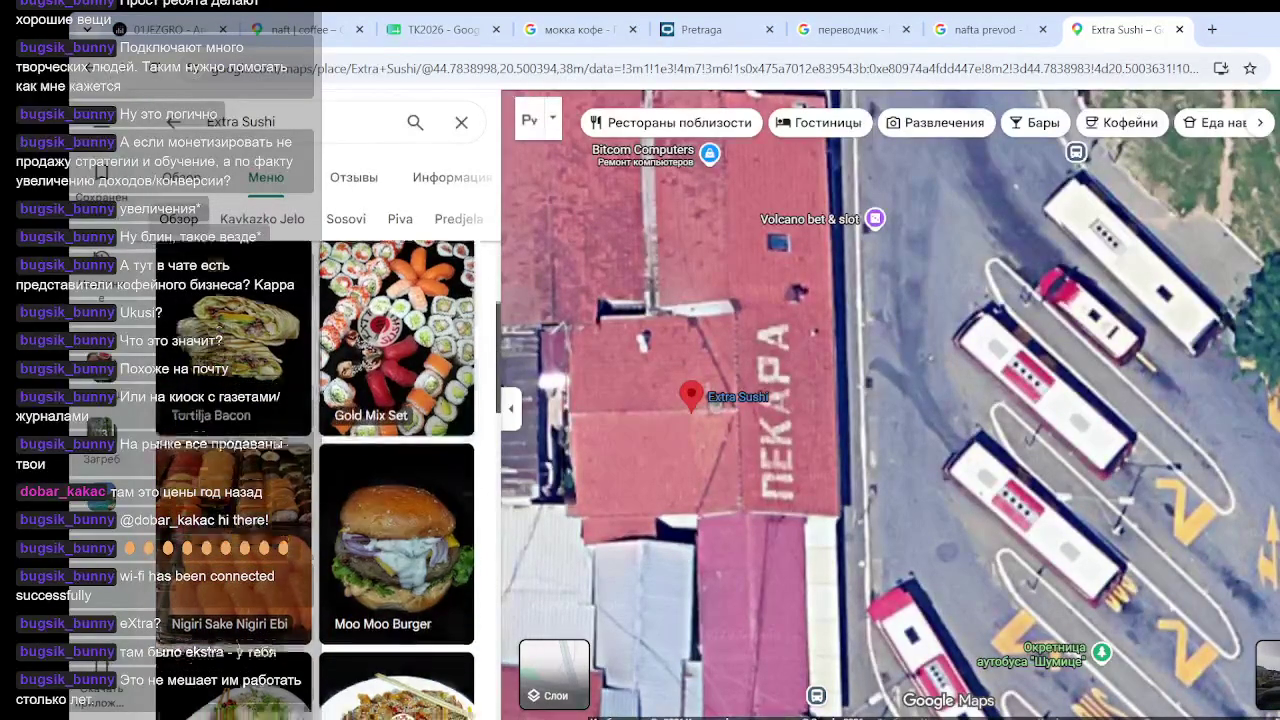
pyautogui.scroll(5, 316, 380)
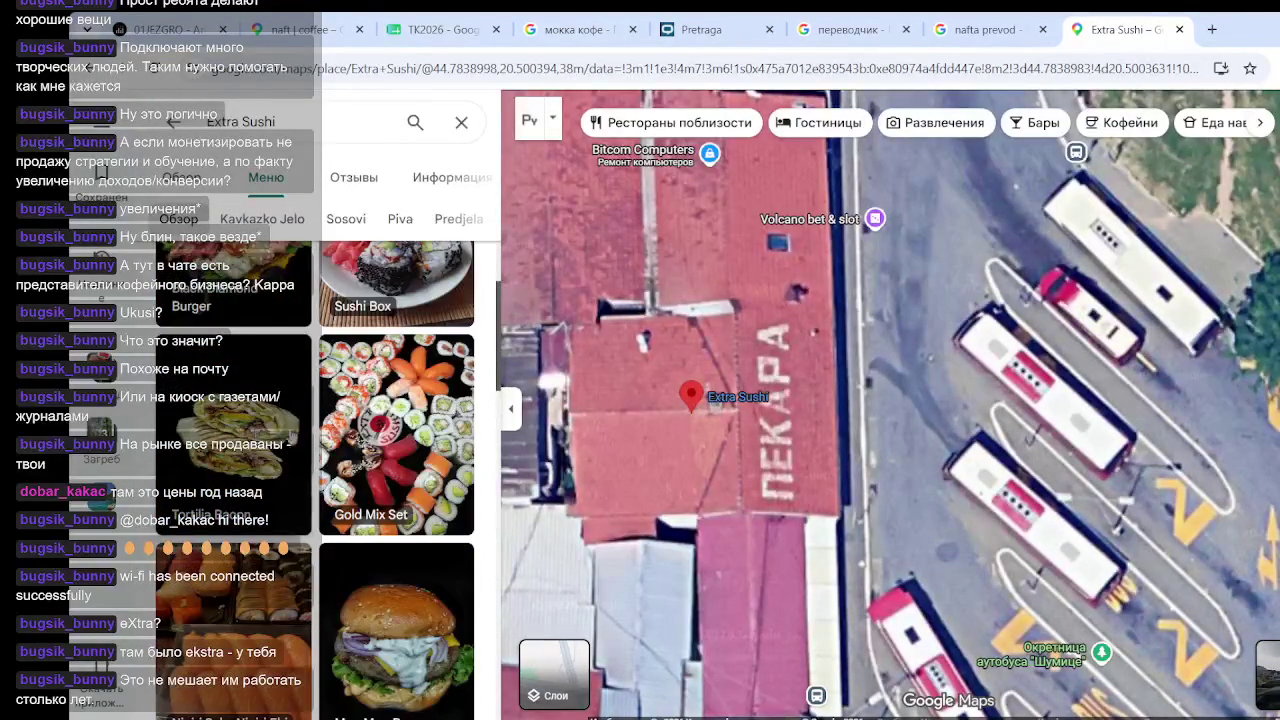
pyautogui.scroll(-8, 340, 435)
pyautogui.scroll(-3, 340, 435)
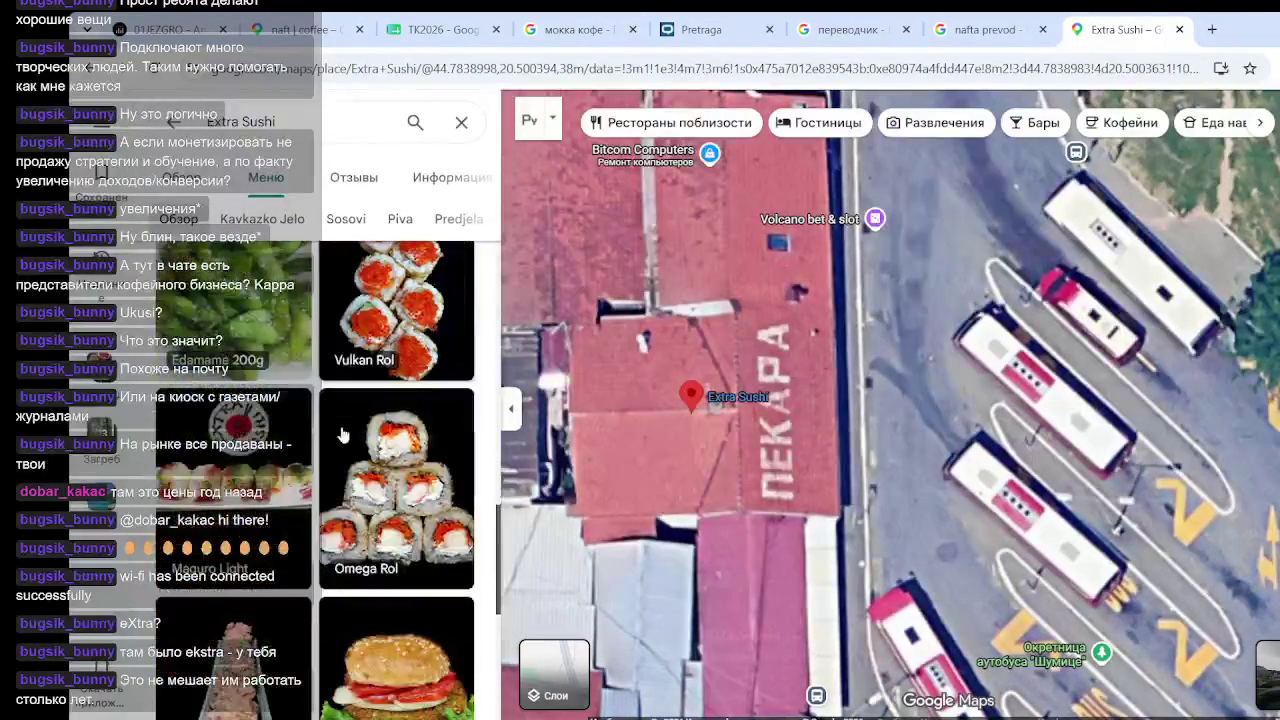
pyautogui.scroll(-5, 343, 434)
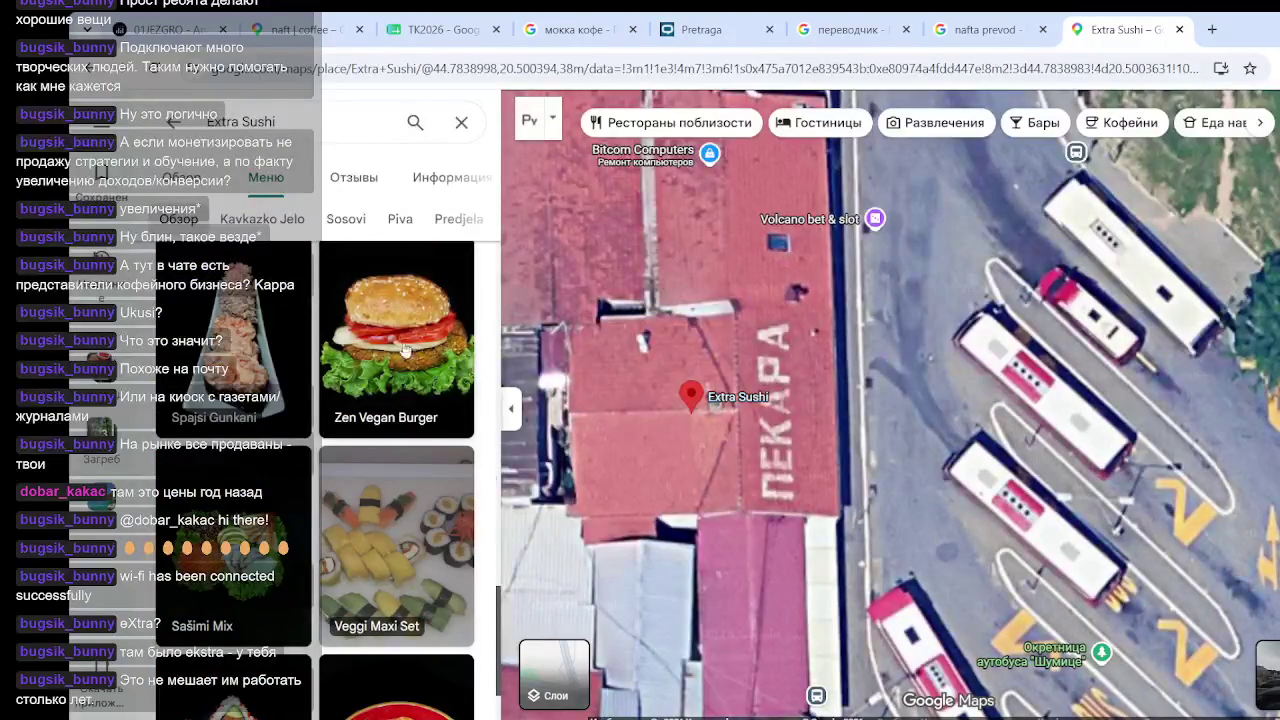
pyautogui.scroll(-3, 400, 340)
pyautogui.scroll(5, 378, 371)
pyautogui.scroll(5, 378, 371)
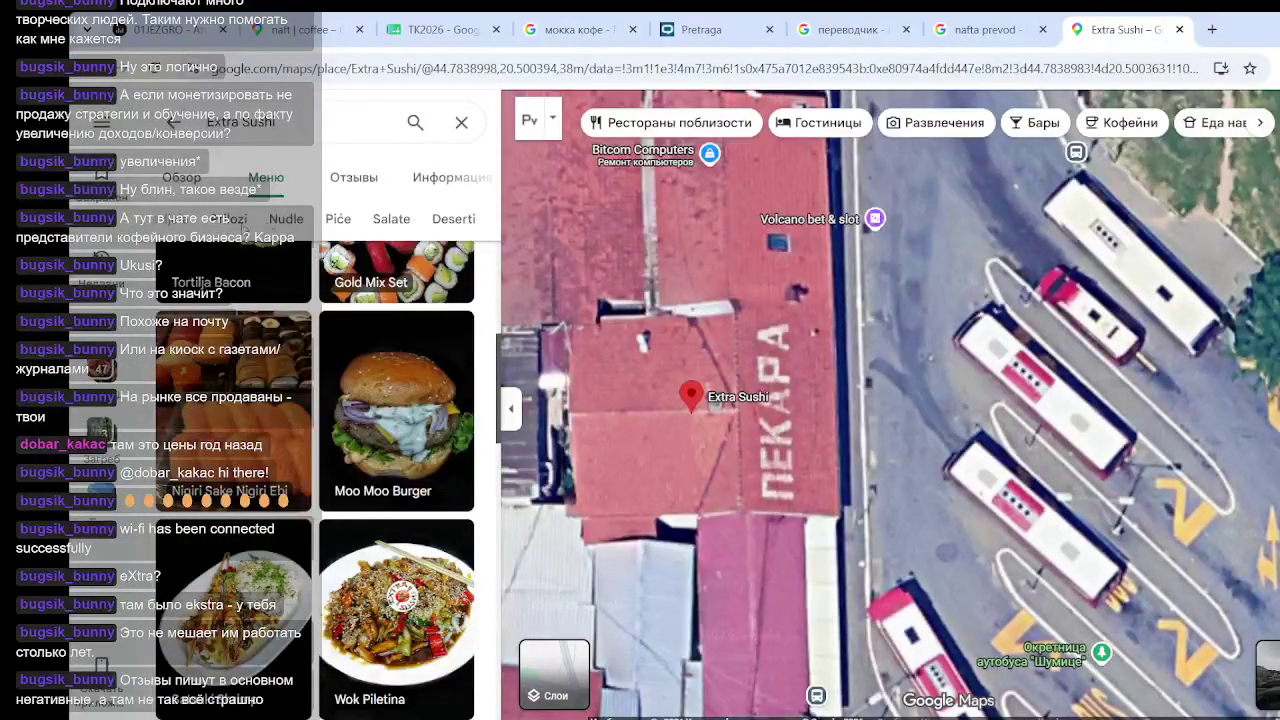
pyautogui.scroll(5, 440, 326)
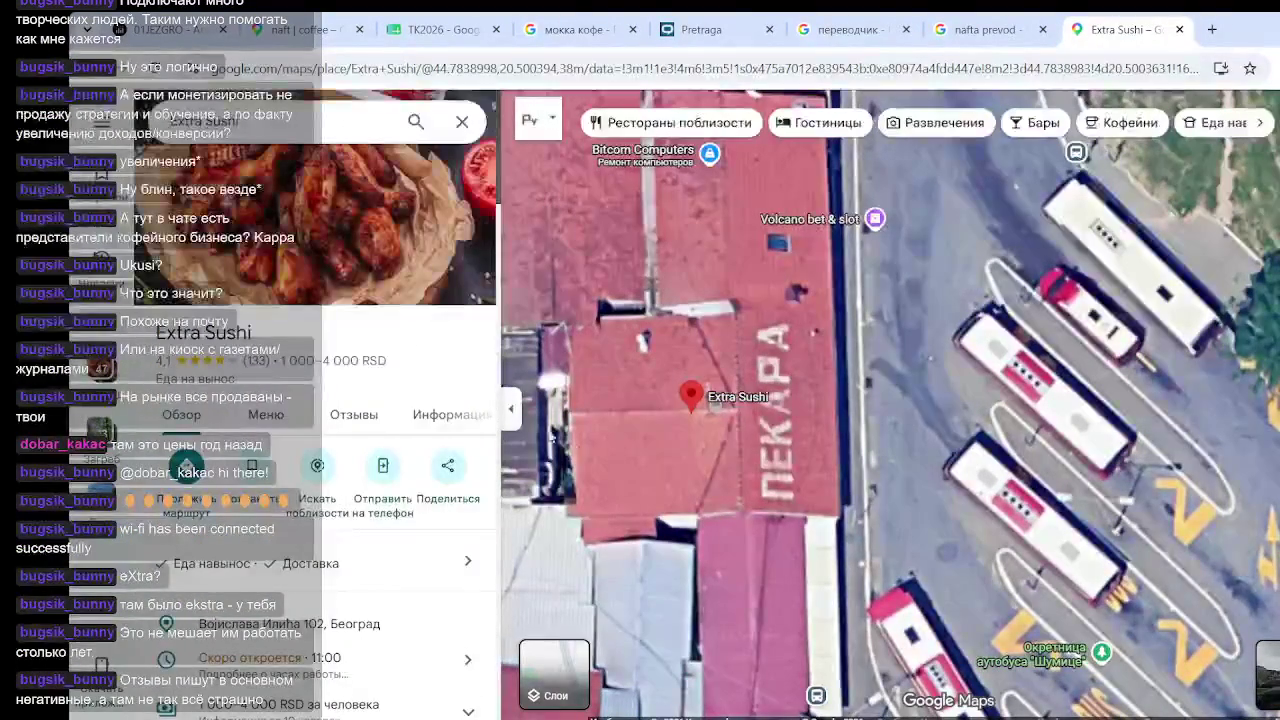
pyautogui.scroll(-5, 396, 370)
pyautogui.scroll(-3, 396, 370)
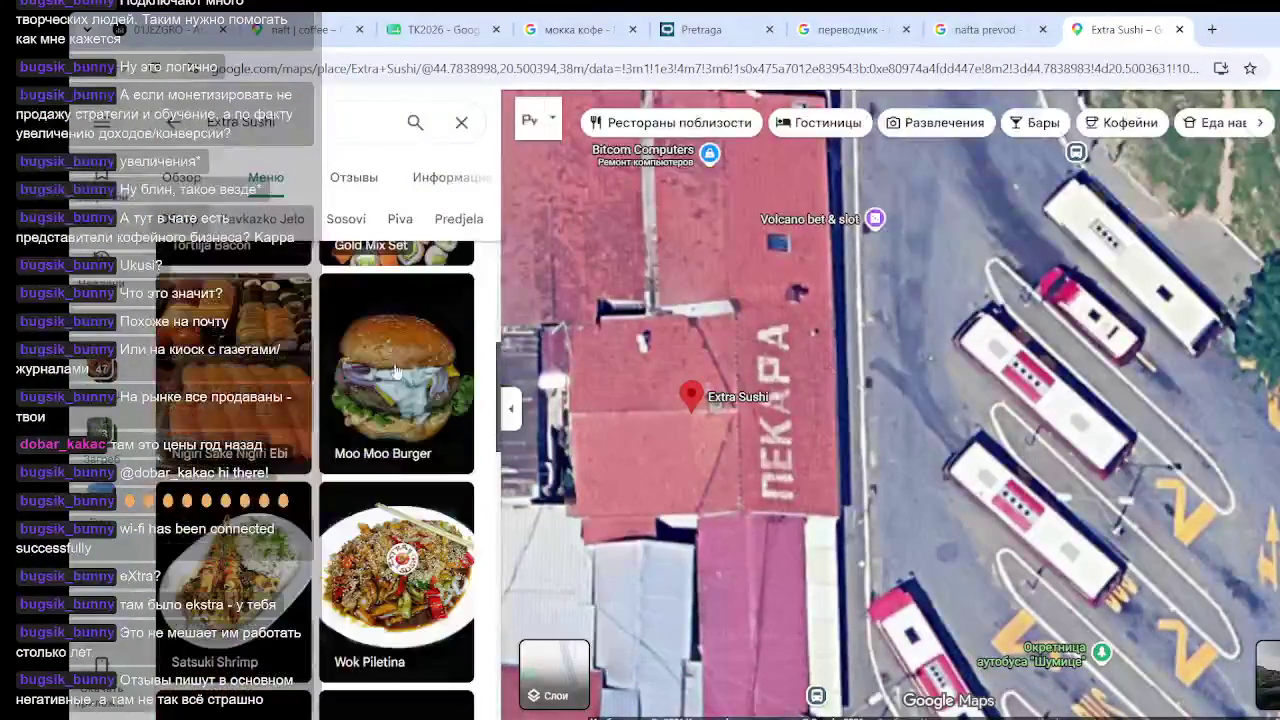
pyautogui.scroll(-5, 372, 486)
pyautogui.scroll(-2, 372, 486)
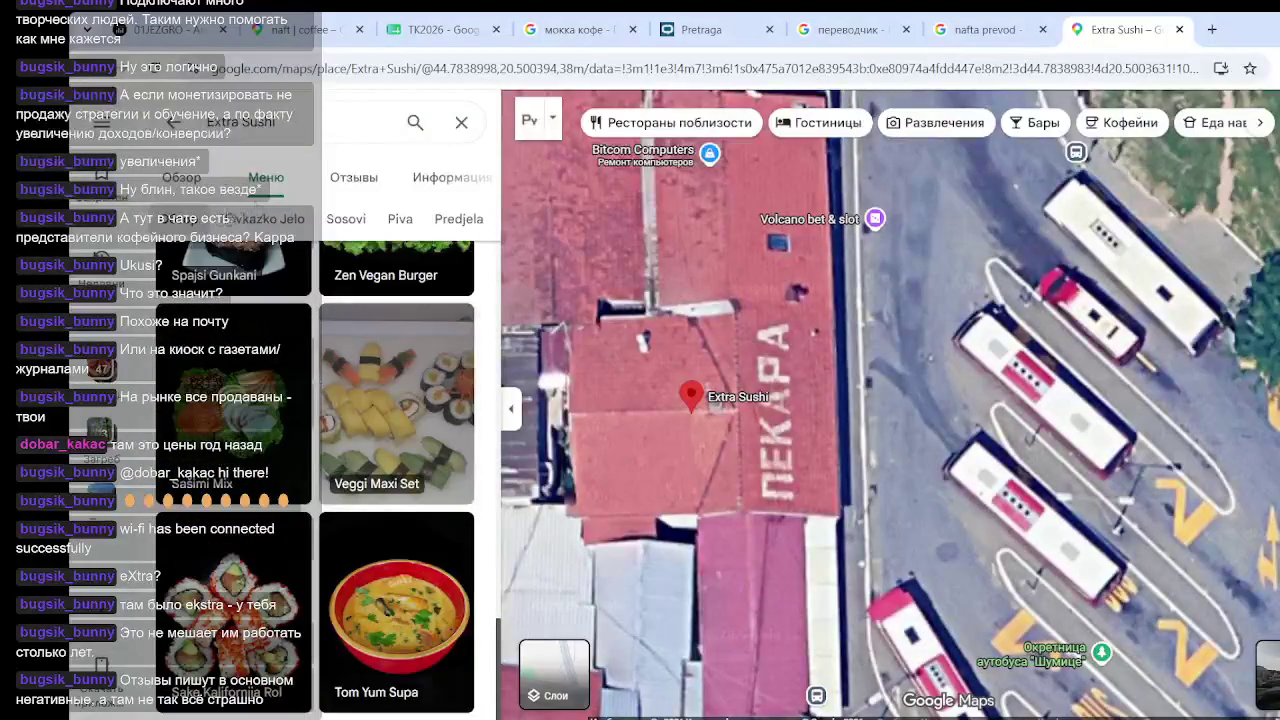
pyautogui.scroll(10, 380, 478)
pyautogui.scroll(-3, 385, 470)
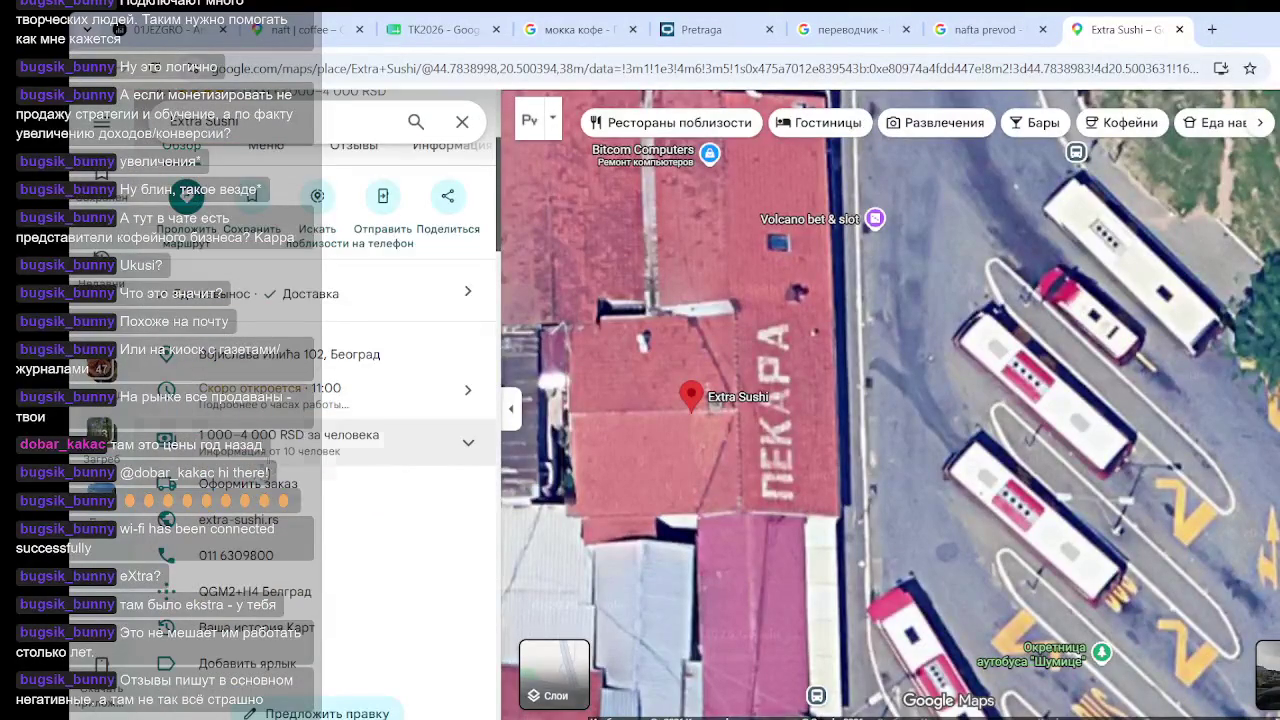
# Open extra-sushi.rs and check its hours: 11:00–22:00 weekdays, 12:00–22:00 weekends, closed Wednesday
pyautogui.click(323, 536)
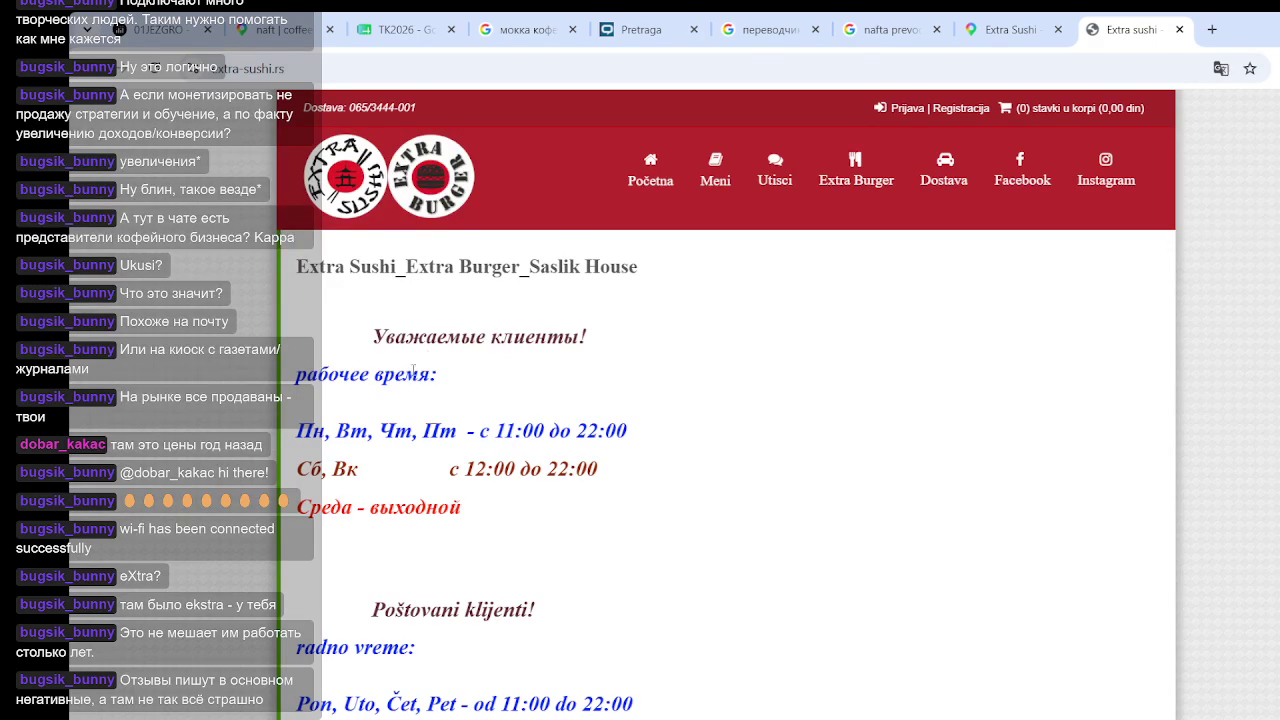
pyautogui.scroll(-2, 560, 432)
pyautogui.scroll(-5, 560, 432)
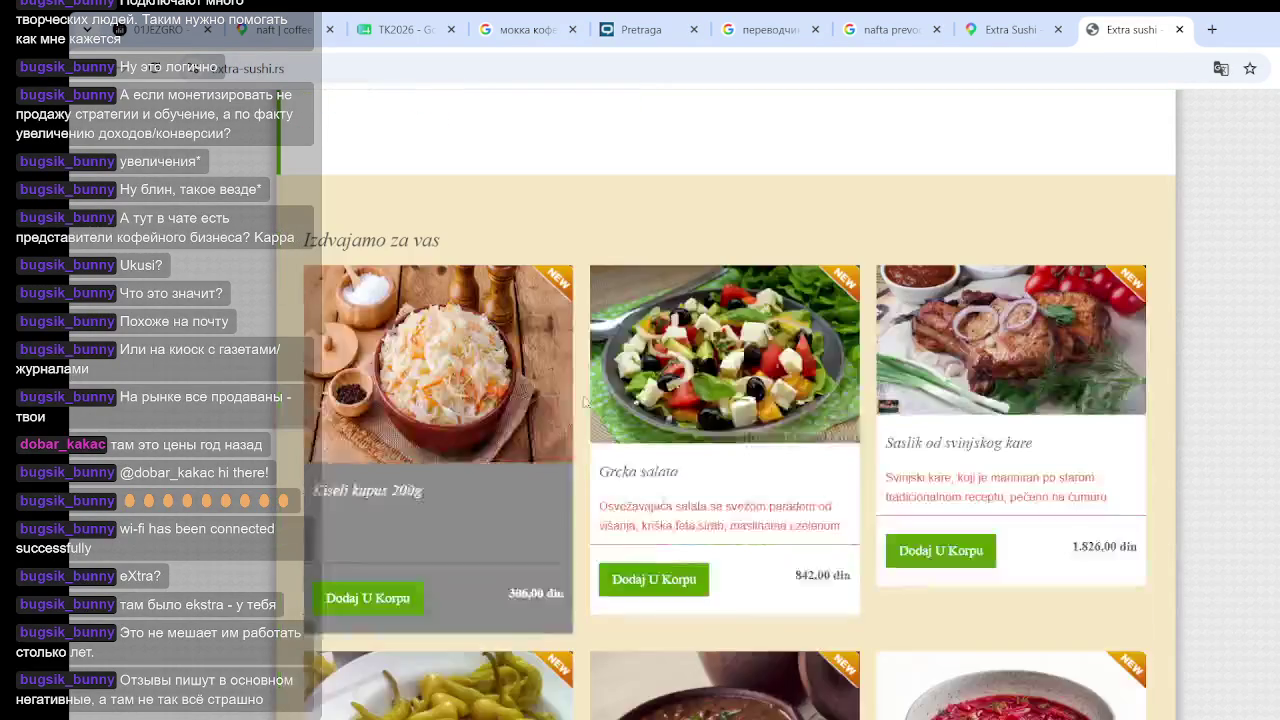
pyautogui.scroll(7, 588, 352)
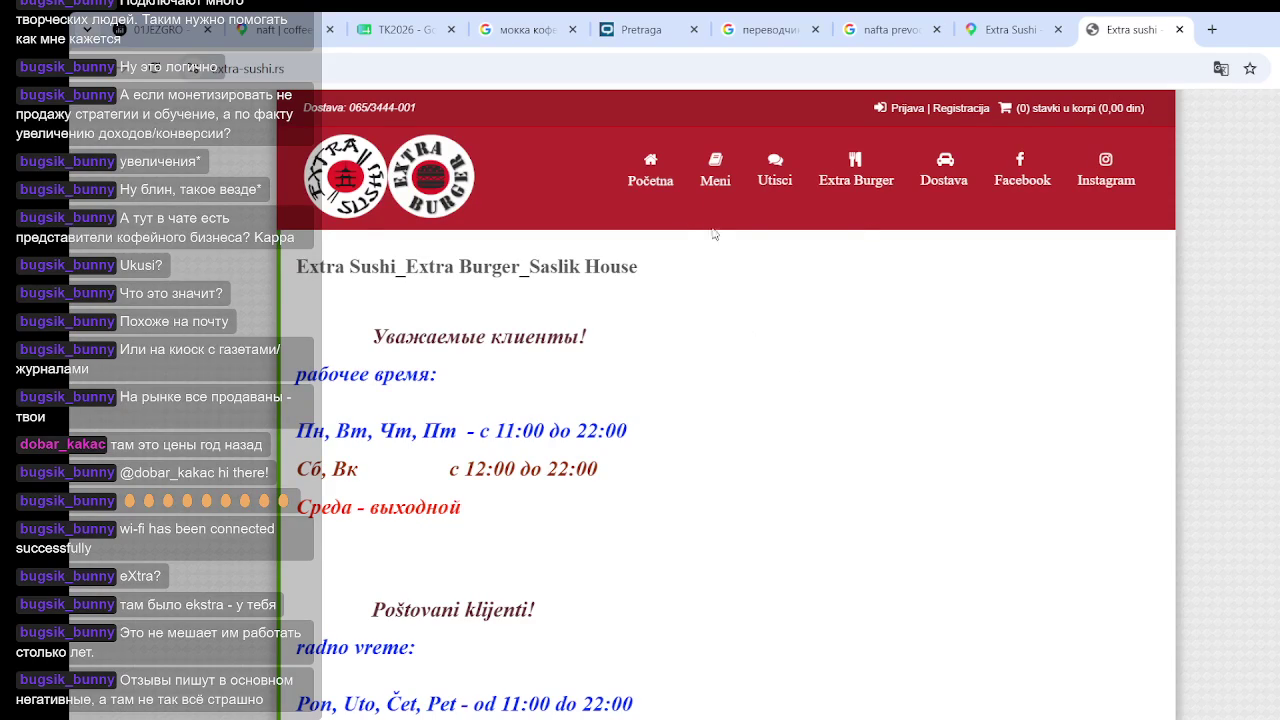
# Open the Kavkazka jela (Caucasian dishes) menu page and browse its dish grid
pyautogui.moveTo(718, 183)
pyautogui.moveTo(721, 228)
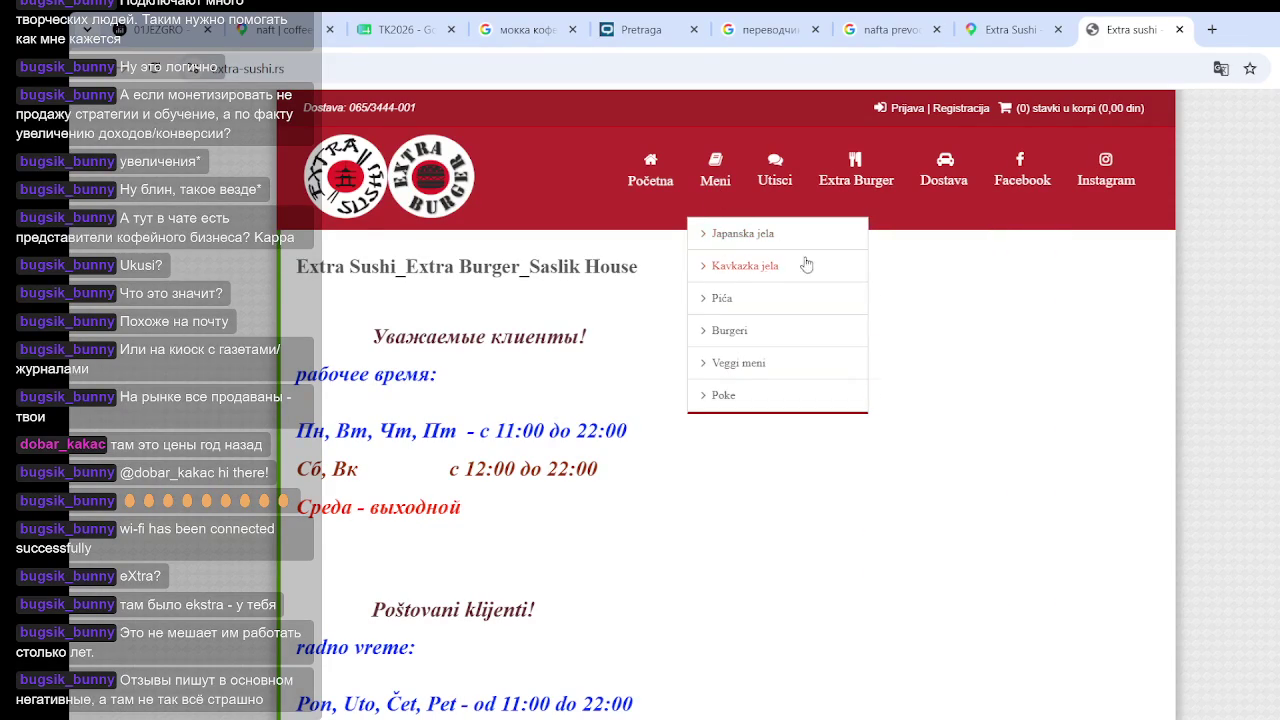
pyautogui.click(748, 272)
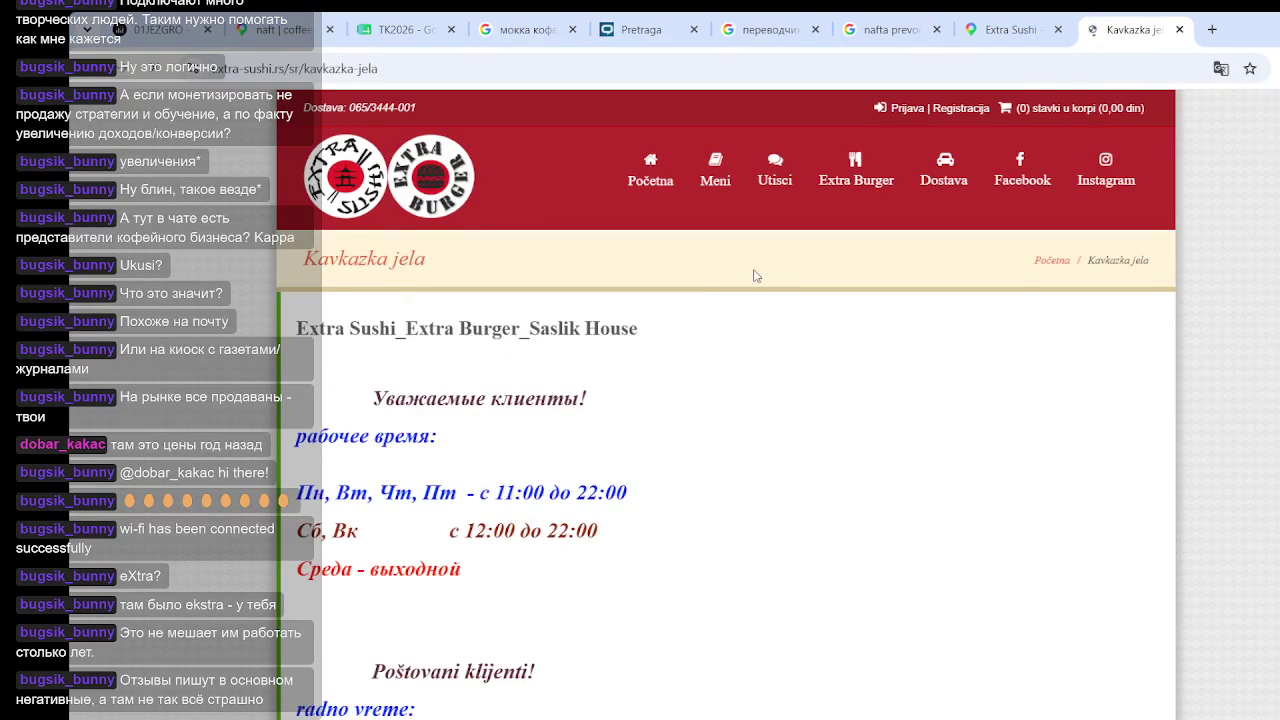
pyautogui.scroll(-9, 735, 398)
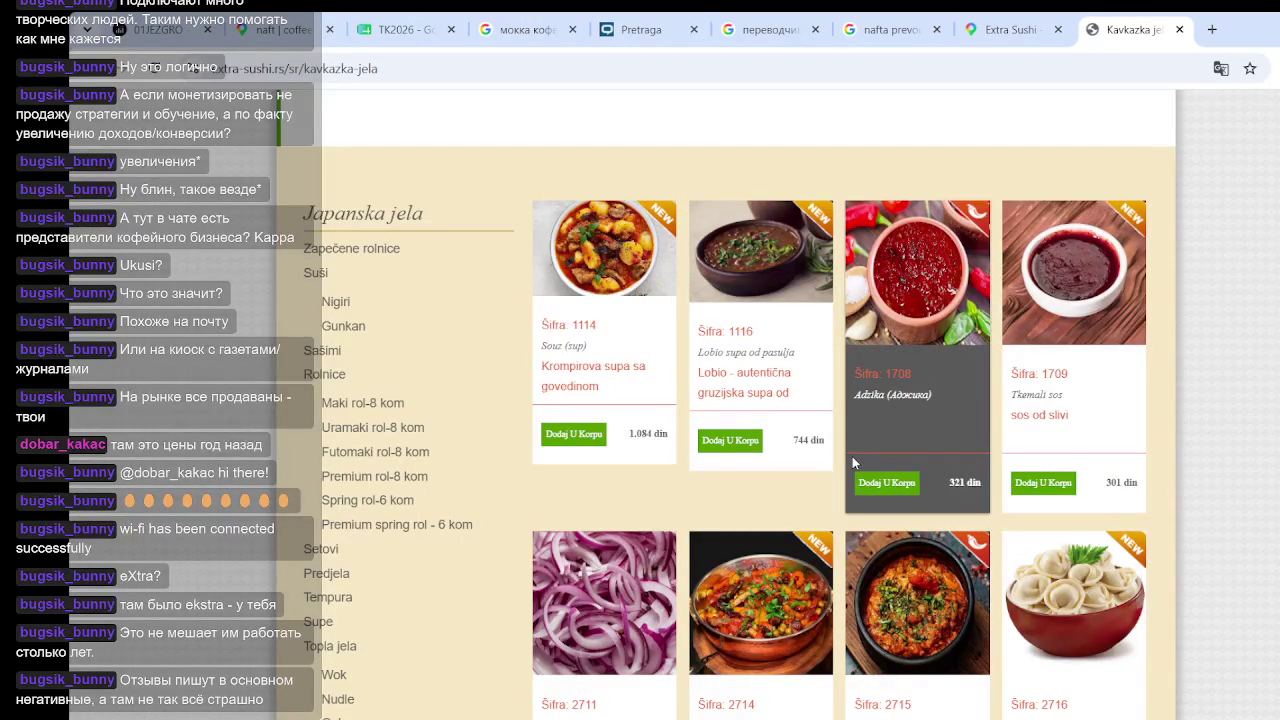
pyautogui.scroll(-1, 963, 457)
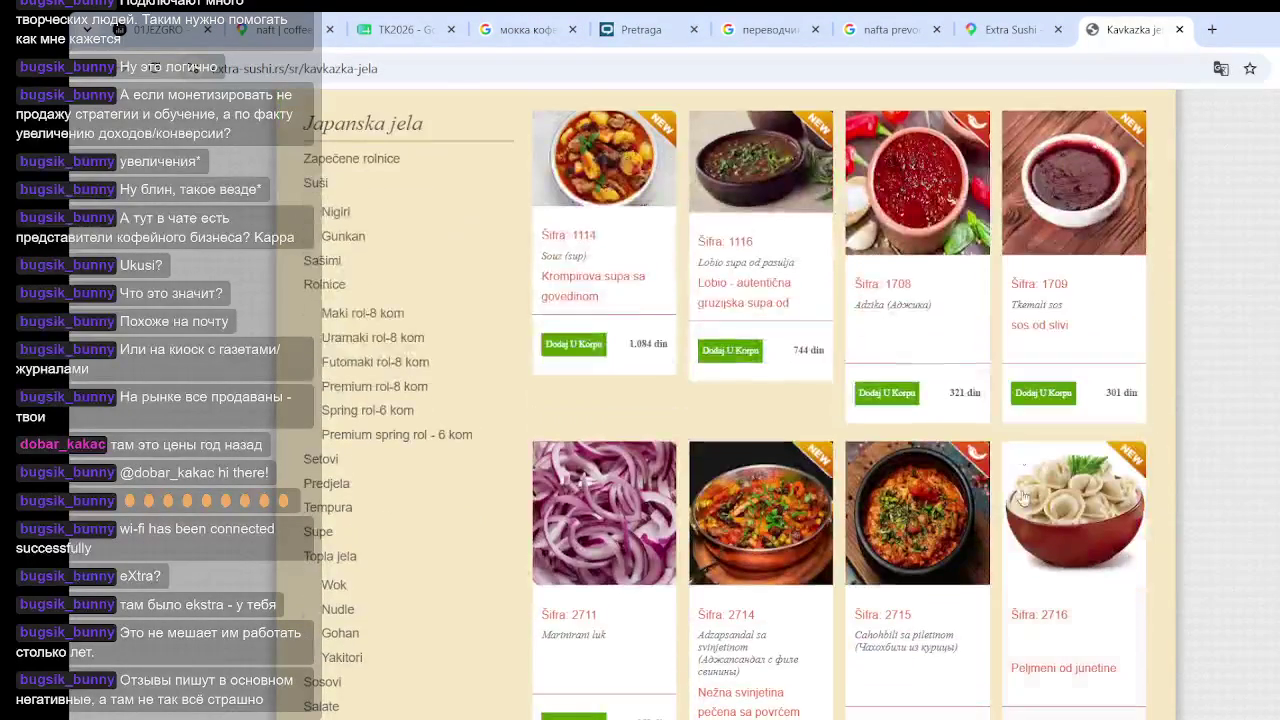
pyautogui.scroll(-2, 1063, 520)
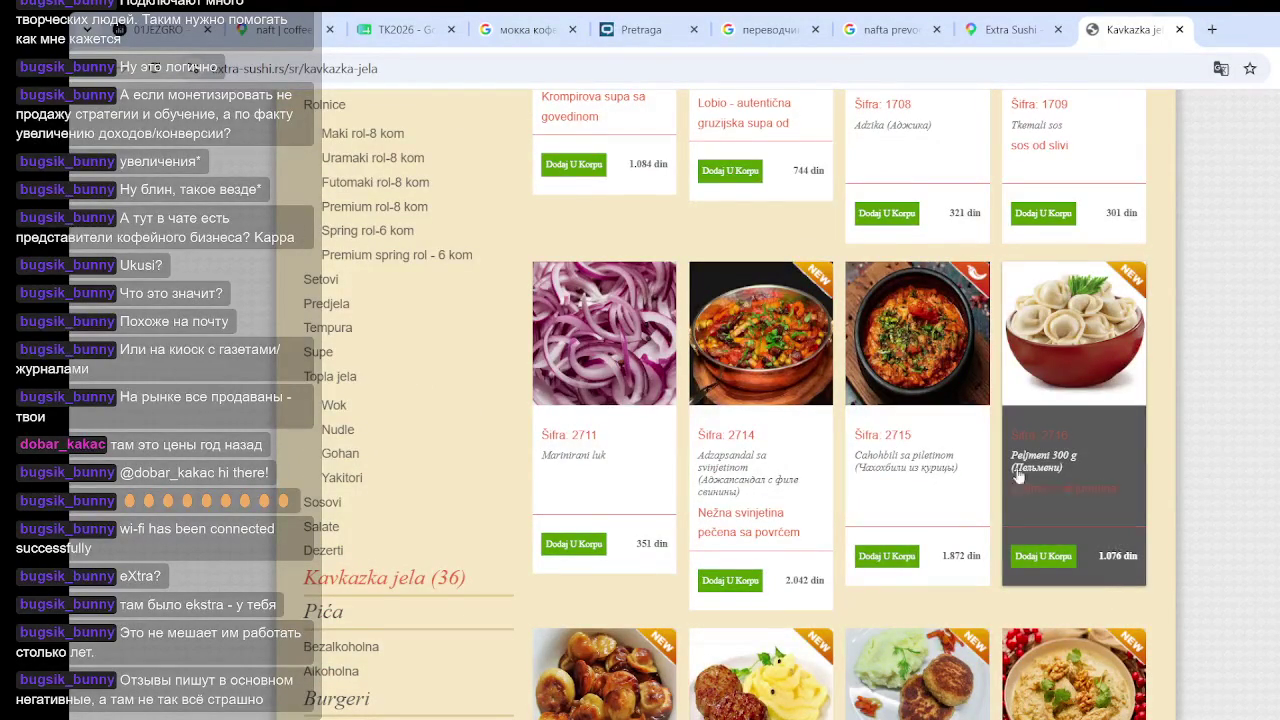
pyautogui.scroll(-3, 1117, 555)
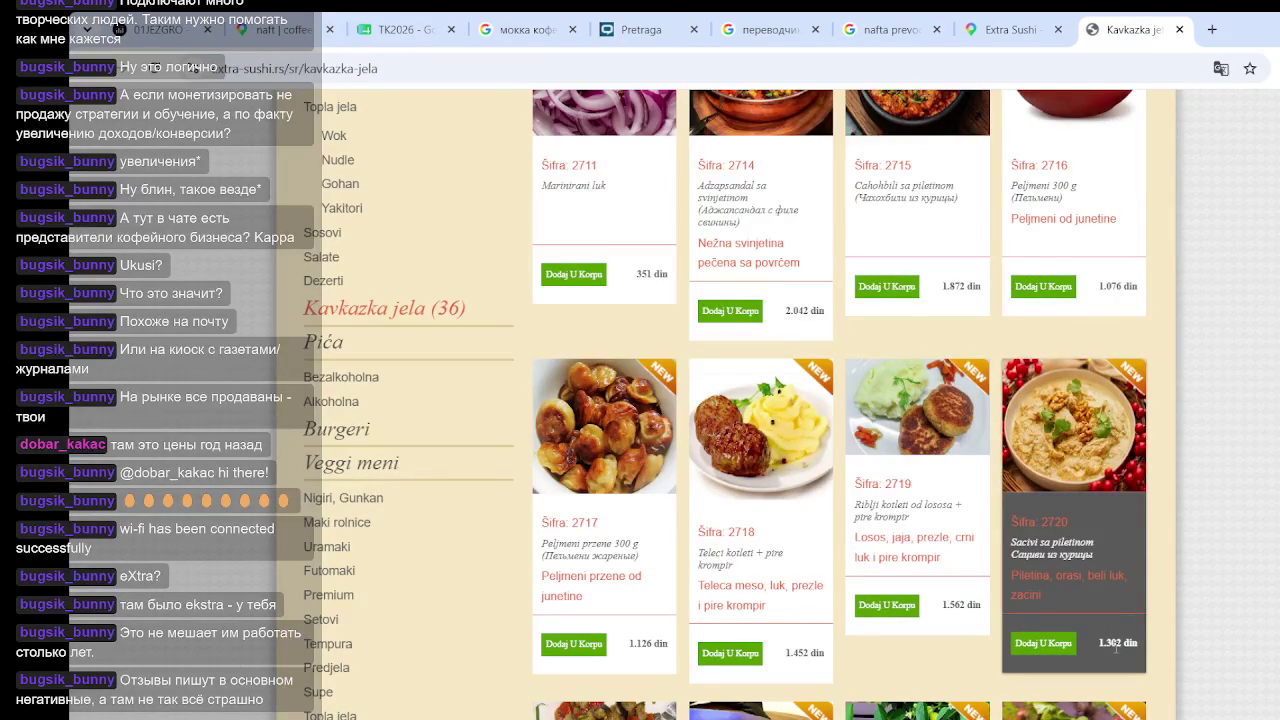
pyautogui.scroll(-2, 1130, 643)
pyautogui.scroll(-1, 1094, 541)
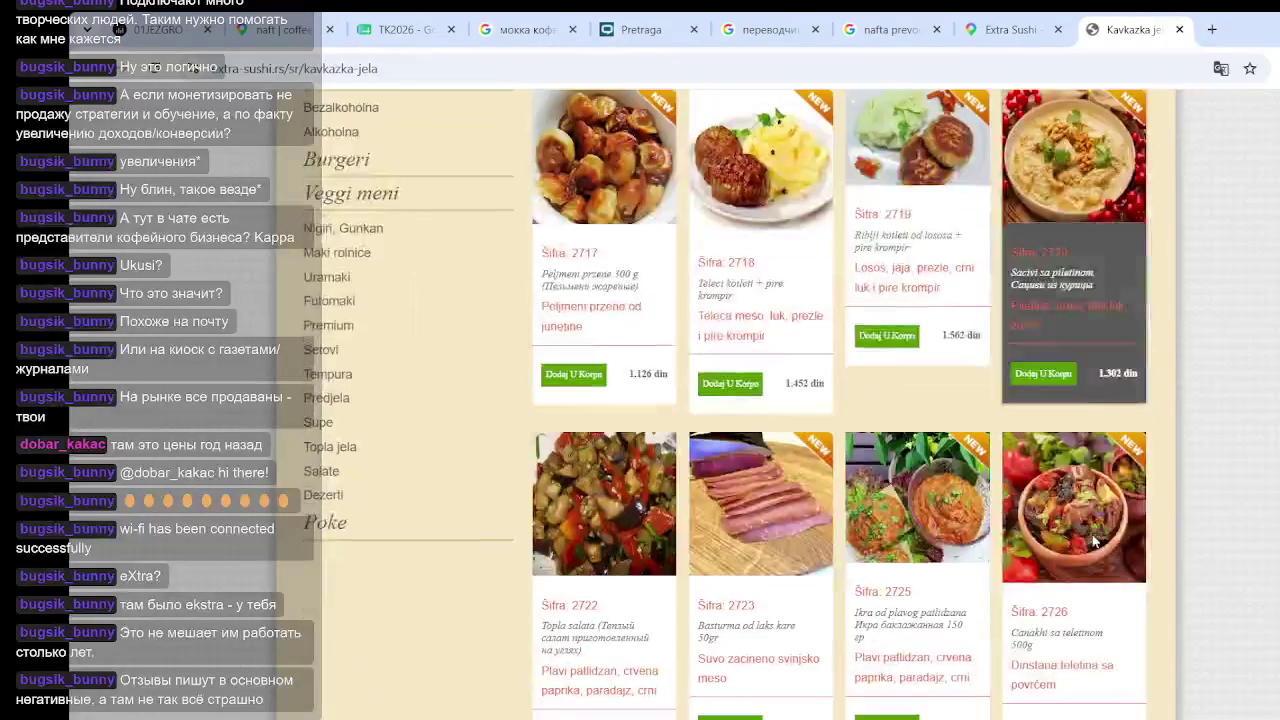
pyautogui.scroll(-2, 1100, 560)
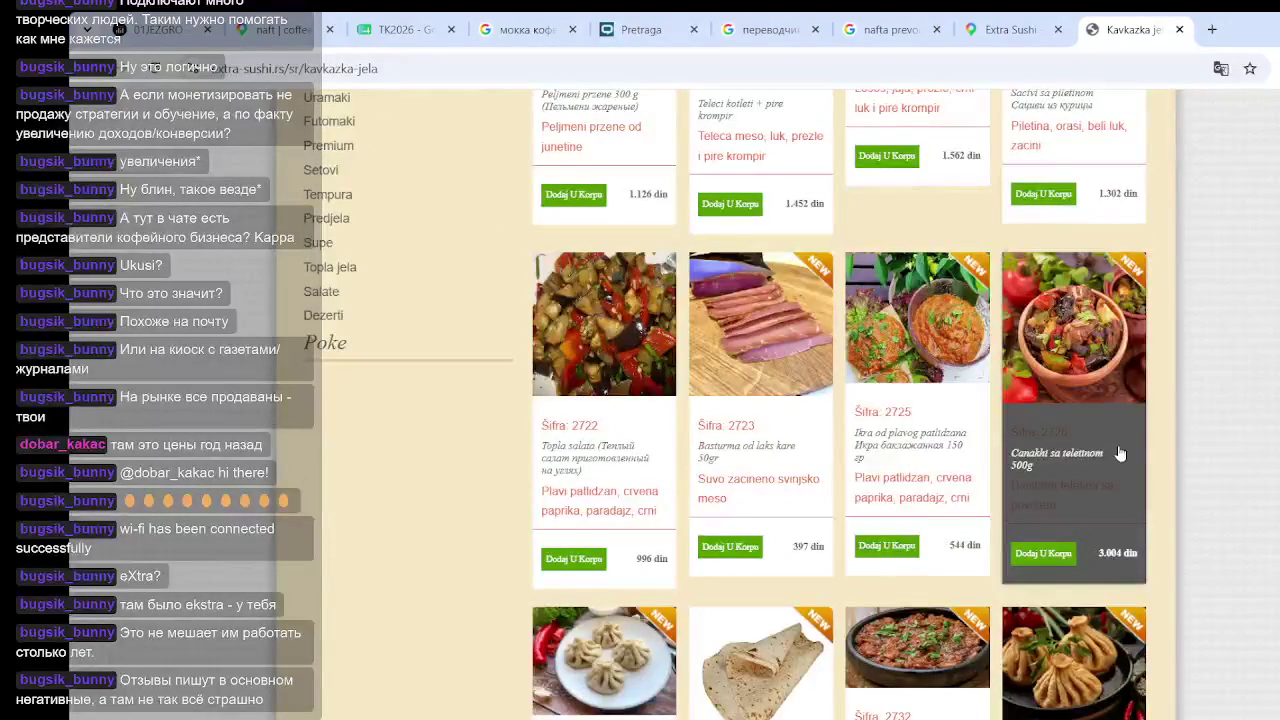
# Add the Šifra 2734 meat pancakes (748 din) to the cart
pyautogui.scroll(2, 1104, 474)
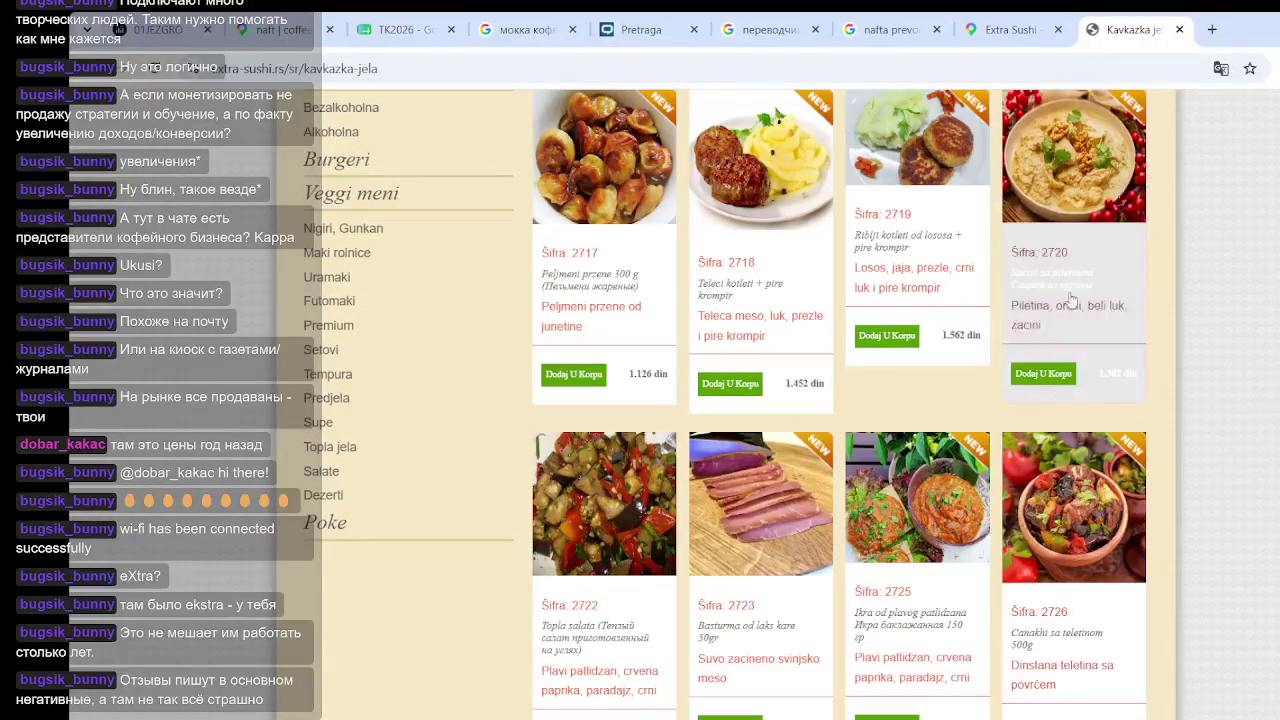
pyautogui.scroll(-10, 840, 400)
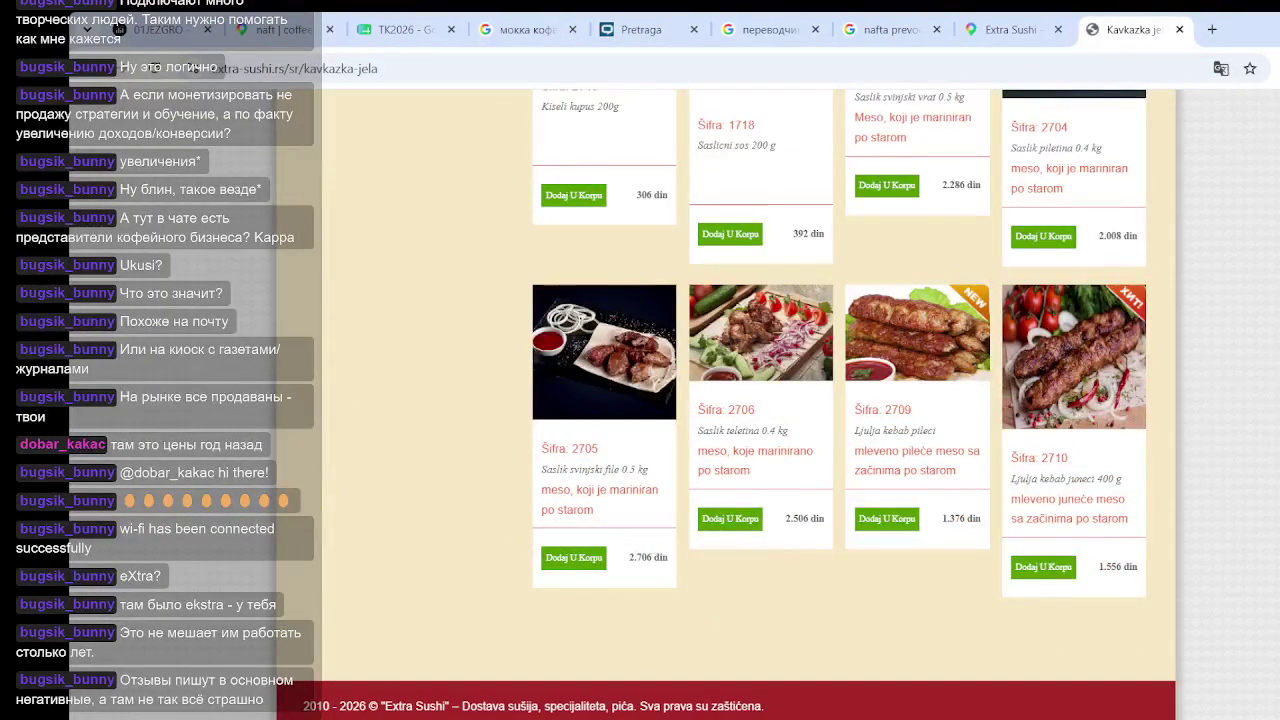
pyautogui.scroll(10, 840, 400)
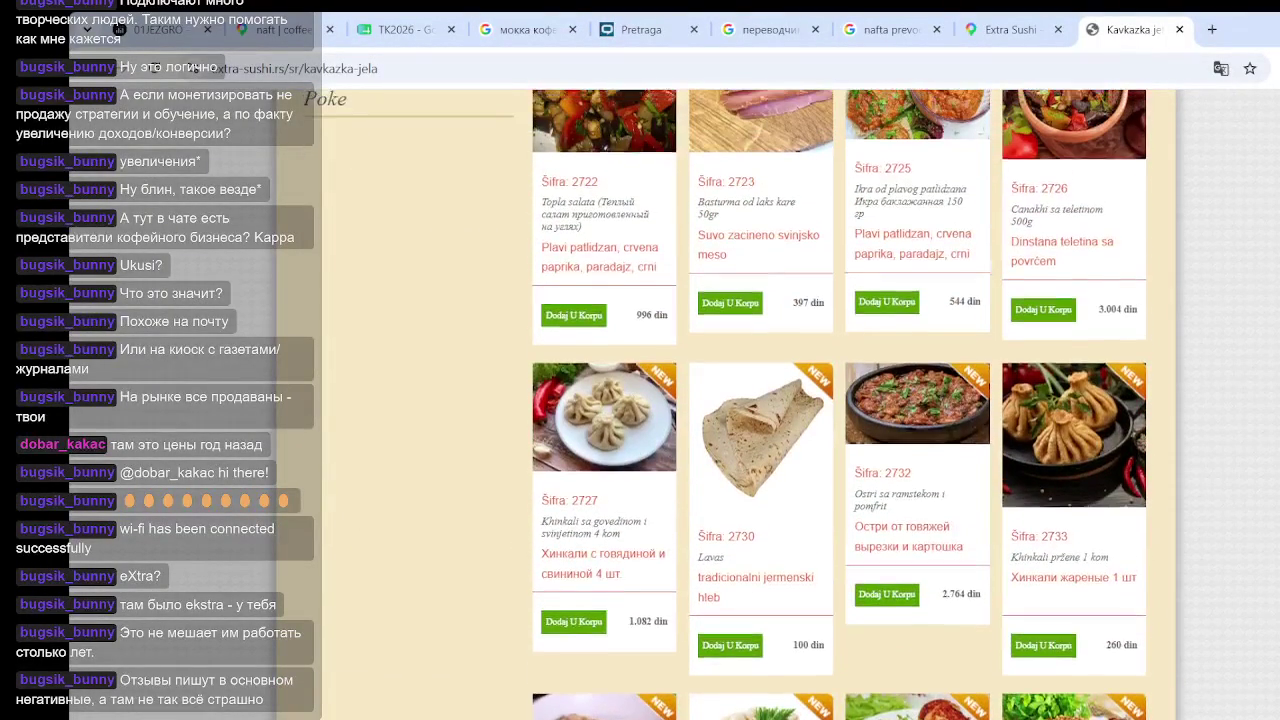
pyautogui.scroll(3, 840, 400)
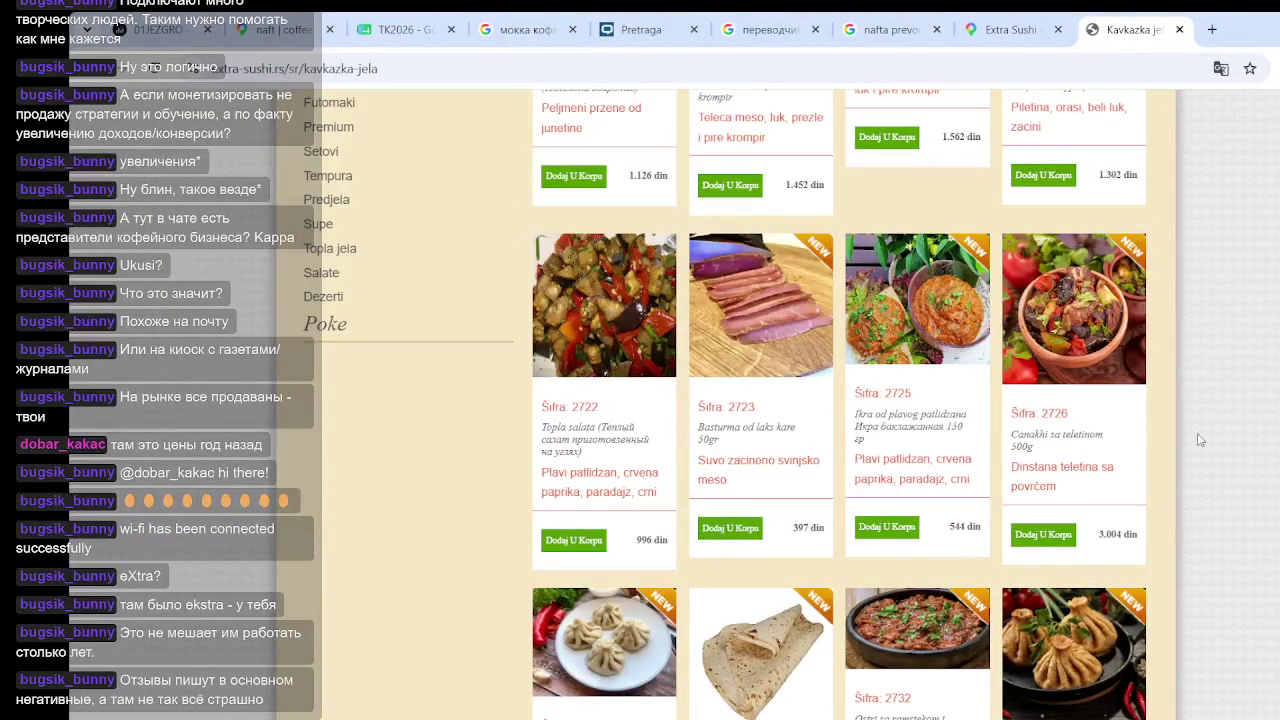
pyautogui.scroll(3, 1074, 510)
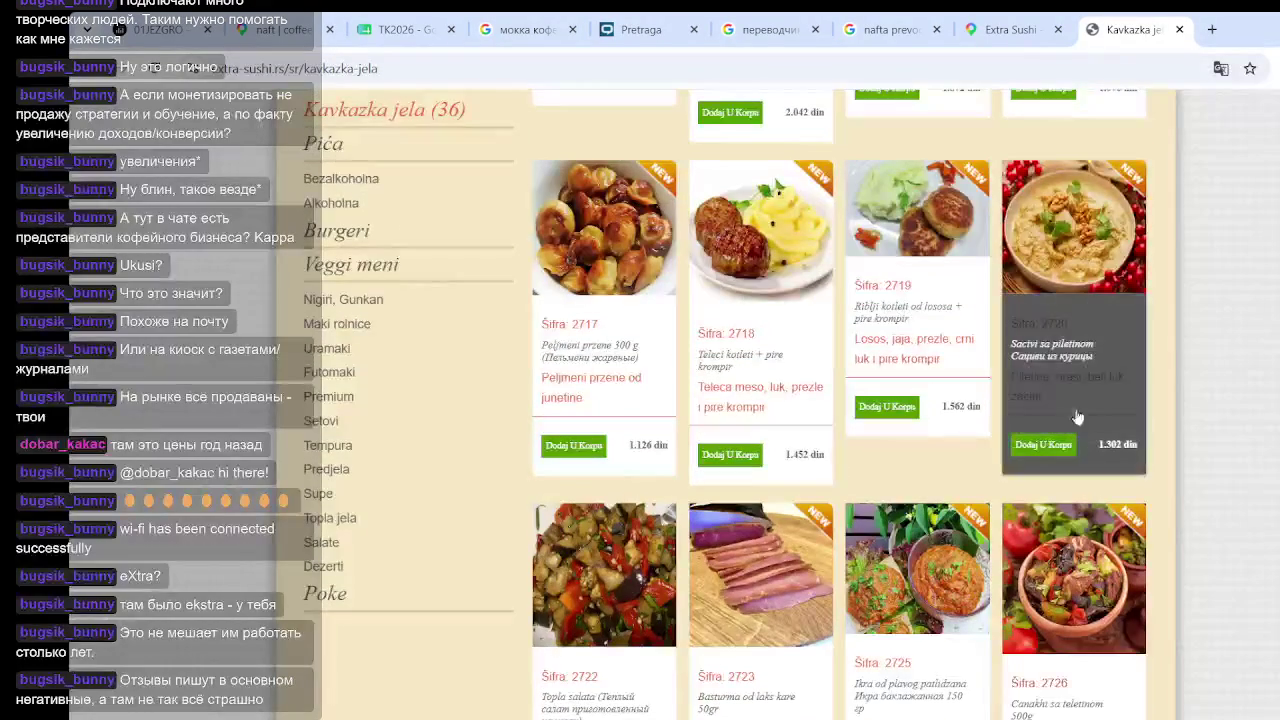
pyautogui.scroll(-5, 1108, 417)
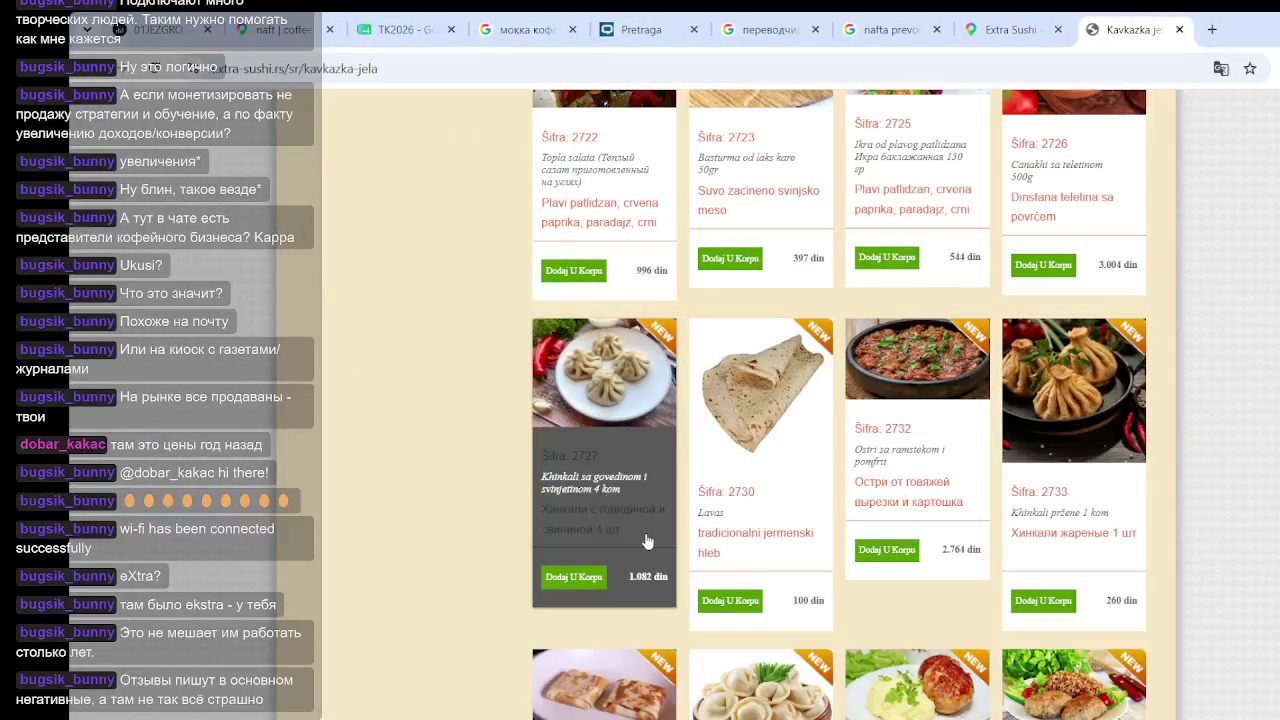
pyautogui.scroll(-2, 1070, 500)
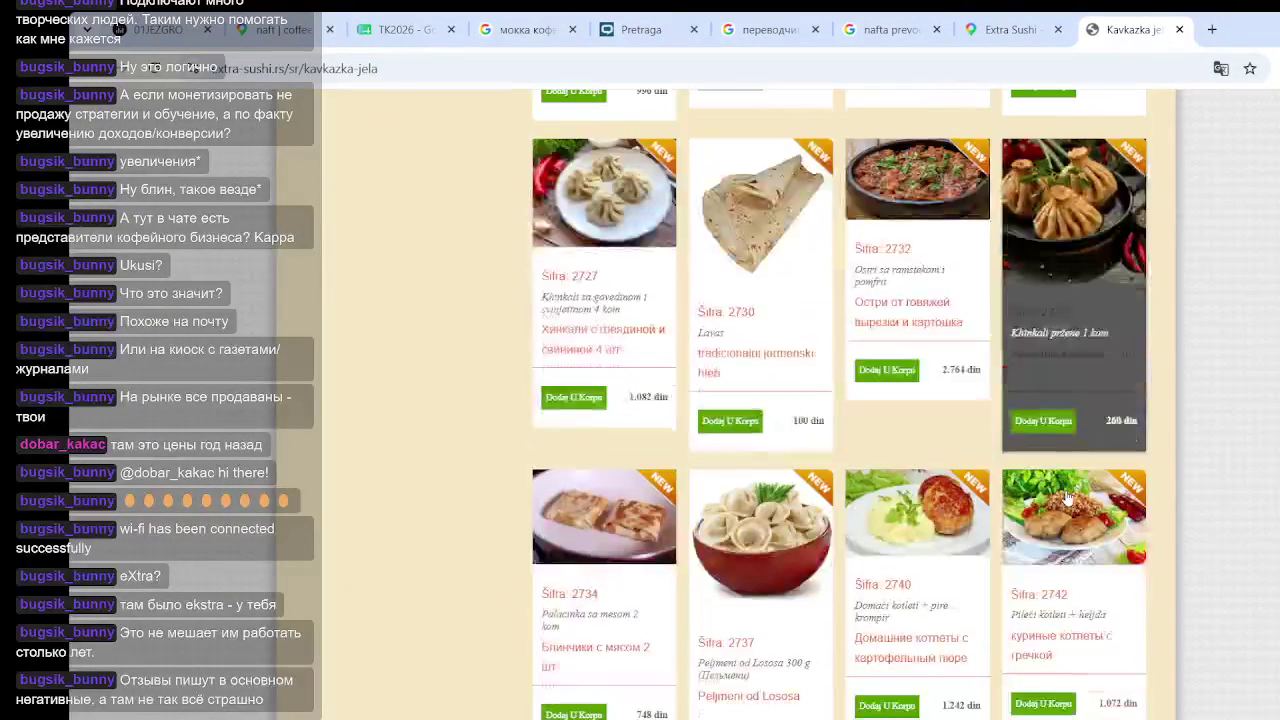
pyautogui.scroll(-1, 625, 630)
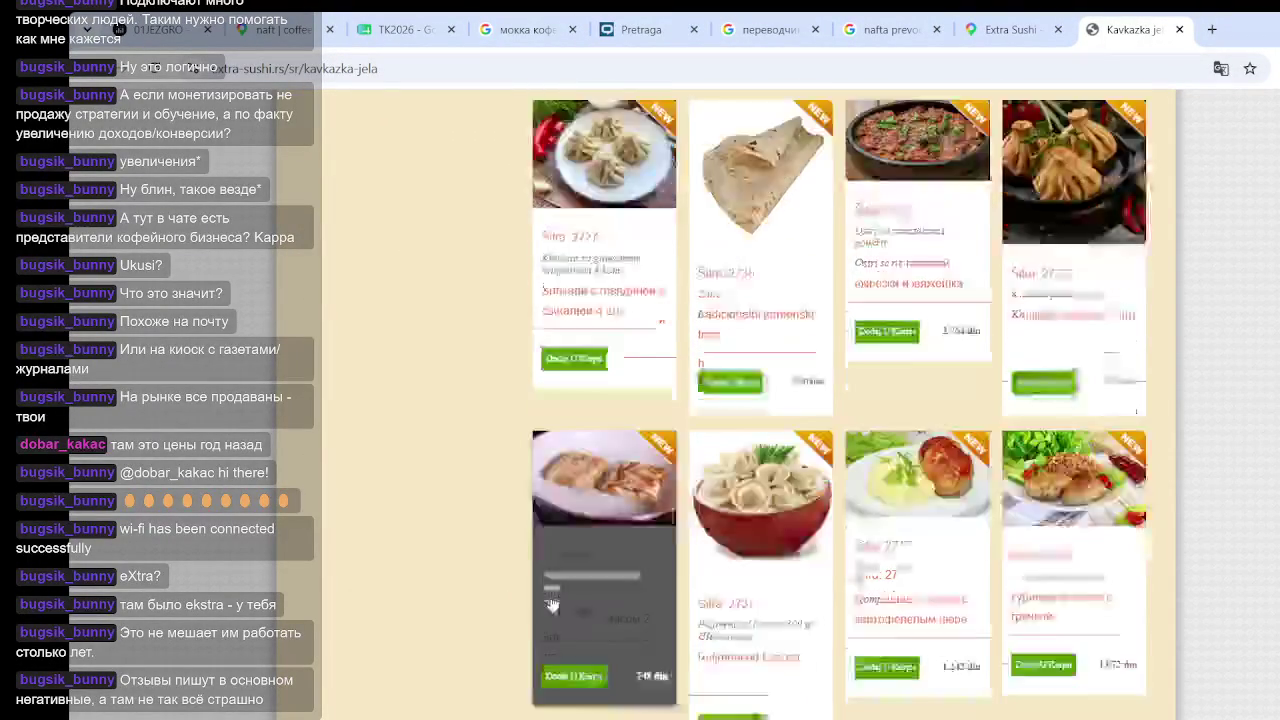
pyautogui.moveTo(638, 625)
pyautogui.mouseDown()
pyautogui.moveTo(662, 640)
pyautogui.moveTo(660, 626)
pyautogui.mouseUp()
pyautogui.click(640, 688)
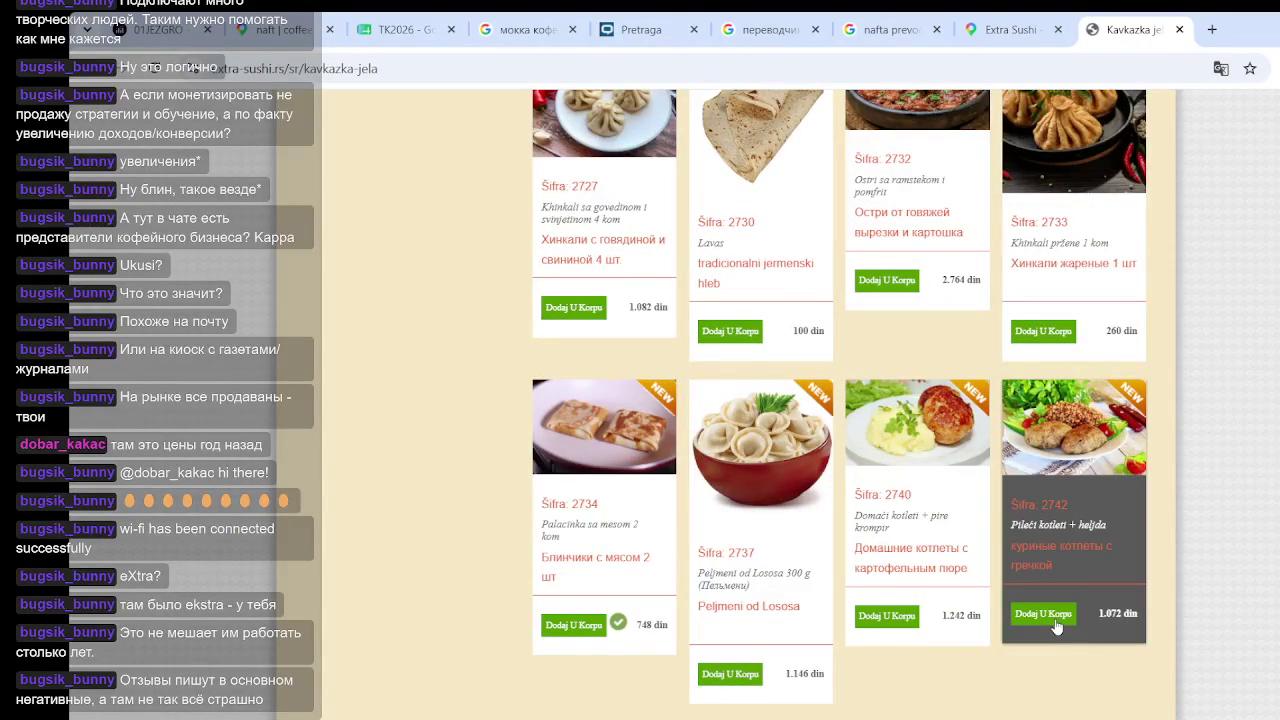
# Scroll to the end of the page, return to the top, and open the guestbook page
pyautogui.scroll(-3, 1056, 627)
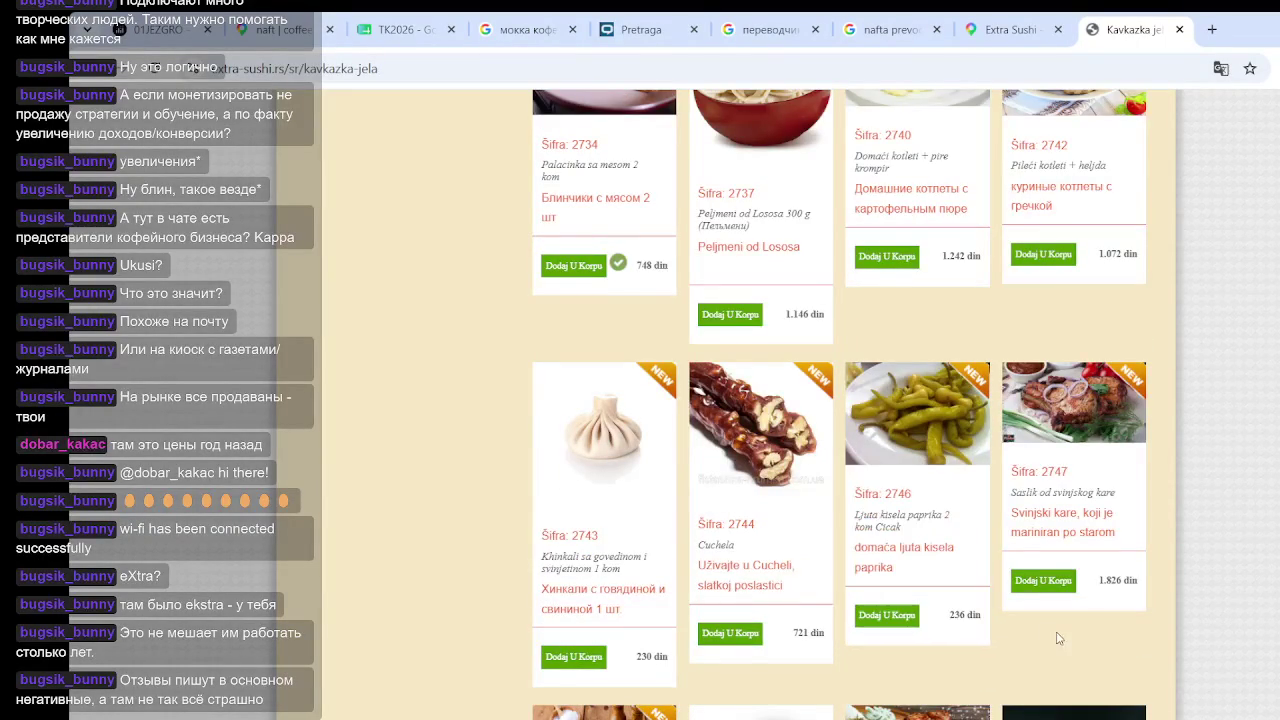
pyautogui.scroll(-1, 1020, 625)
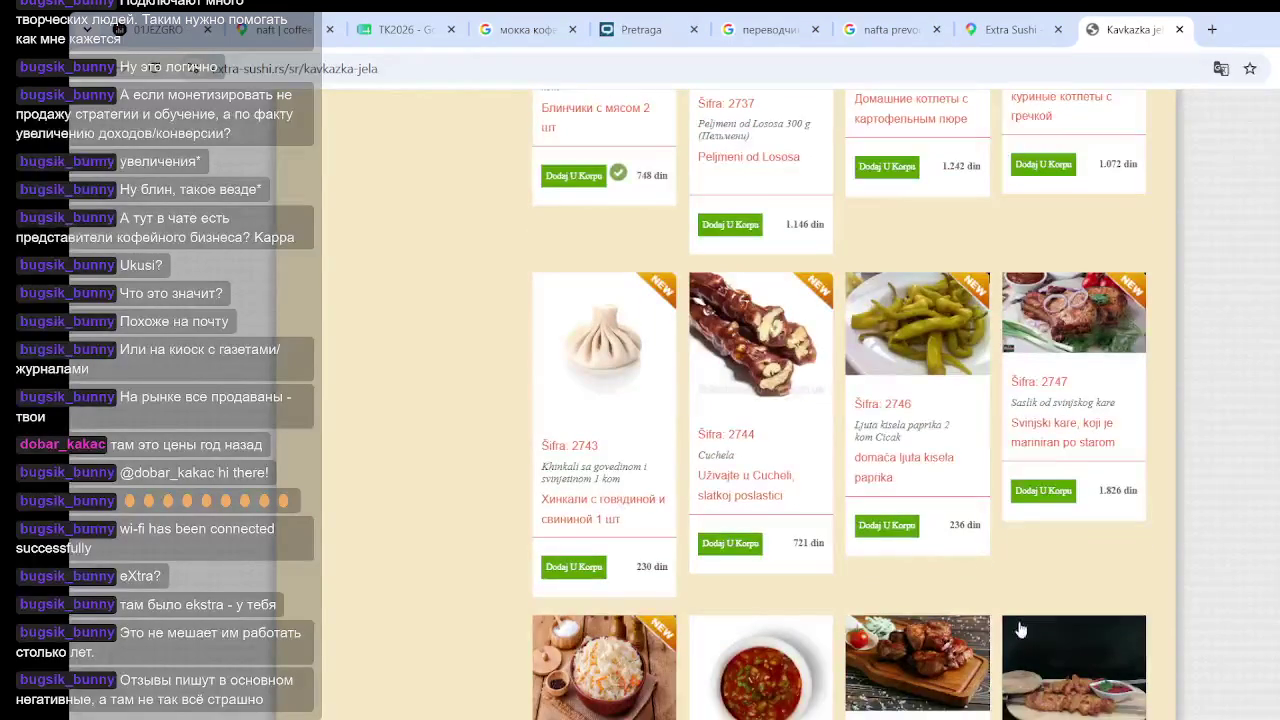
pyautogui.scroll(-3, 1040, 592)
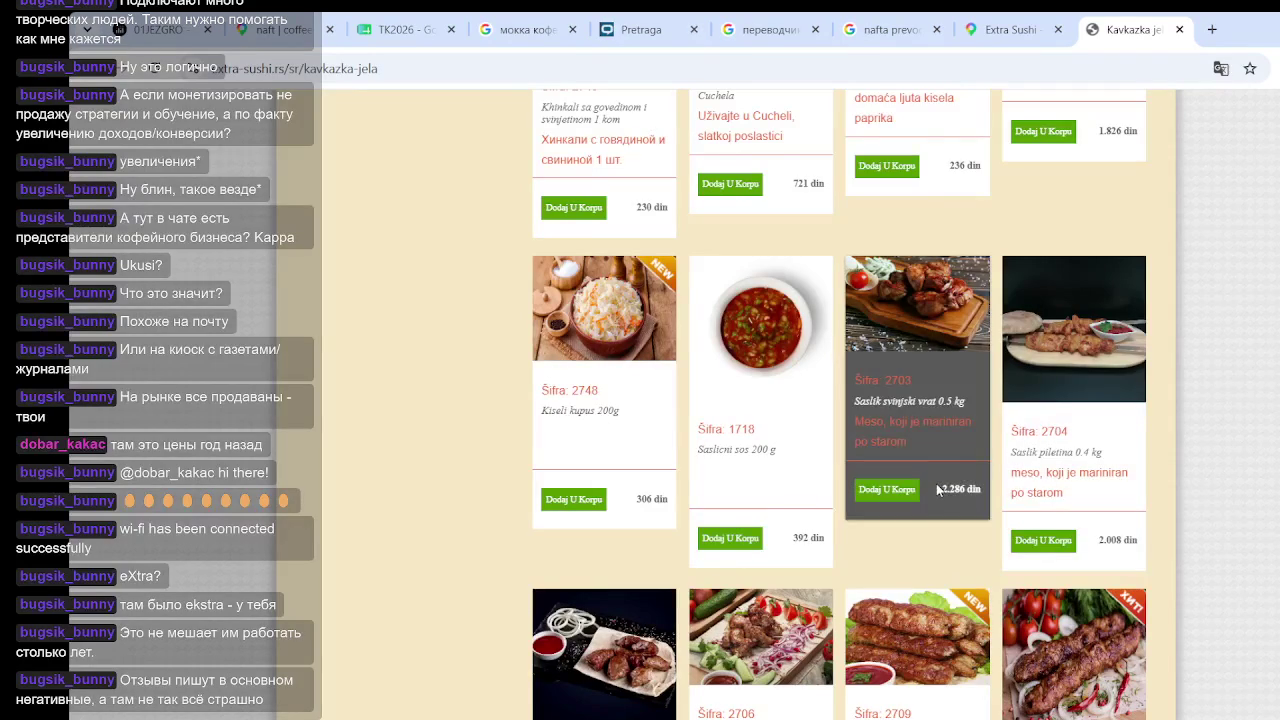
pyautogui.scroll(-3, 900, 505)
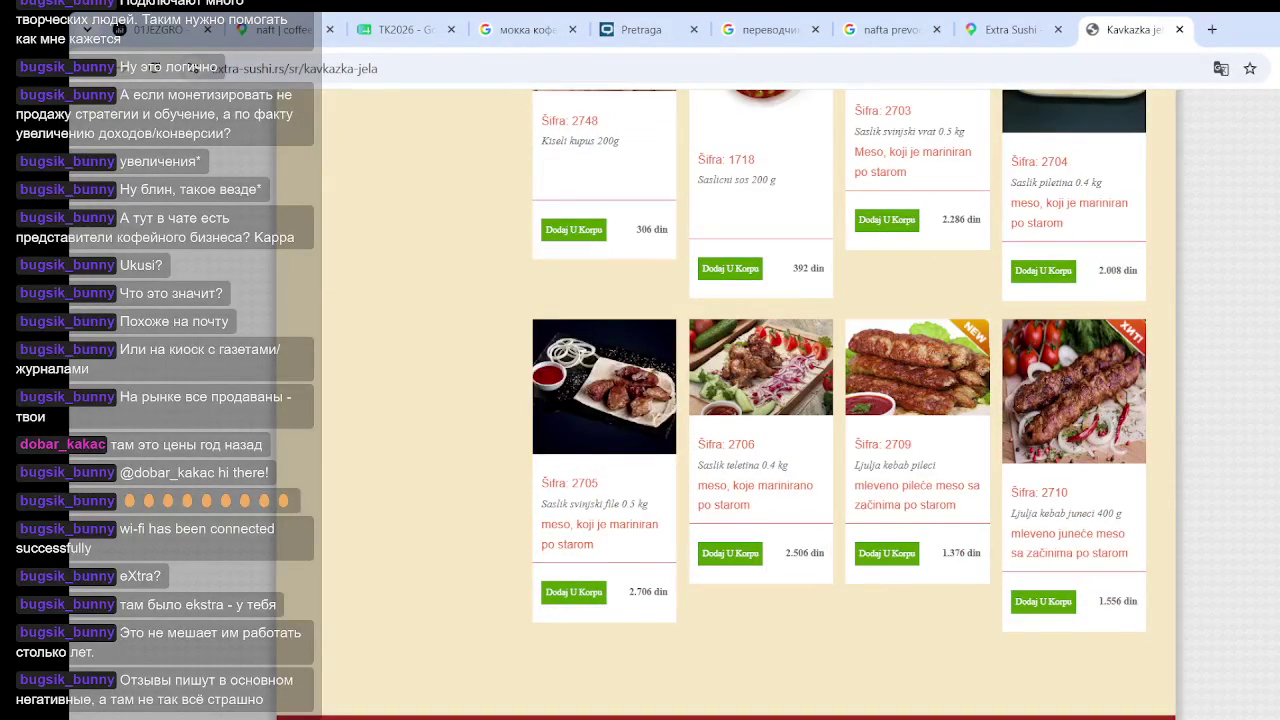
pyautogui.press('End')
pyautogui.press('Home')
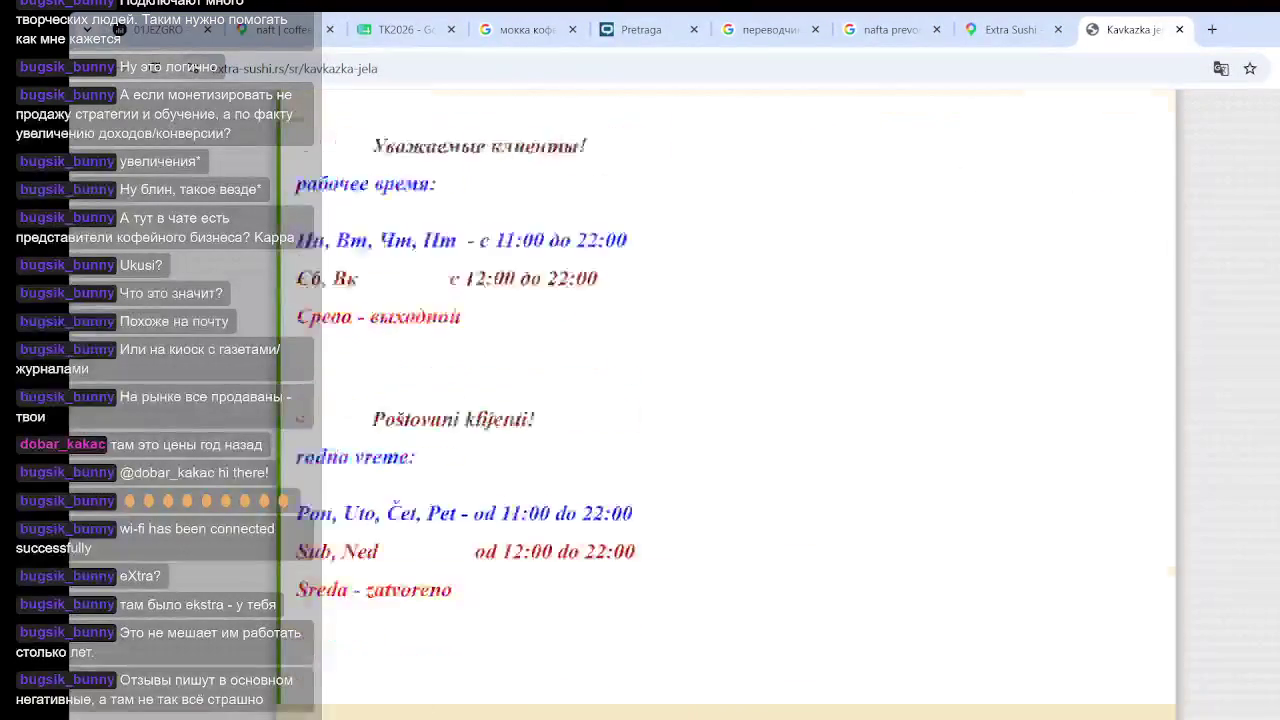
pyautogui.scroll(2, 659, 318)
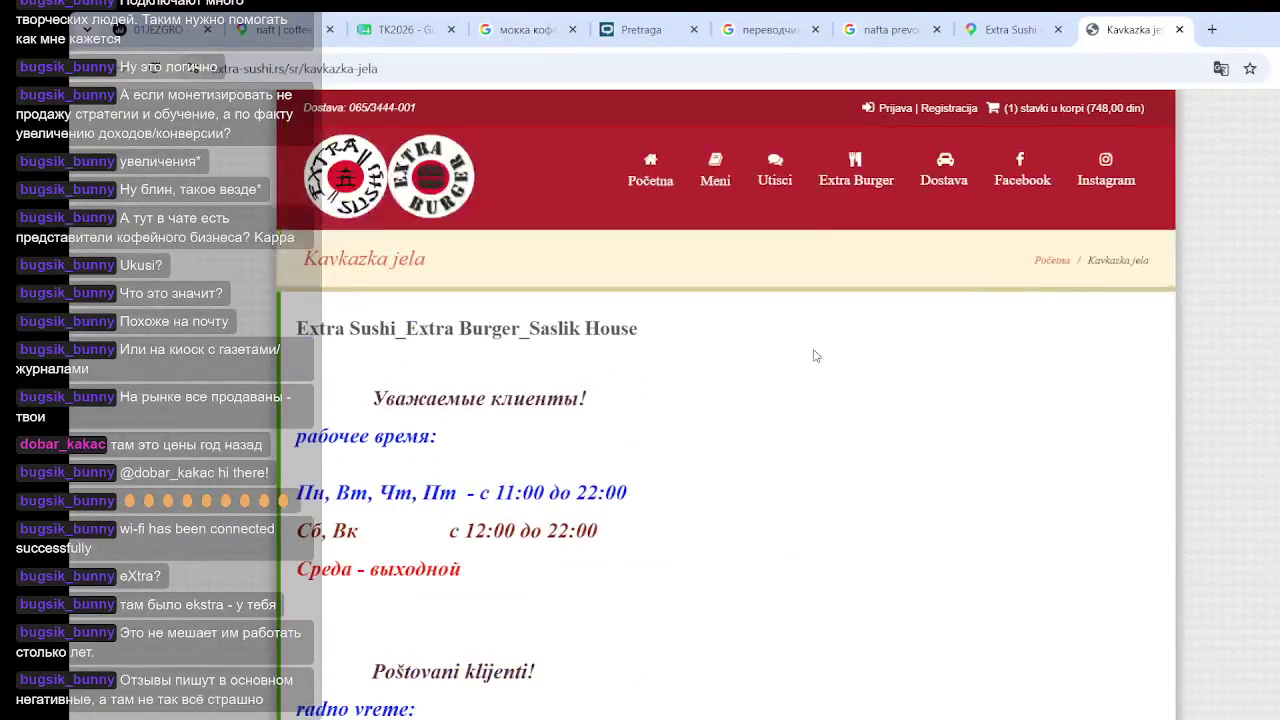
pyautogui.click(776, 176)
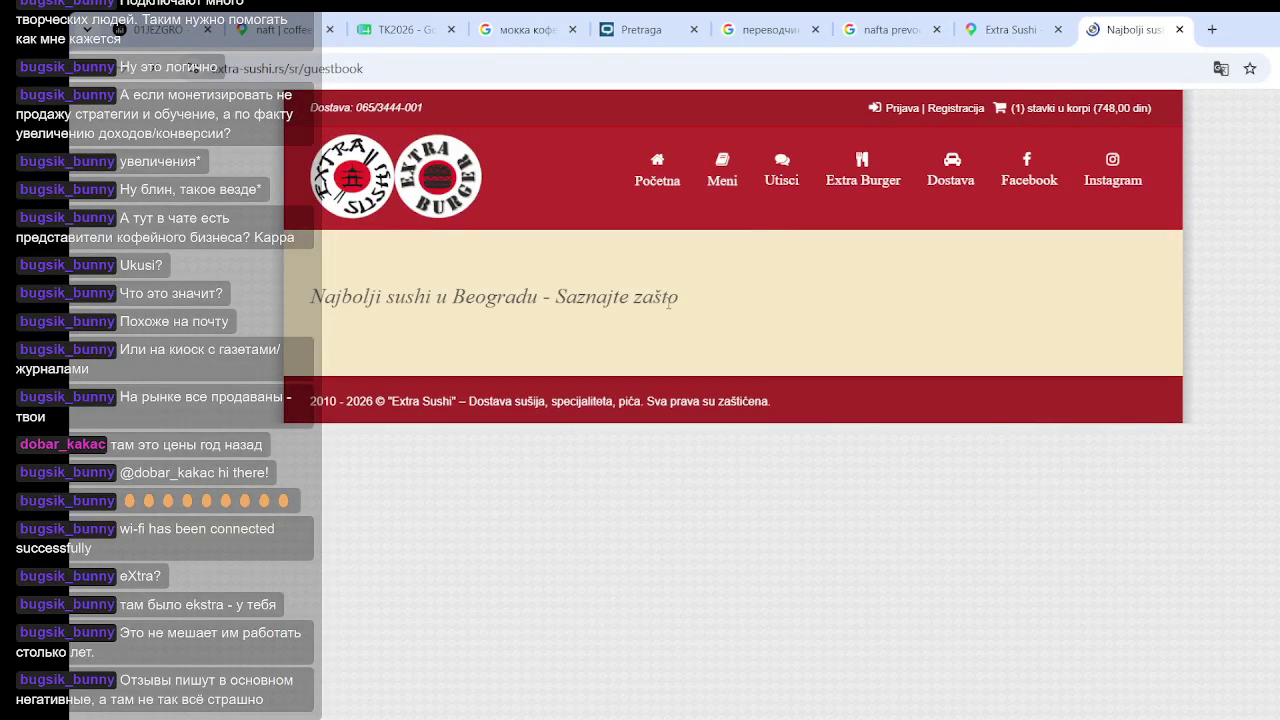
# Review the delivery-price table, noting Banovo brdo's 3500 din minimum, then open the cart
pyautogui.click(952, 172)
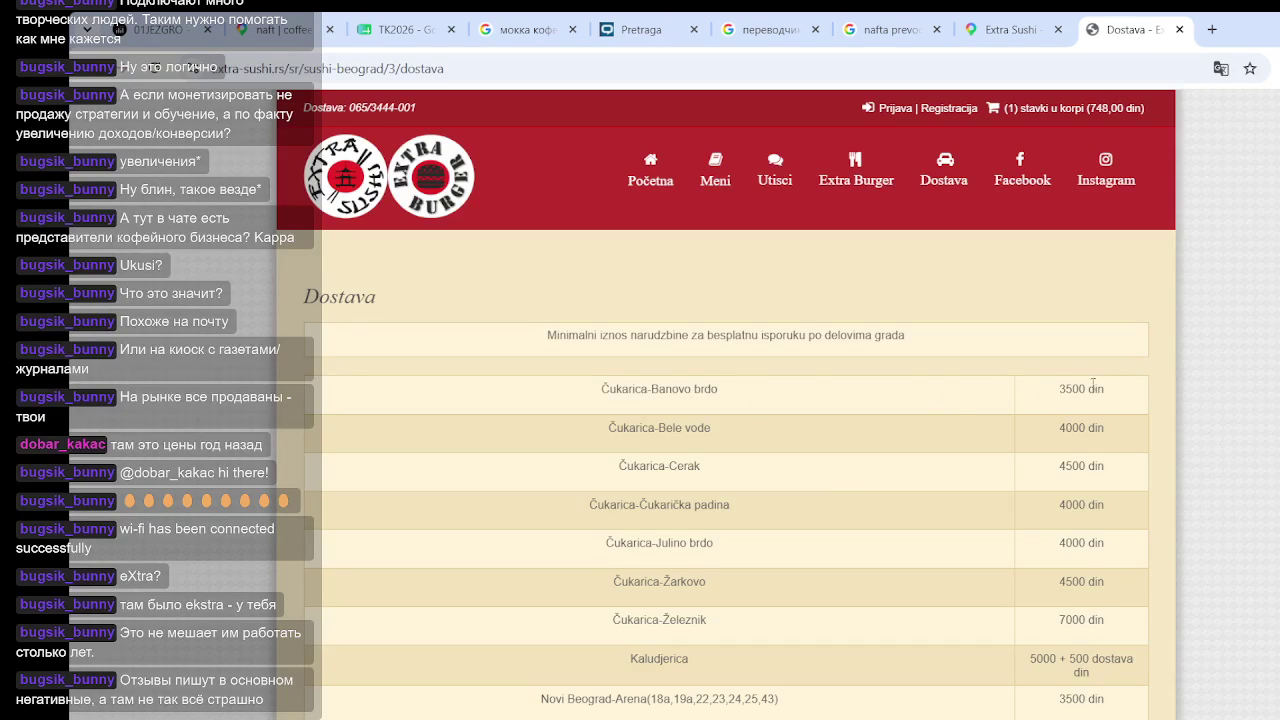
pyautogui.moveTo(1106, 395); pyautogui.dragTo(1058, 395)
pyautogui.scroll(-3, 890, 392)
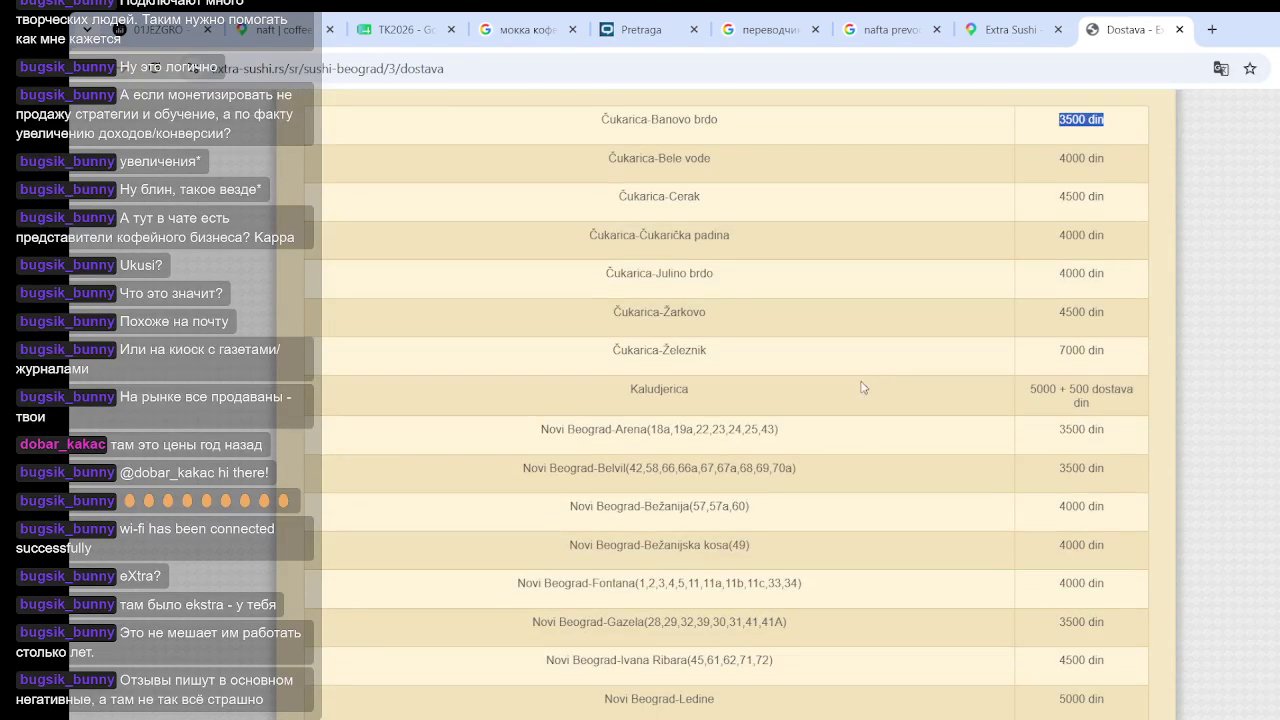
pyautogui.scroll(-2, 831, 385)
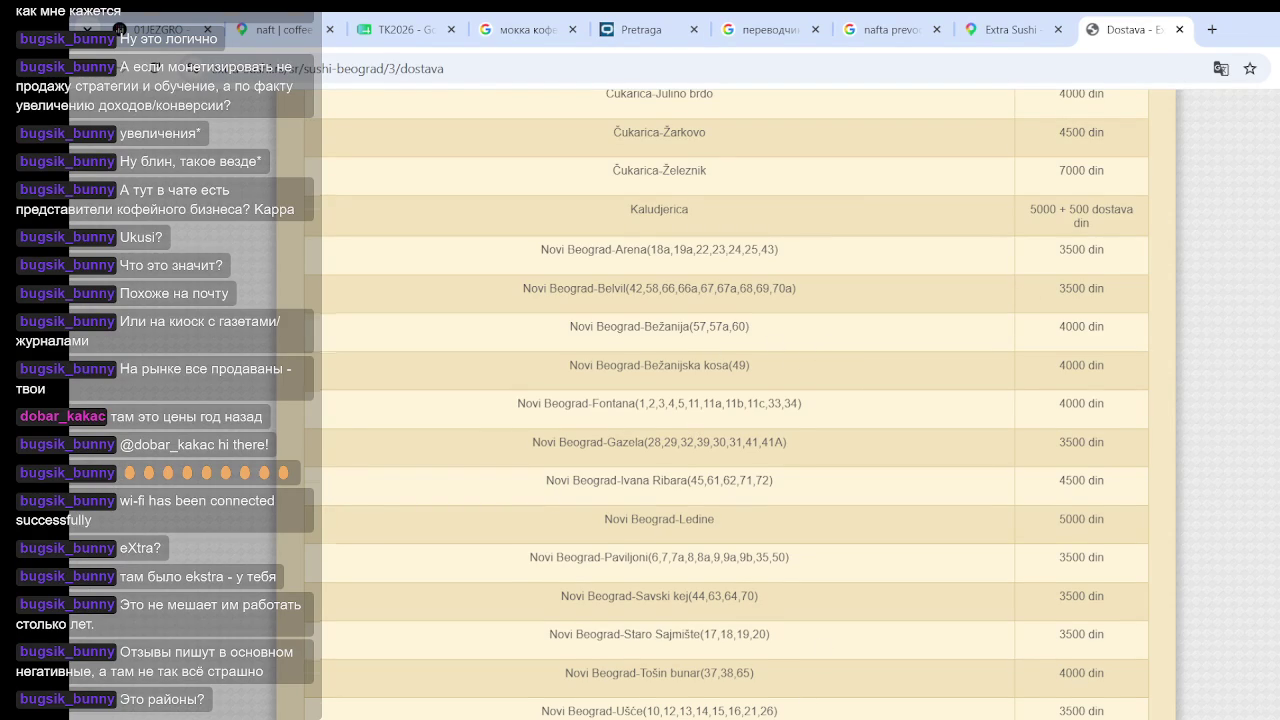
pyautogui.press('Home')
pyautogui.press('End')
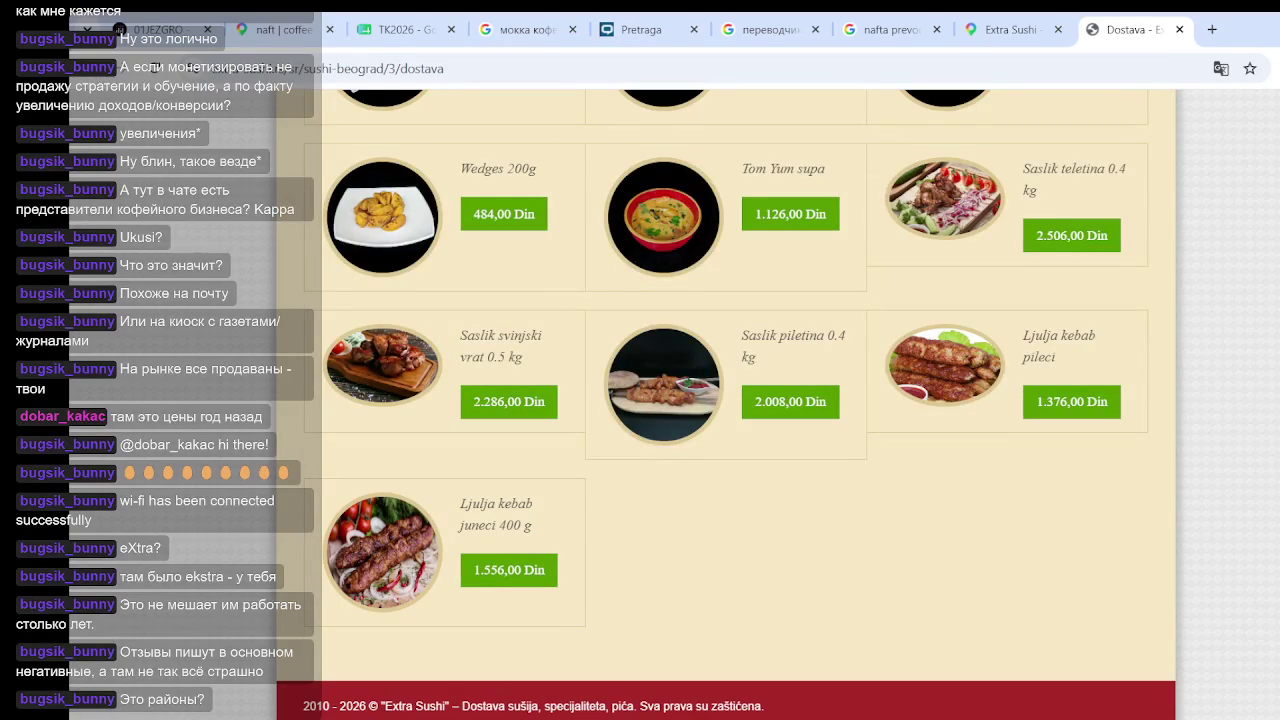
pyautogui.press('Home')
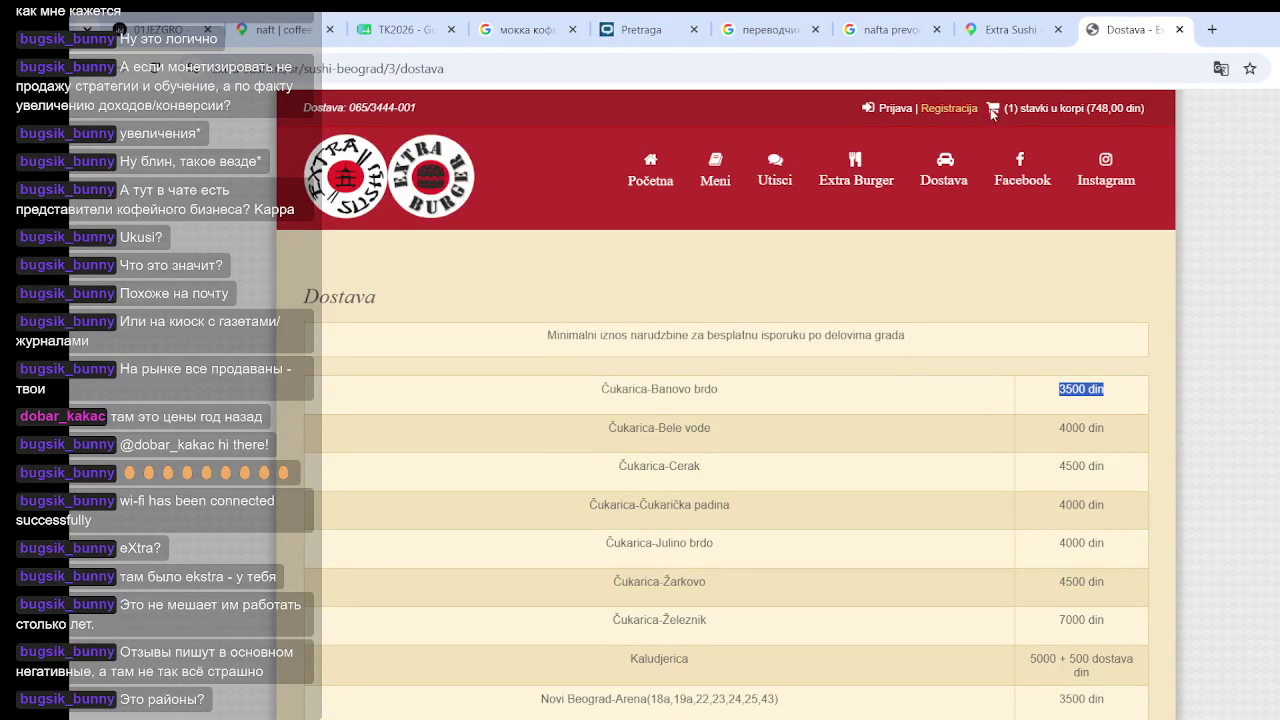
pyautogui.click(1016, 110)
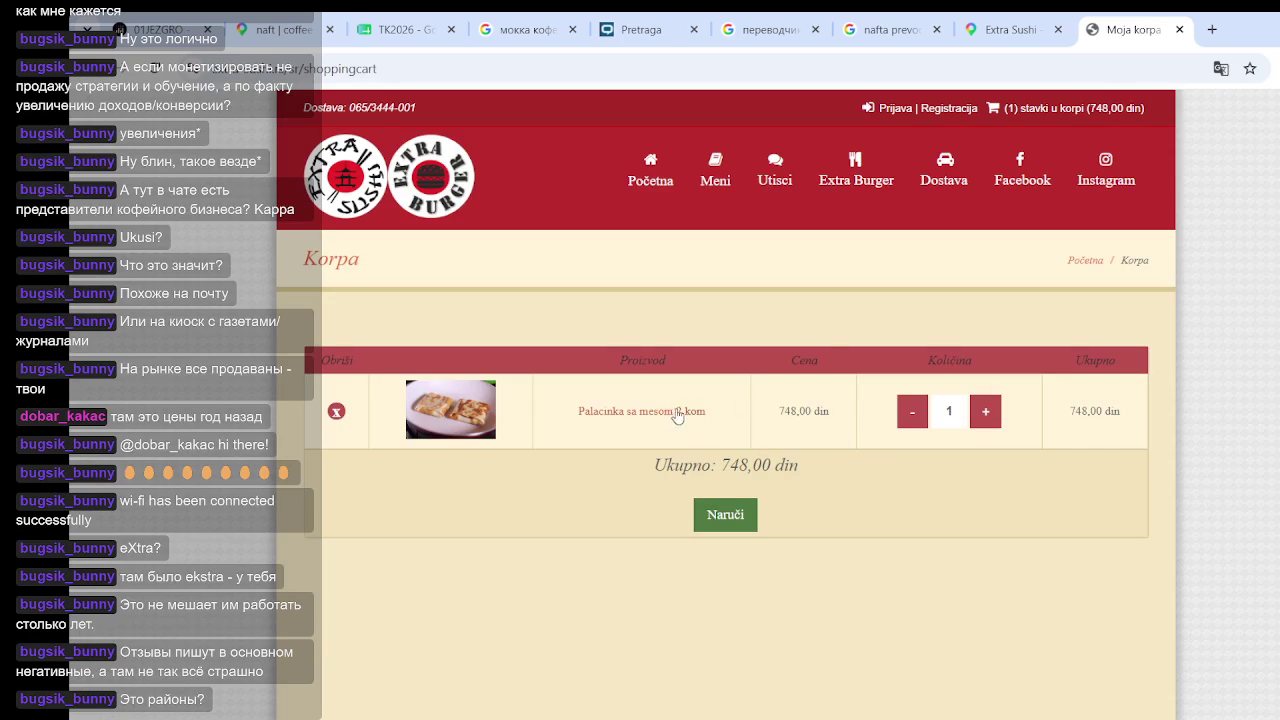
# Remove the Palacinka sa mesom from the cart and browse the Extra Burger page
pyautogui.click(337, 411)
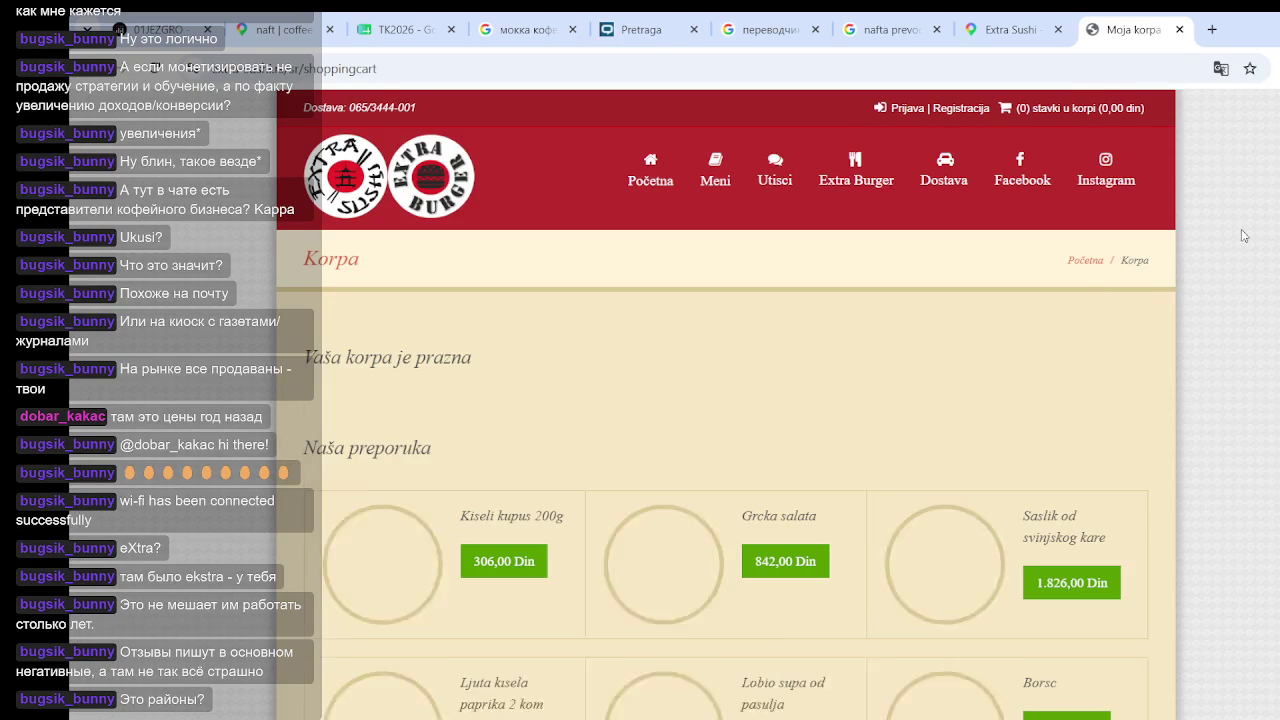
pyautogui.click(857, 170)
pyautogui.scroll(-5, 960, 250)
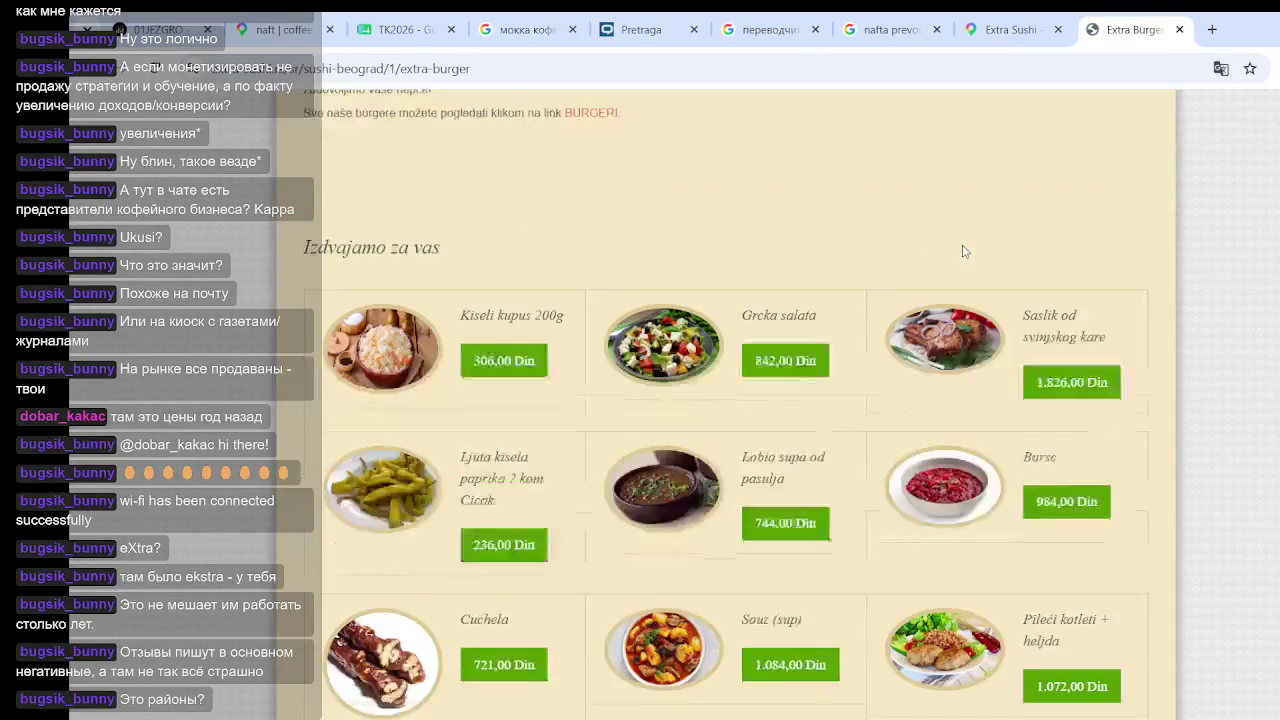
pyautogui.scroll(3, 830, 238)
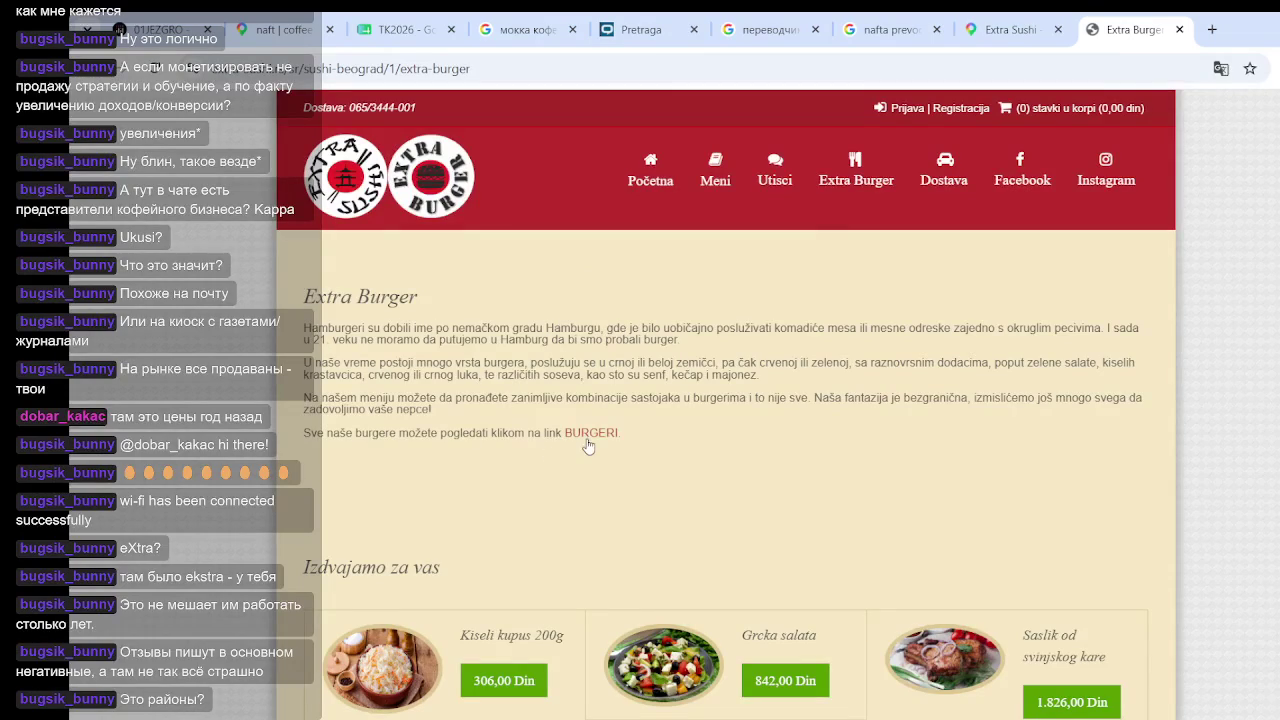
pyautogui.scroll(-3, 602, 438)
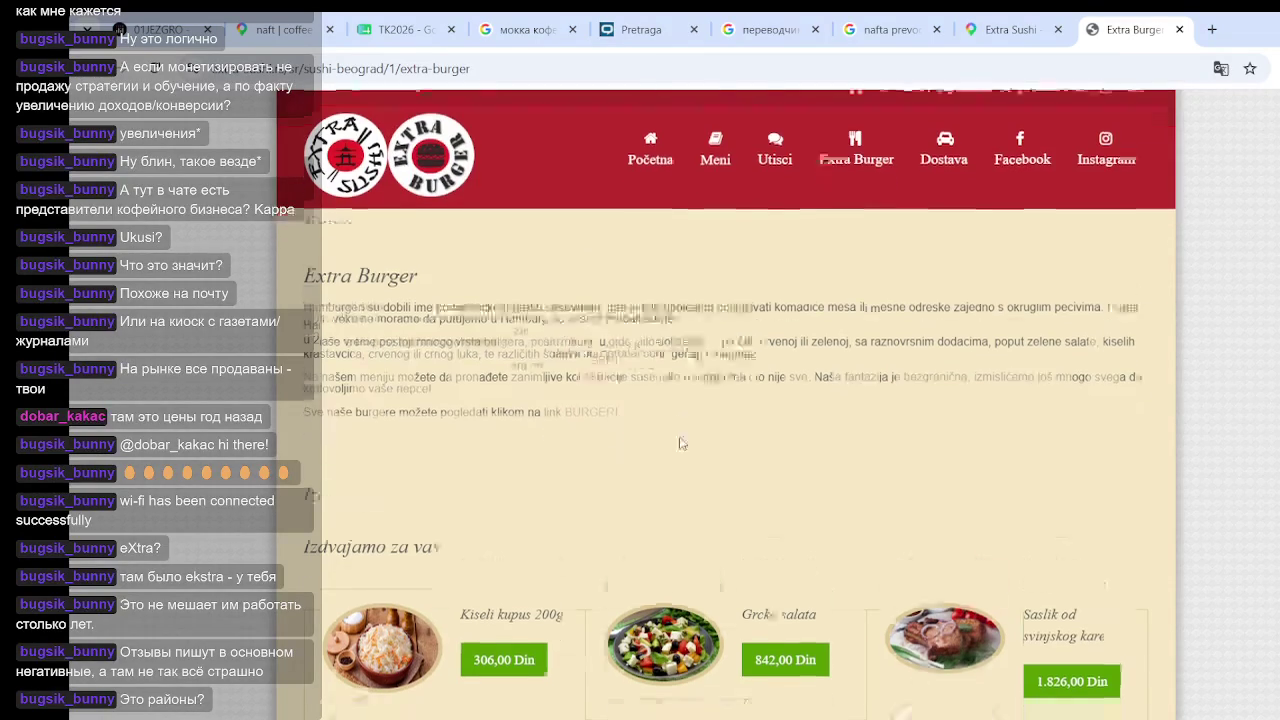
pyautogui.scroll(-12, 505, 300)
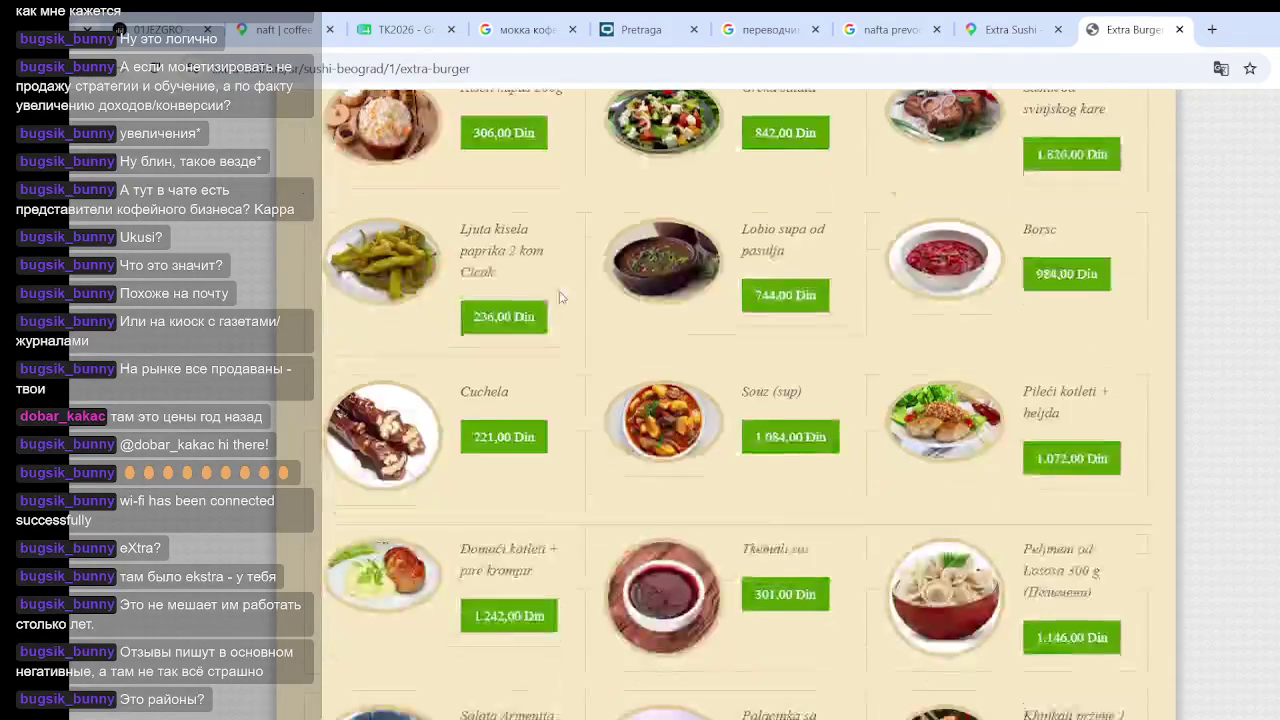
pyautogui.scroll(-5, 560, 297)
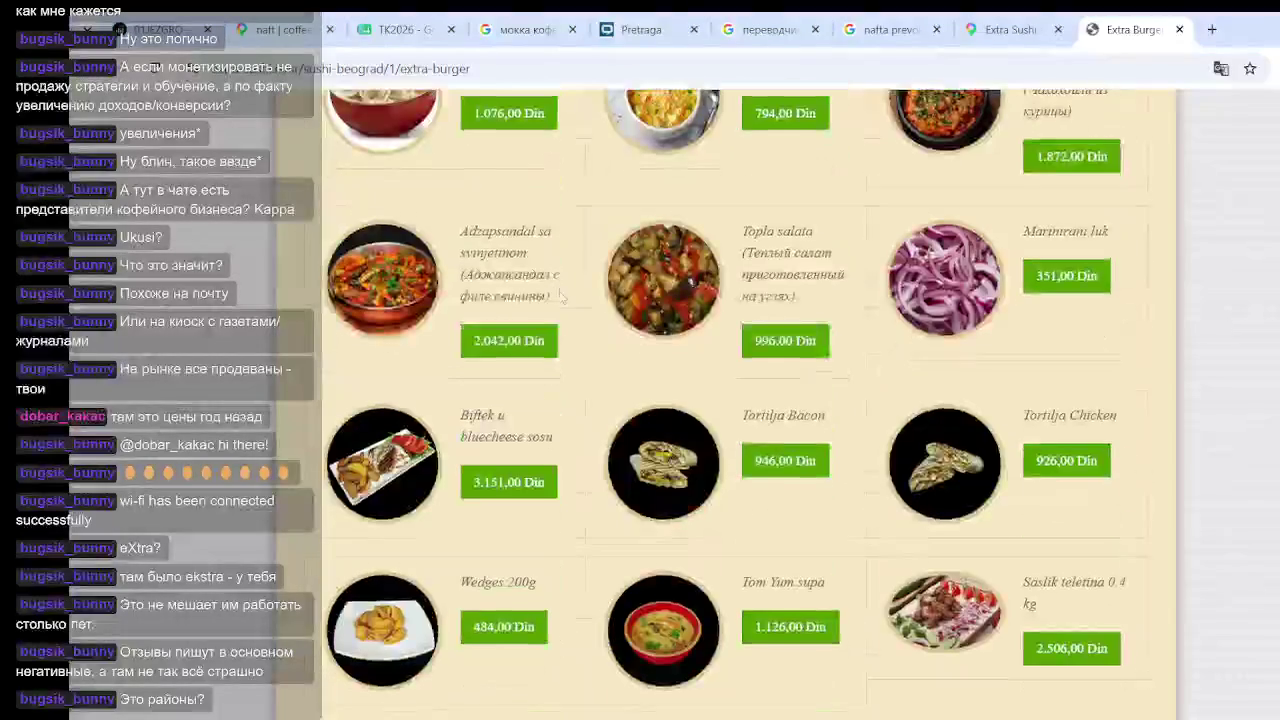
pyautogui.scroll(-3, 685, 427)
pyautogui.scroll(20, 685, 427)
# Open the full Burgeri list and scroll through the burgers
pyautogui.click(591, 362)
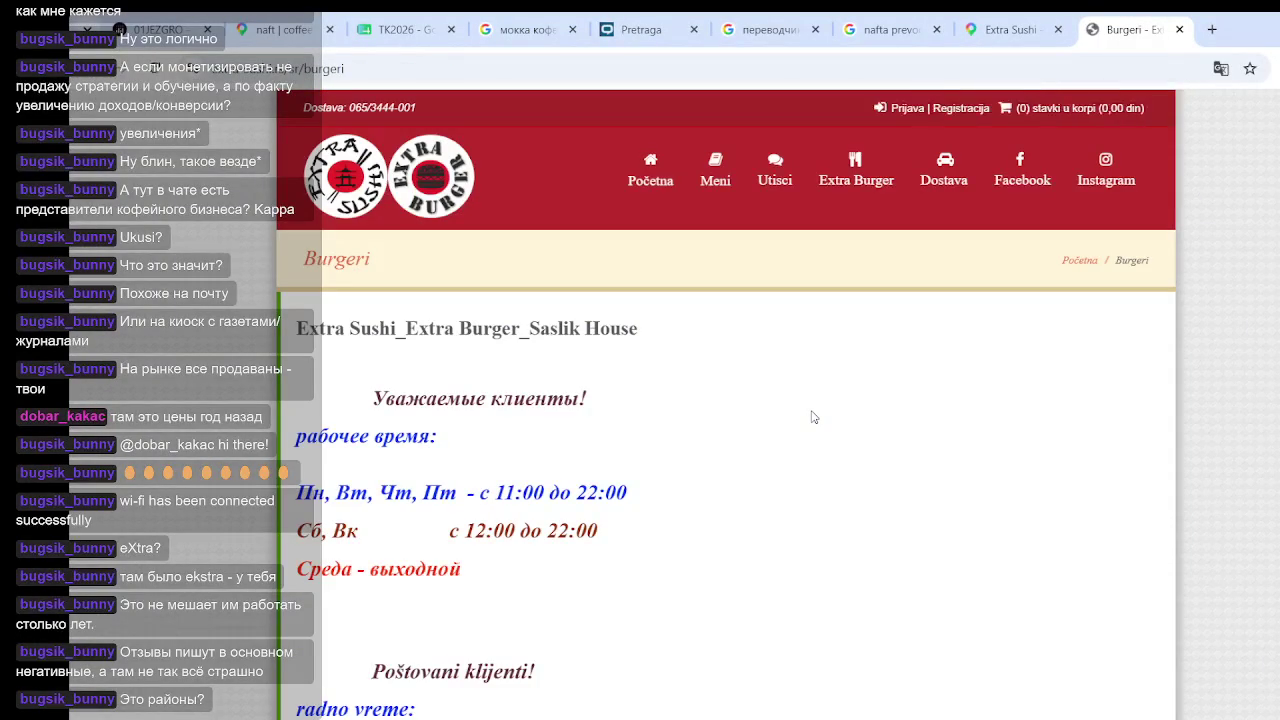
pyautogui.scroll(-10, 754, 401)
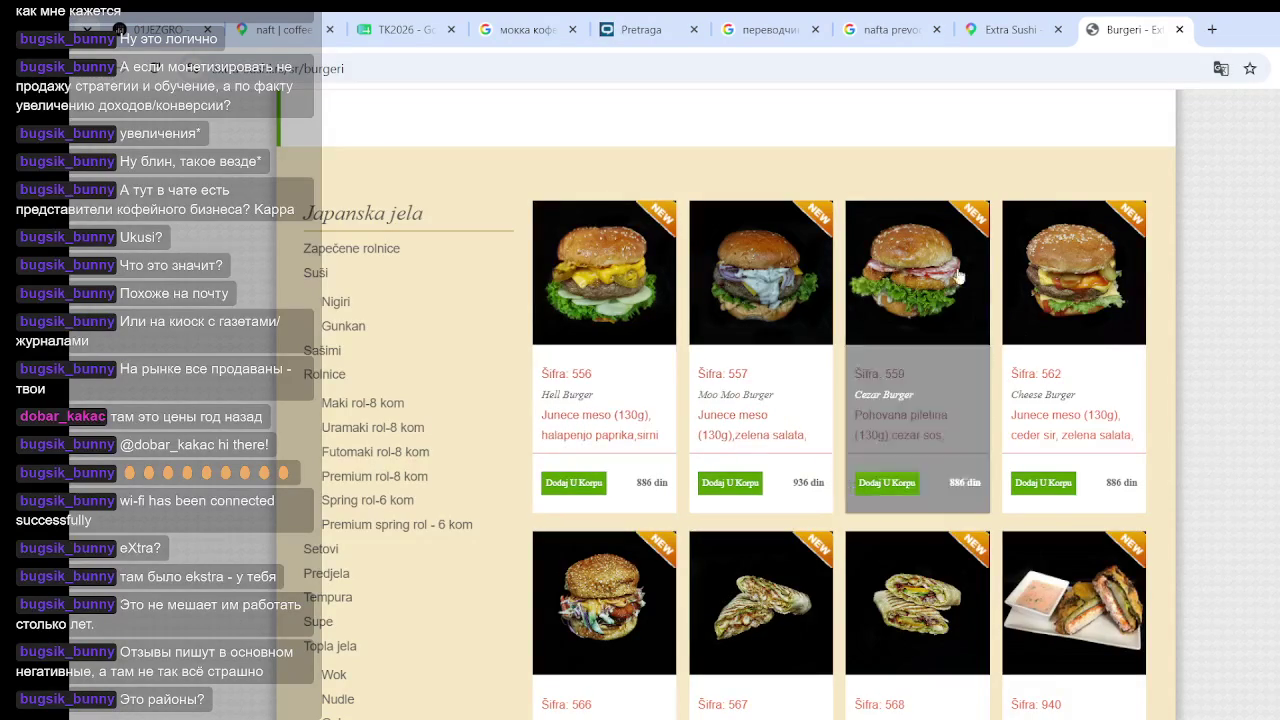
pyautogui.scroll(-3, 1097, 347)
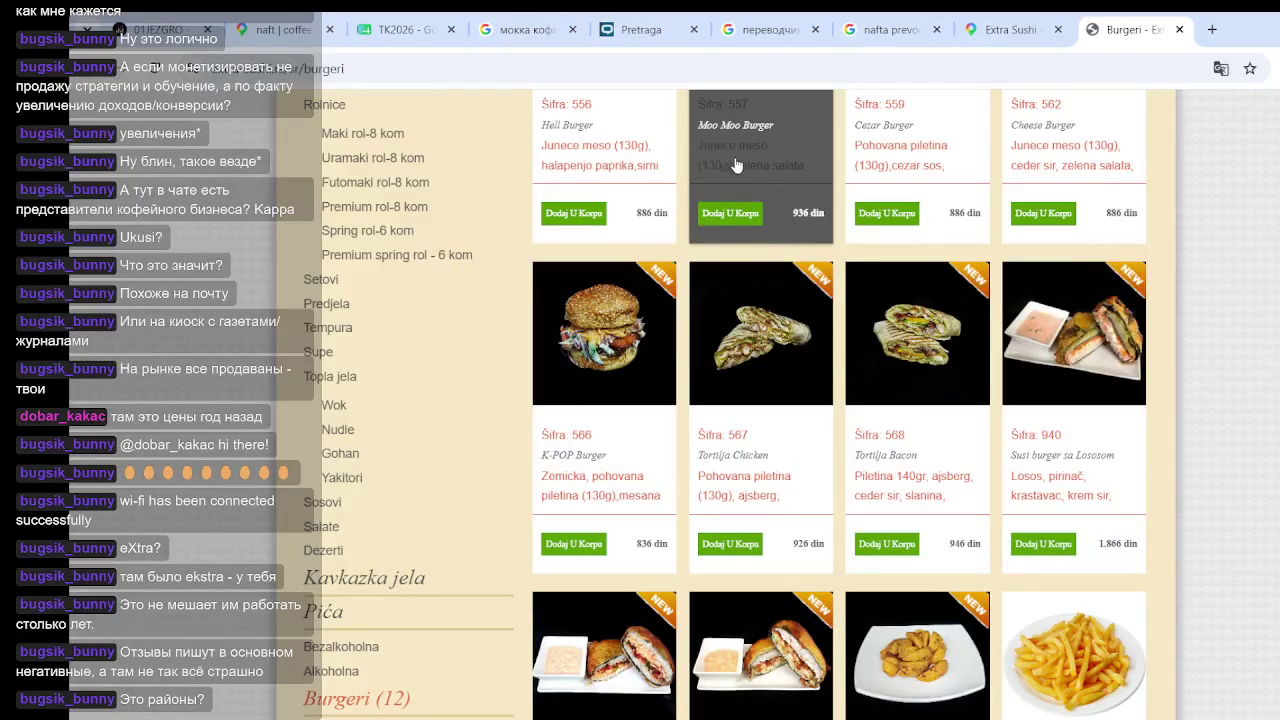
pyautogui.scroll(-2, 755, 336)
pyautogui.scroll(1, 760, 340)
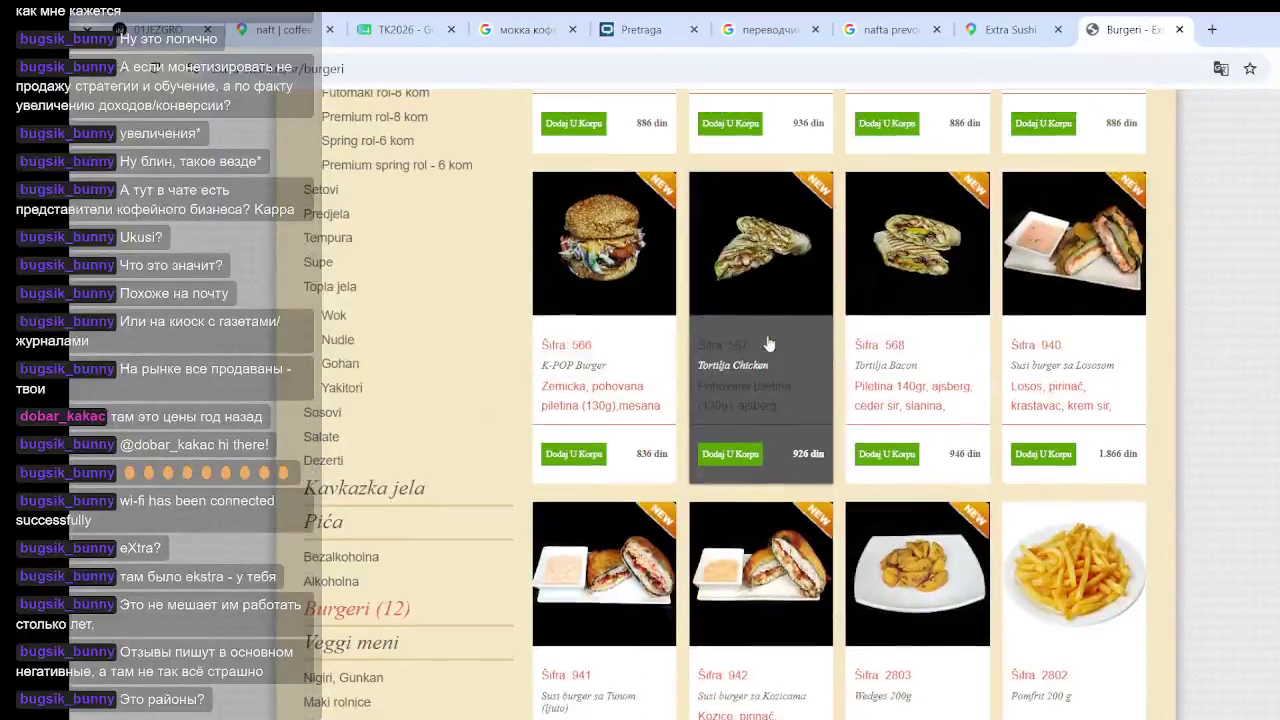
pyautogui.scroll(-4, 908, 486)
pyautogui.scroll(4, 905, 474)
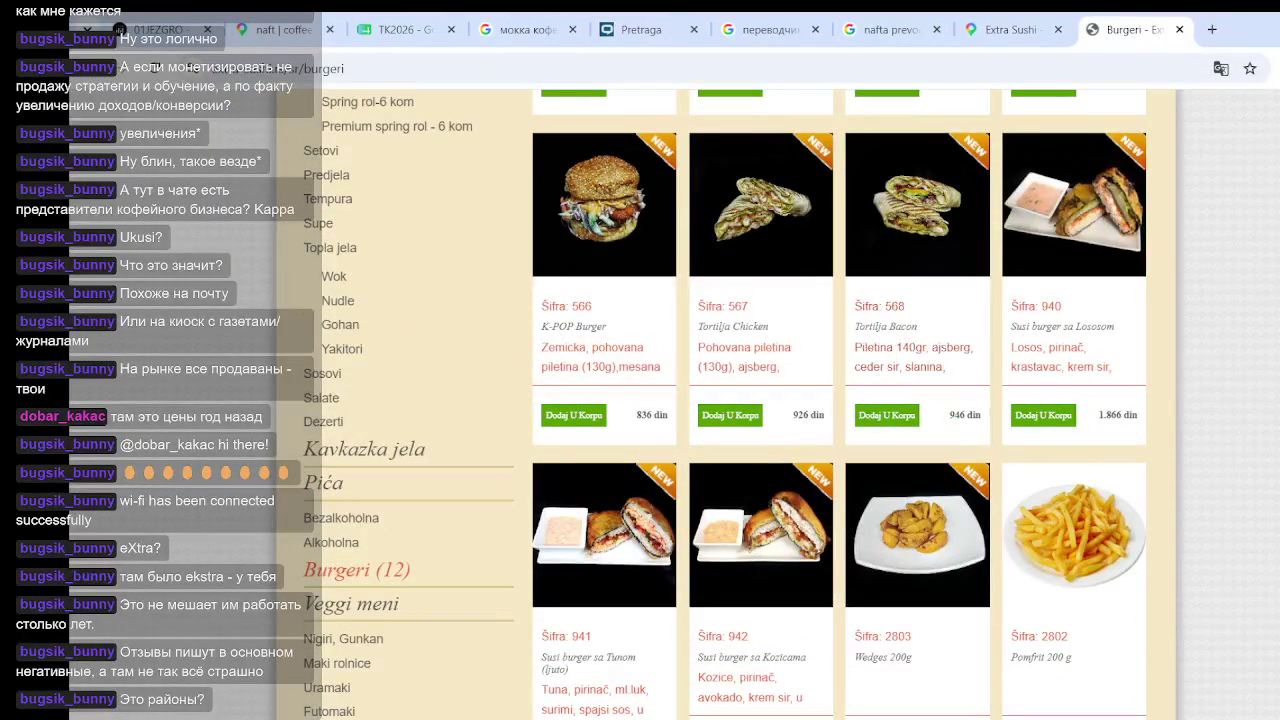
# Open Tortilja Bacon and read its 946,00 Din price and ingredient list
pyautogui.click(914, 218)
pyautogui.scroll(-8, 762, 443)
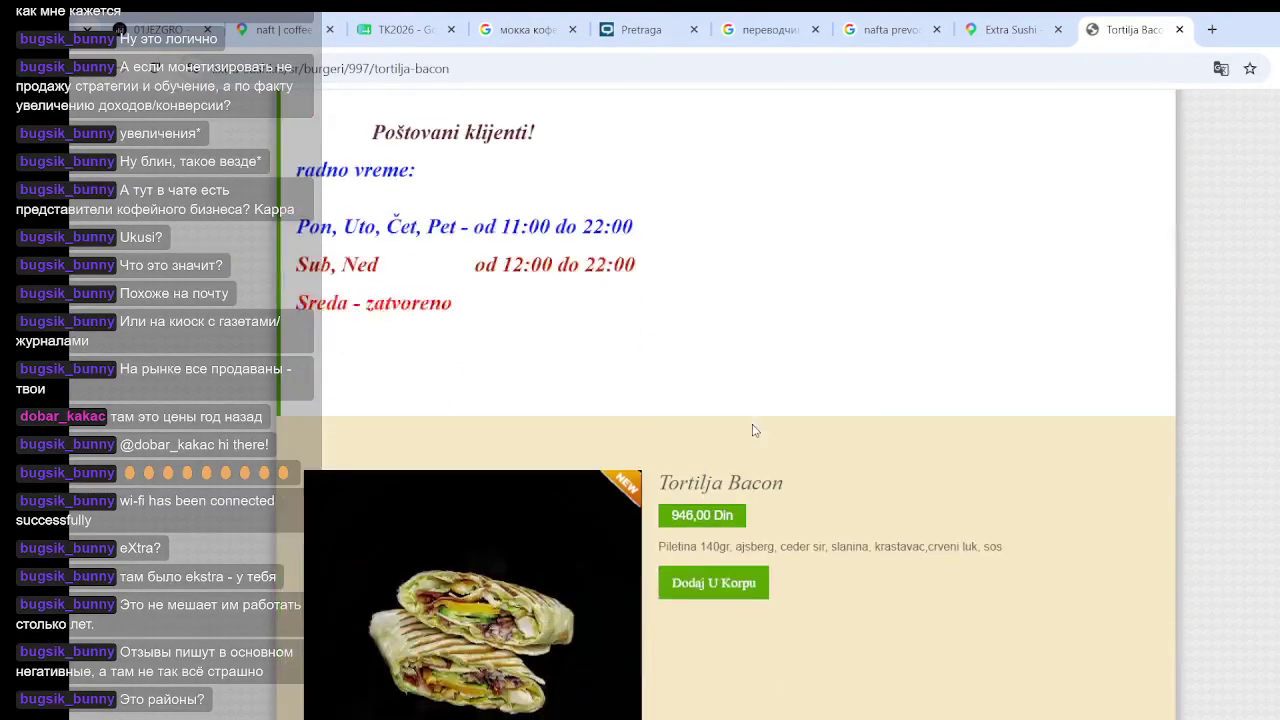
pyautogui.moveTo(699, 275); pyautogui.dragTo(780, 276)
pyautogui.click(815, 273)
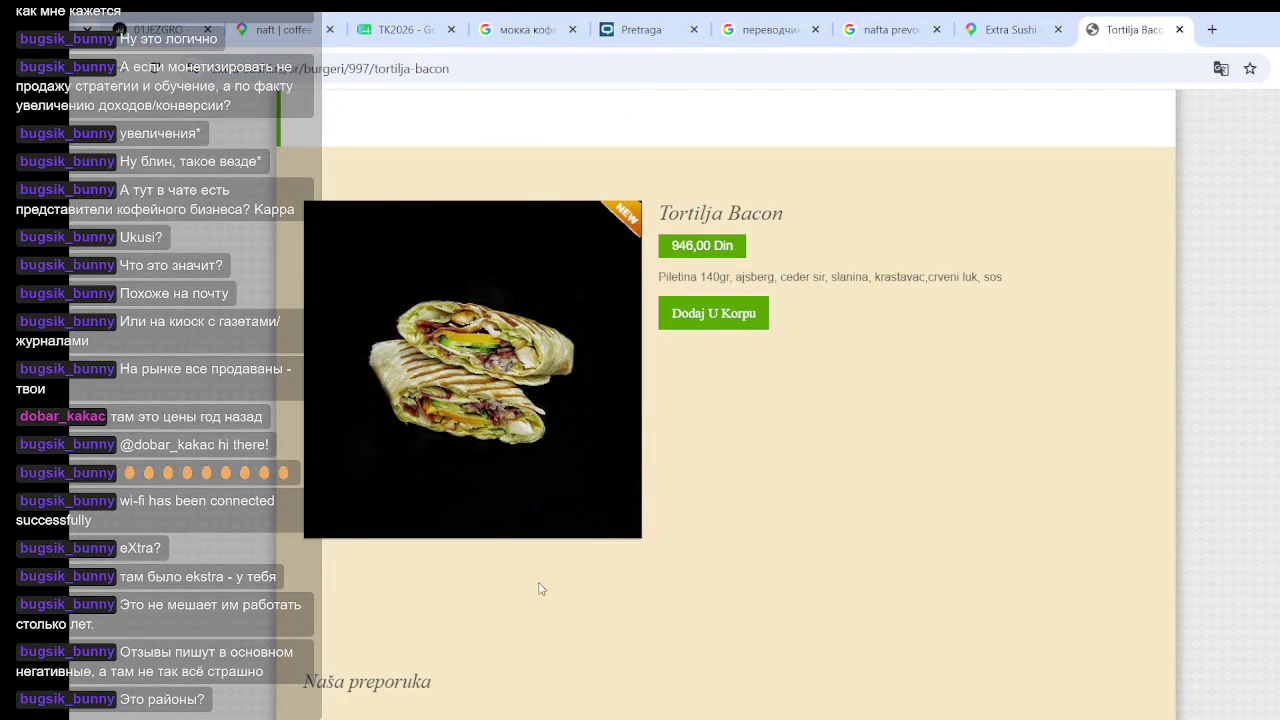
pyautogui.scroll(-7, 538, 589)
pyautogui.scroll(10, 543, 557)
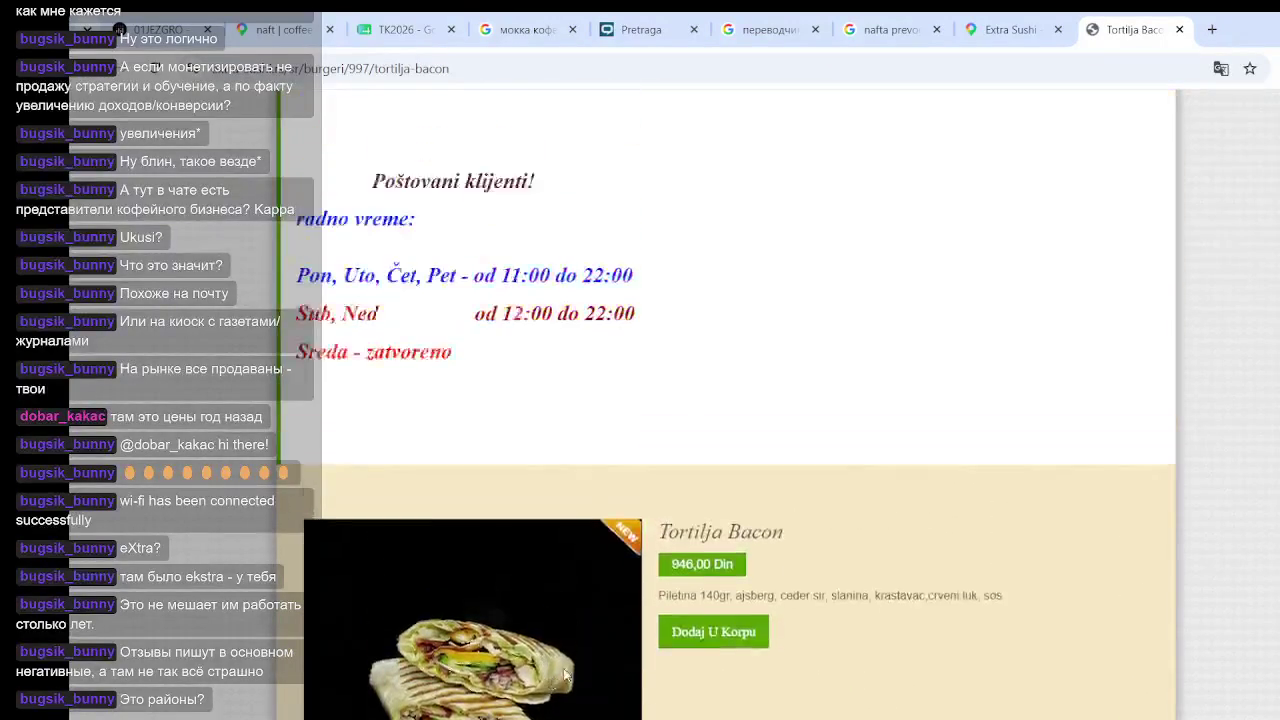
pyautogui.scroll(3, 565, 677)
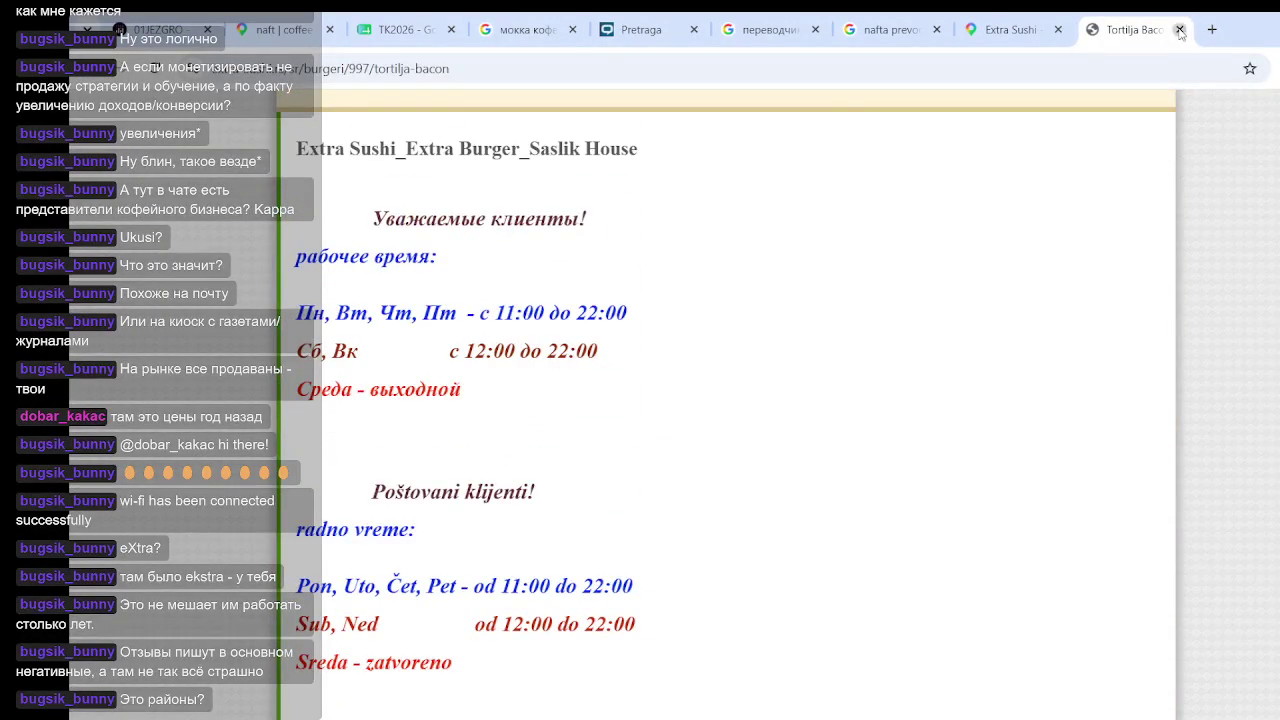
# Close the product tab and pan the satellite map to the bus station east of Extra Sushi
pyautogui.click(1180, 30)
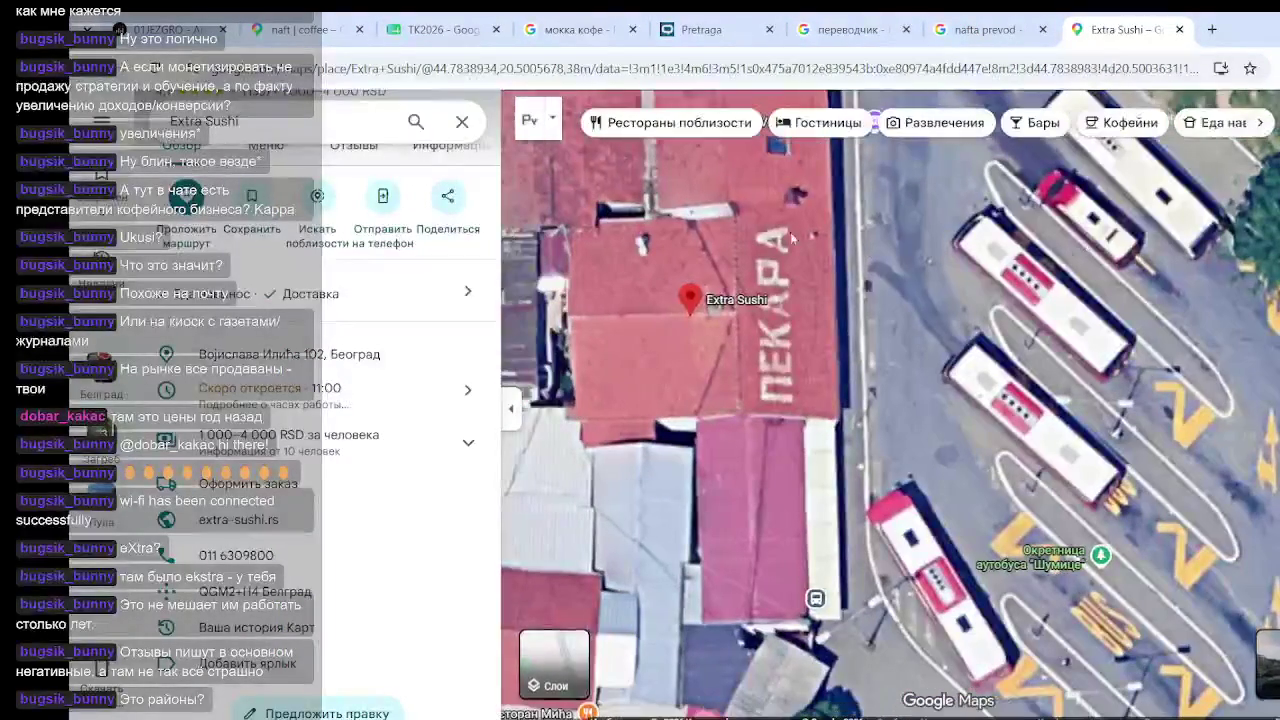
pyautogui.scroll(-3, 892, 341)
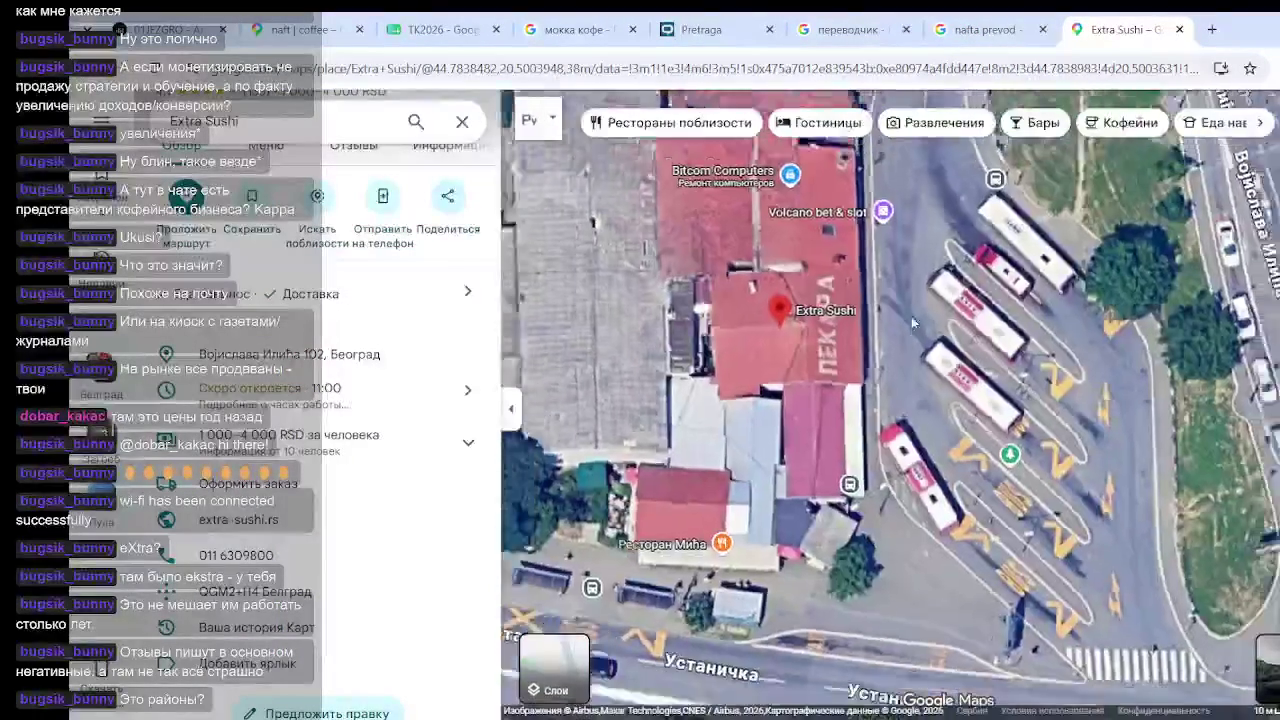
pyautogui.scroll(-2, 1100, 430)
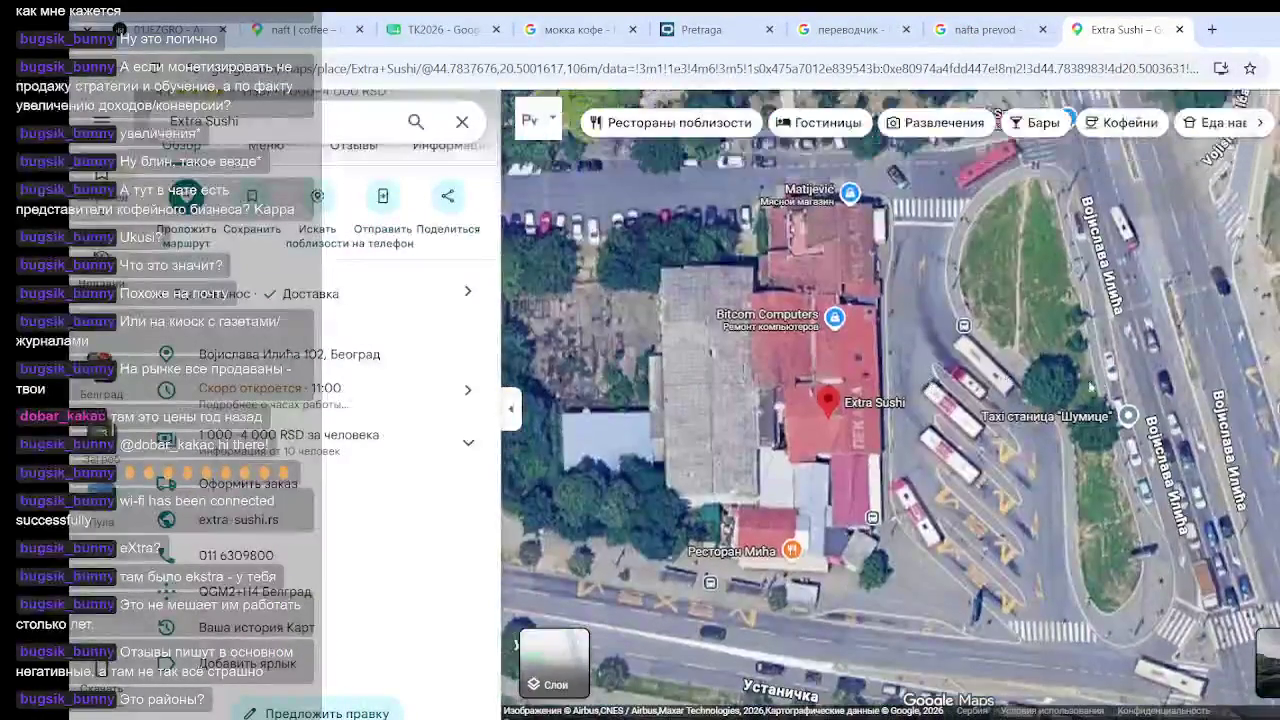
pyautogui.scroll(3, 743, 322)
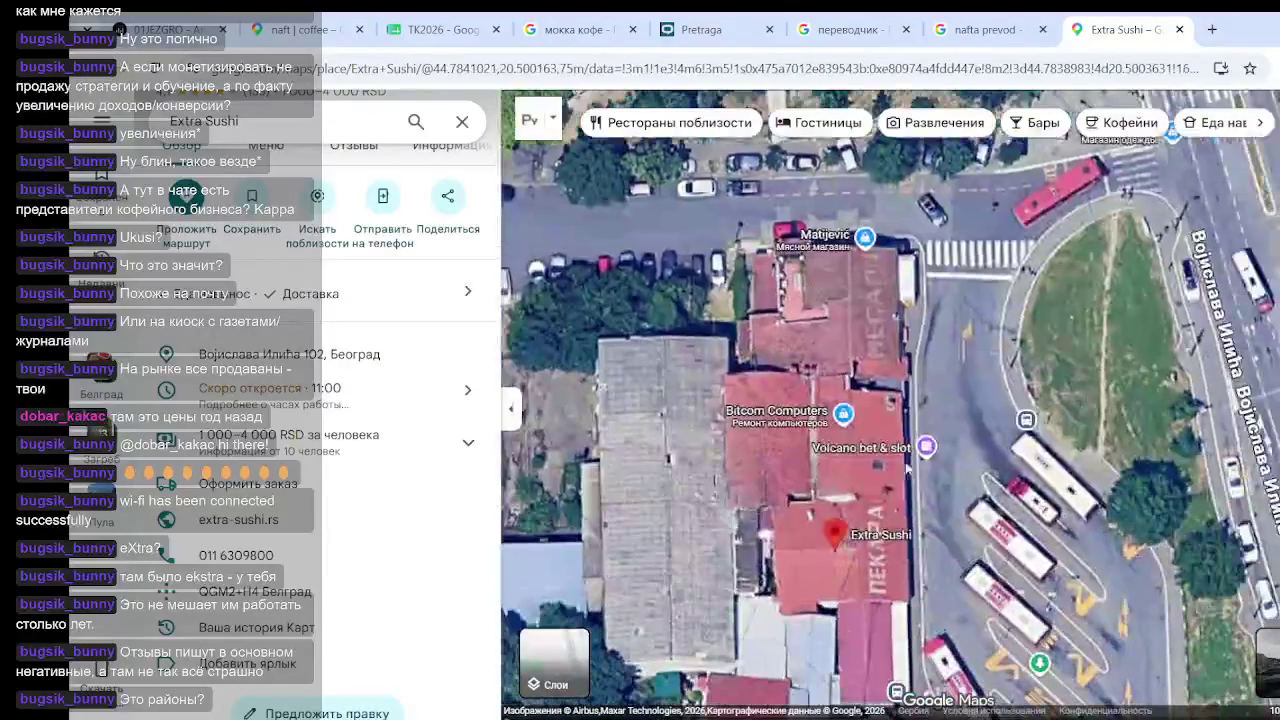
pyautogui.moveTo(1169, 418); pyautogui.dragTo(840, 323)
pyautogui.scroll(-4, 840, 323)
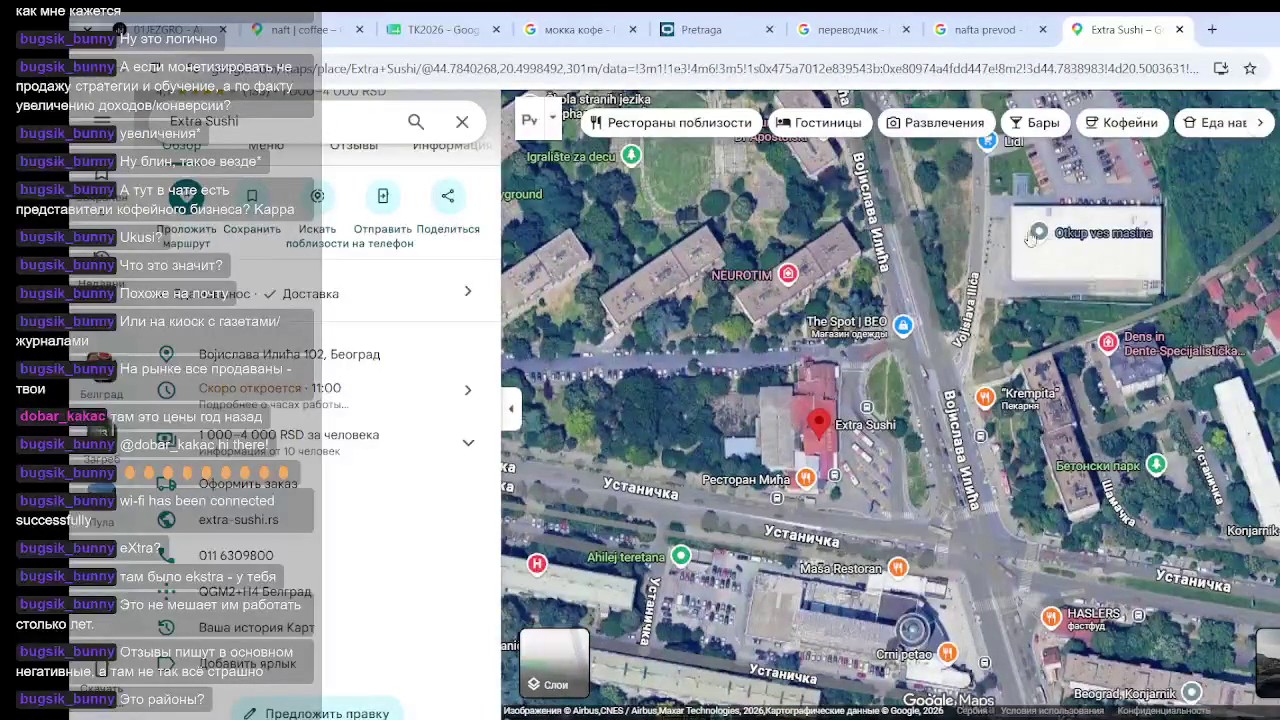
pyautogui.moveTo(1129, 465)
pyautogui.mouseDown()
pyautogui.moveTo(929, 195)
pyautogui.moveTo(901, 224)
pyautogui.moveTo(1029, 381)
pyautogui.moveTo(1143, 446)
pyautogui.mouseUp()
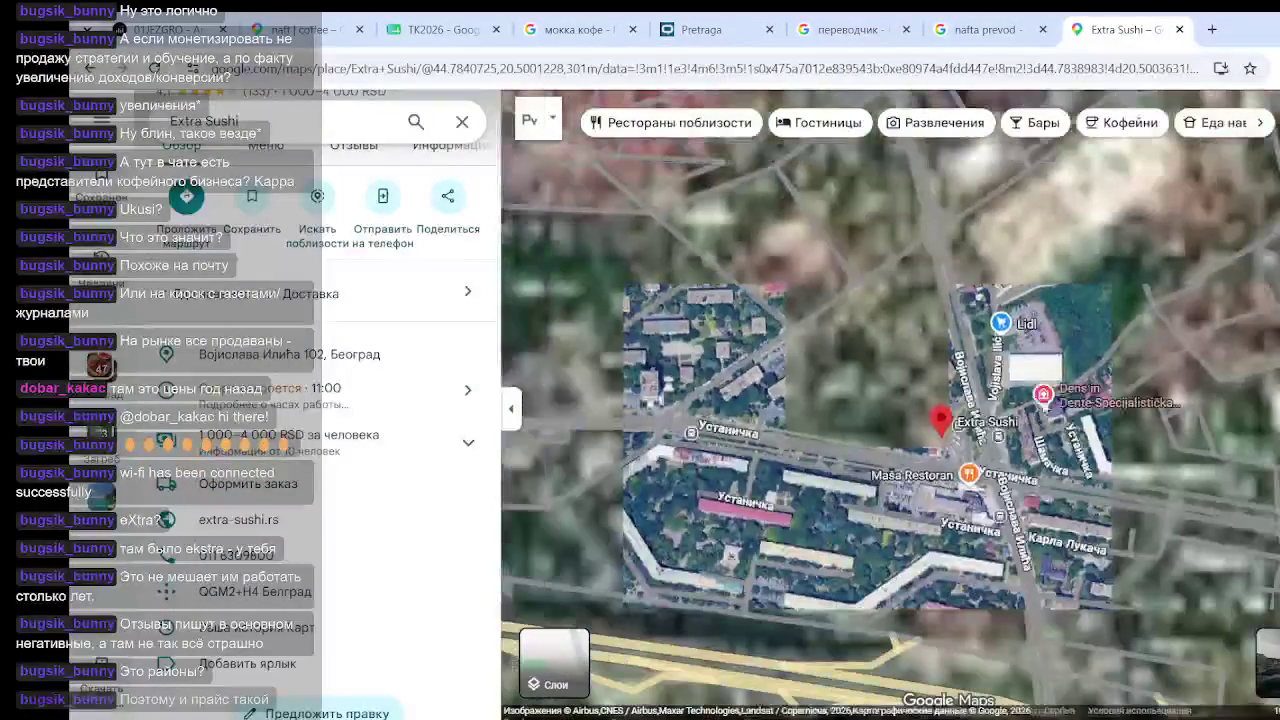
# Pan to the round shopping centre across the road, then open Ресторан Мића's details
pyautogui.scroll(3, 990, 378)
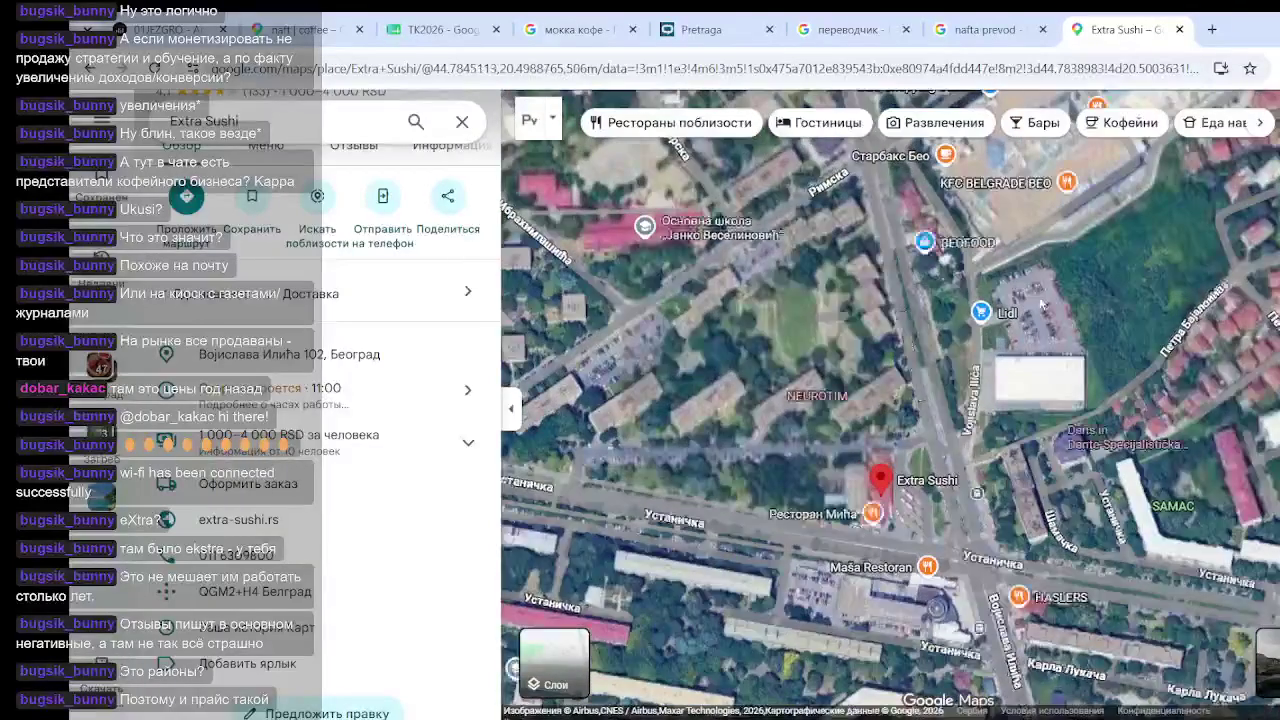
pyautogui.scroll(3, 990, 378)
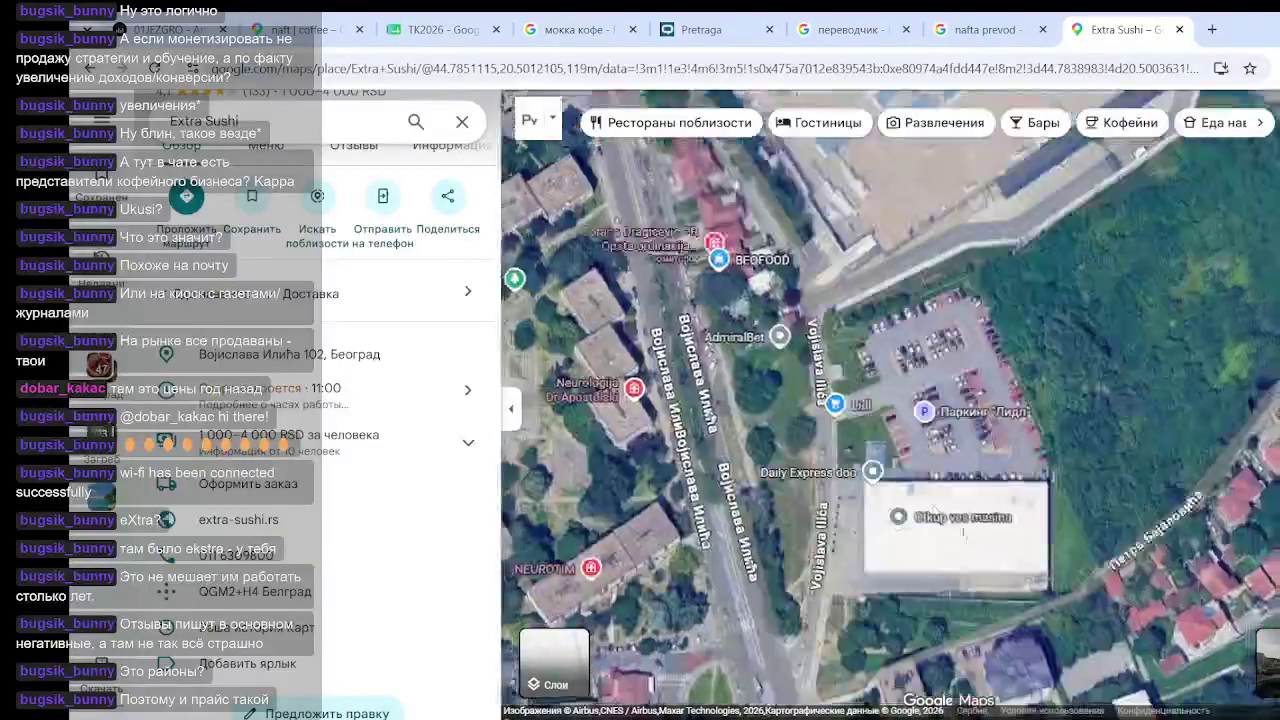
pyautogui.moveTo(880, 300); pyautogui.dragTo(980, 606)
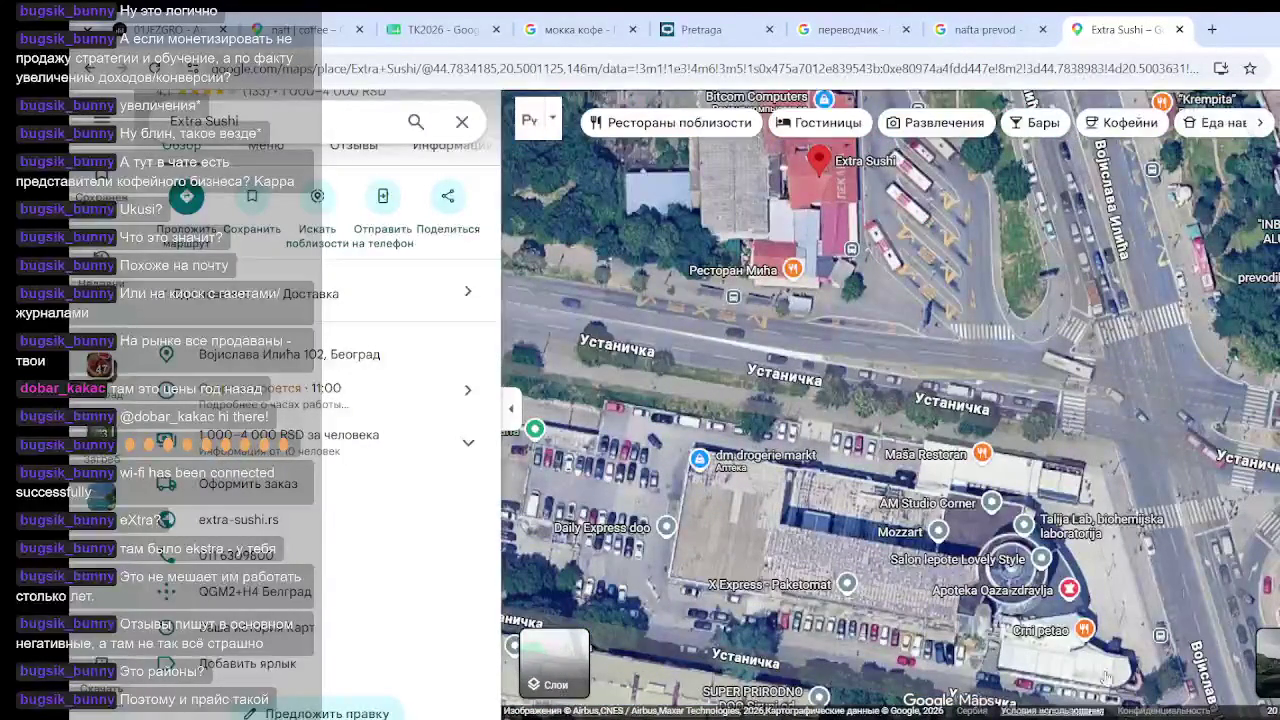
pyautogui.scroll(5, 990, 555)
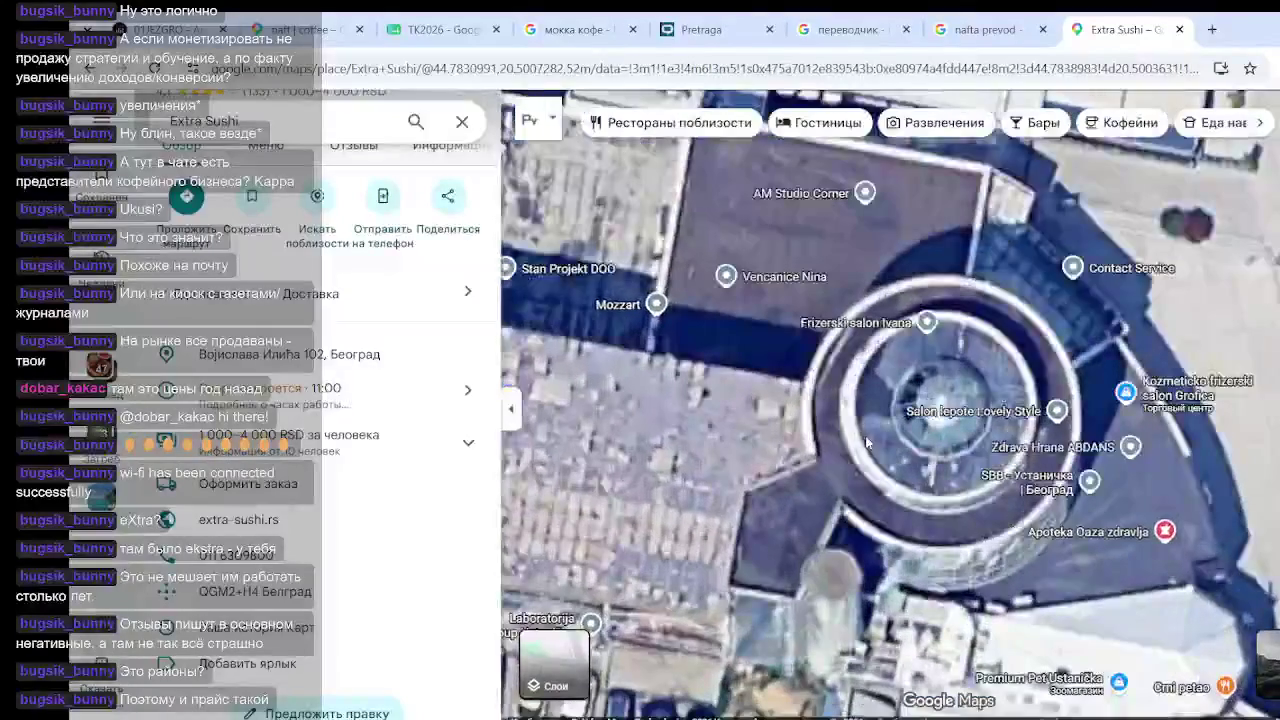
pyautogui.scroll(-5, 868, 443)
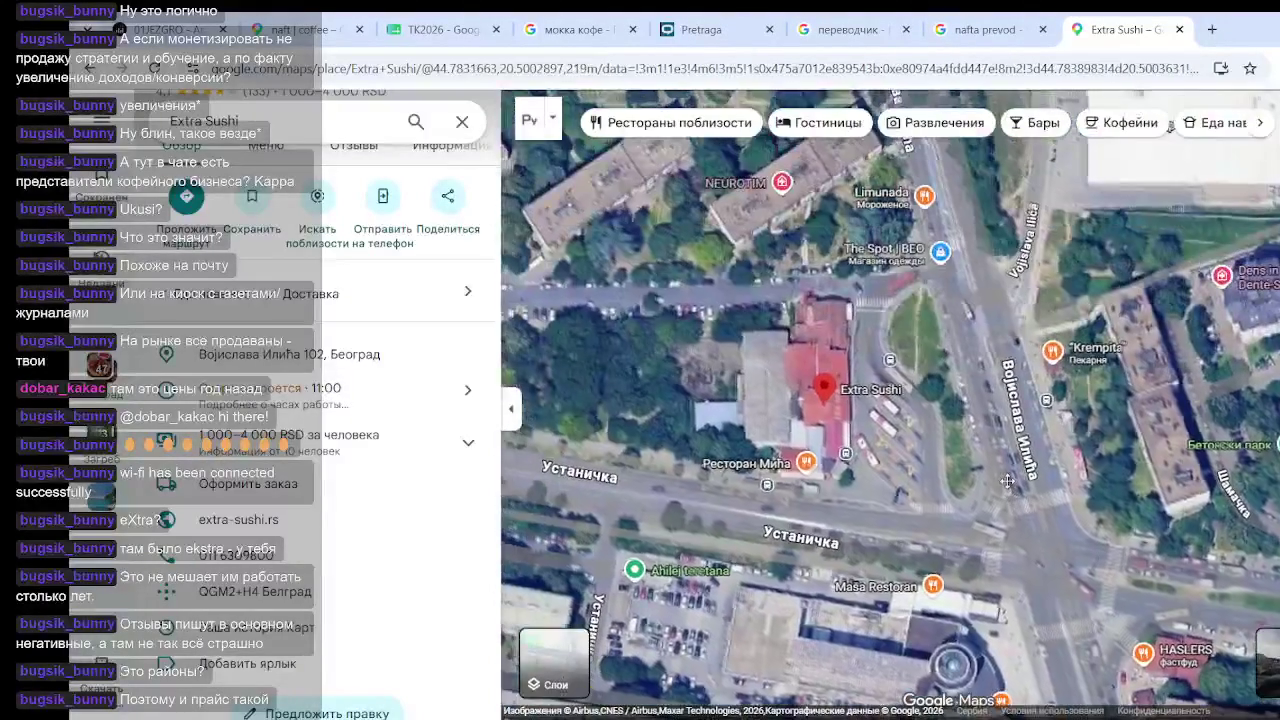
pyautogui.moveTo(1007, 481); pyautogui.dragTo(1009, 501)
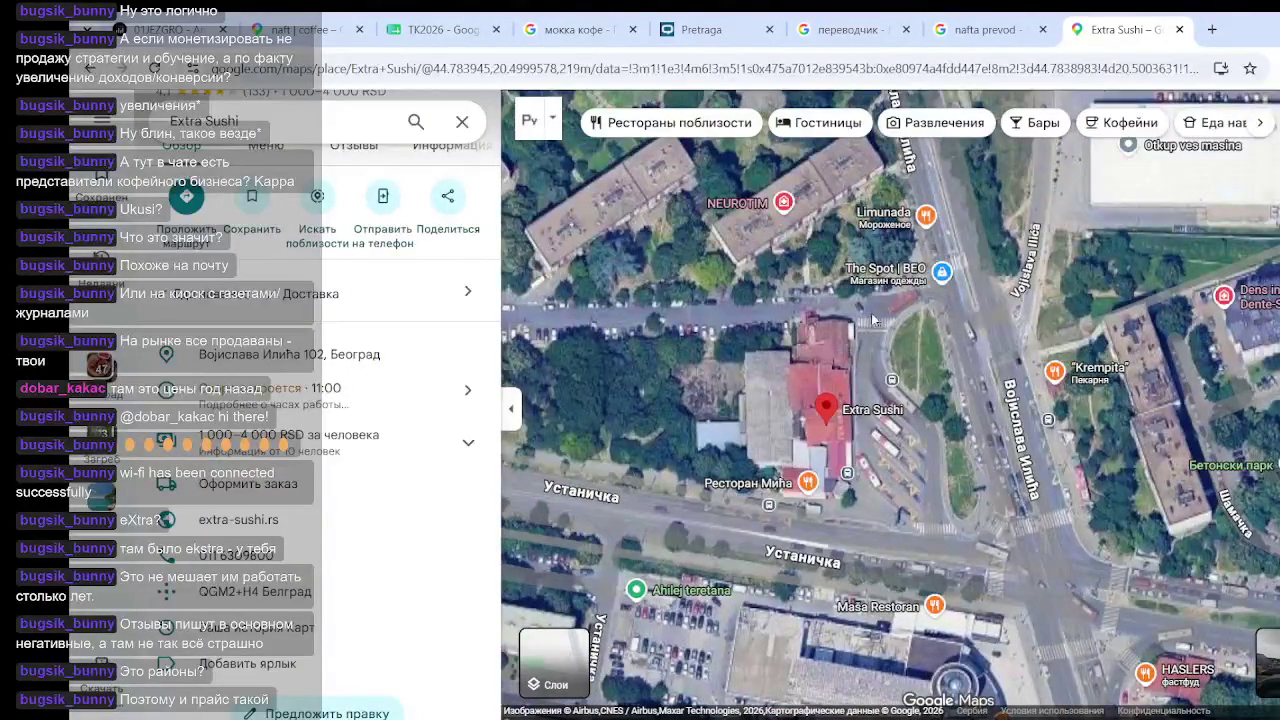
pyautogui.click(750, 483)
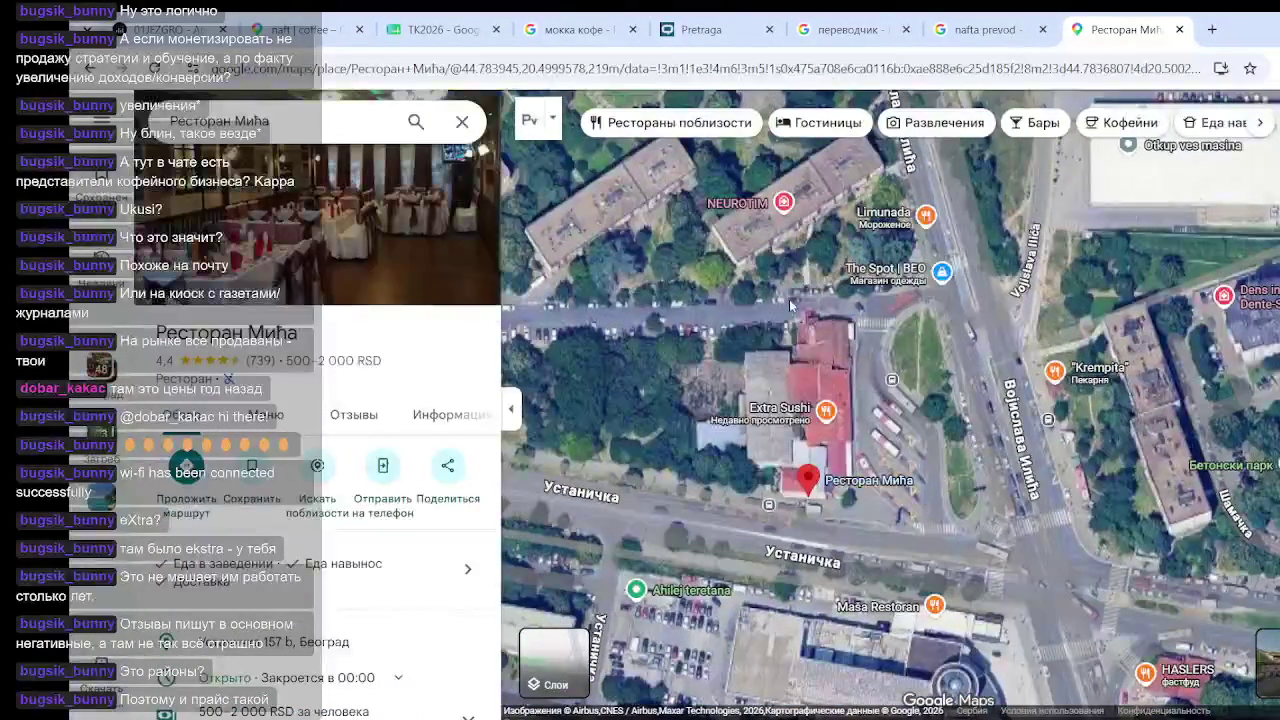
# Check the neighbouring Limunada café details, then close its place card
pyautogui.moveTo(895, 333); pyautogui.dragTo(891, 438)
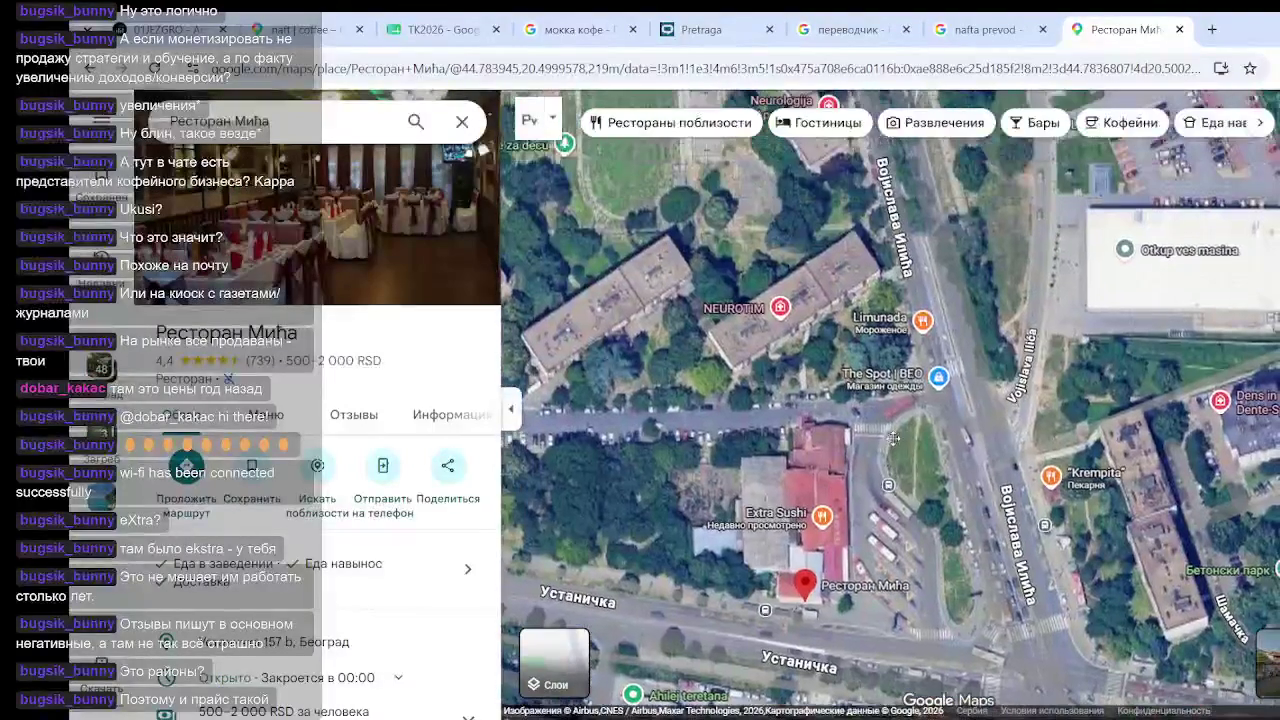
pyautogui.click(922, 318)
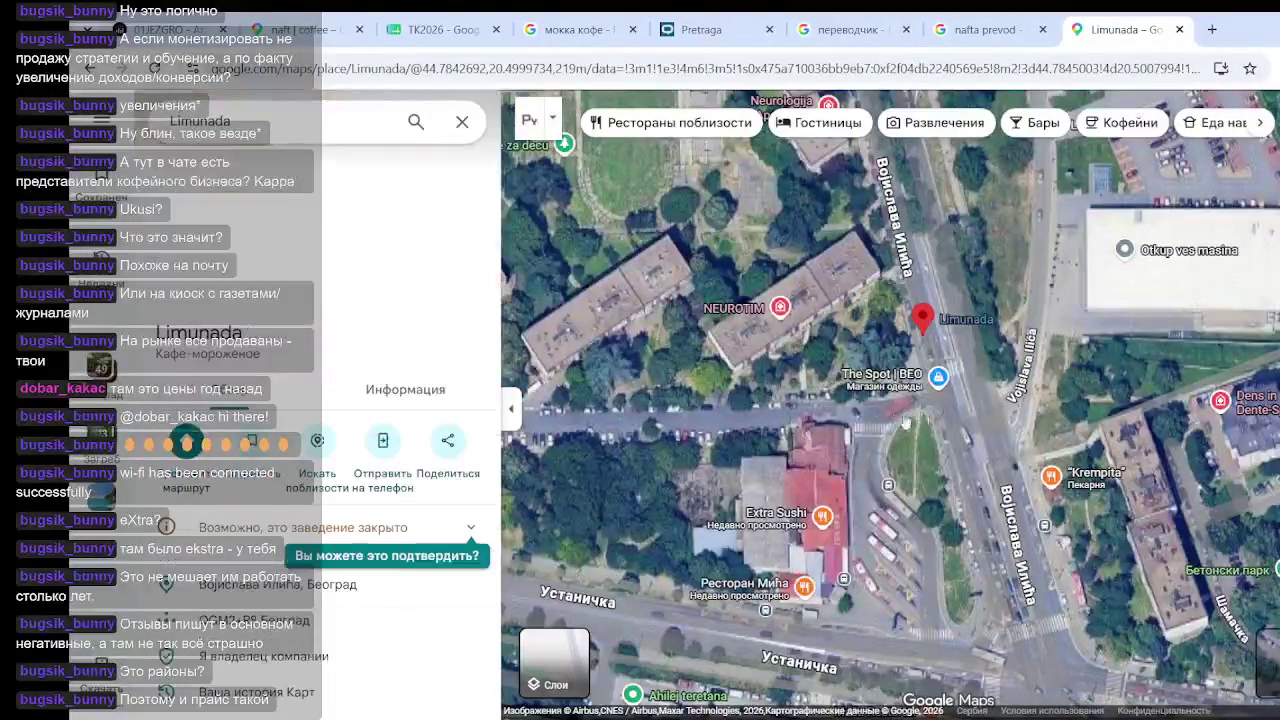
pyautogui.click(1005, 467)
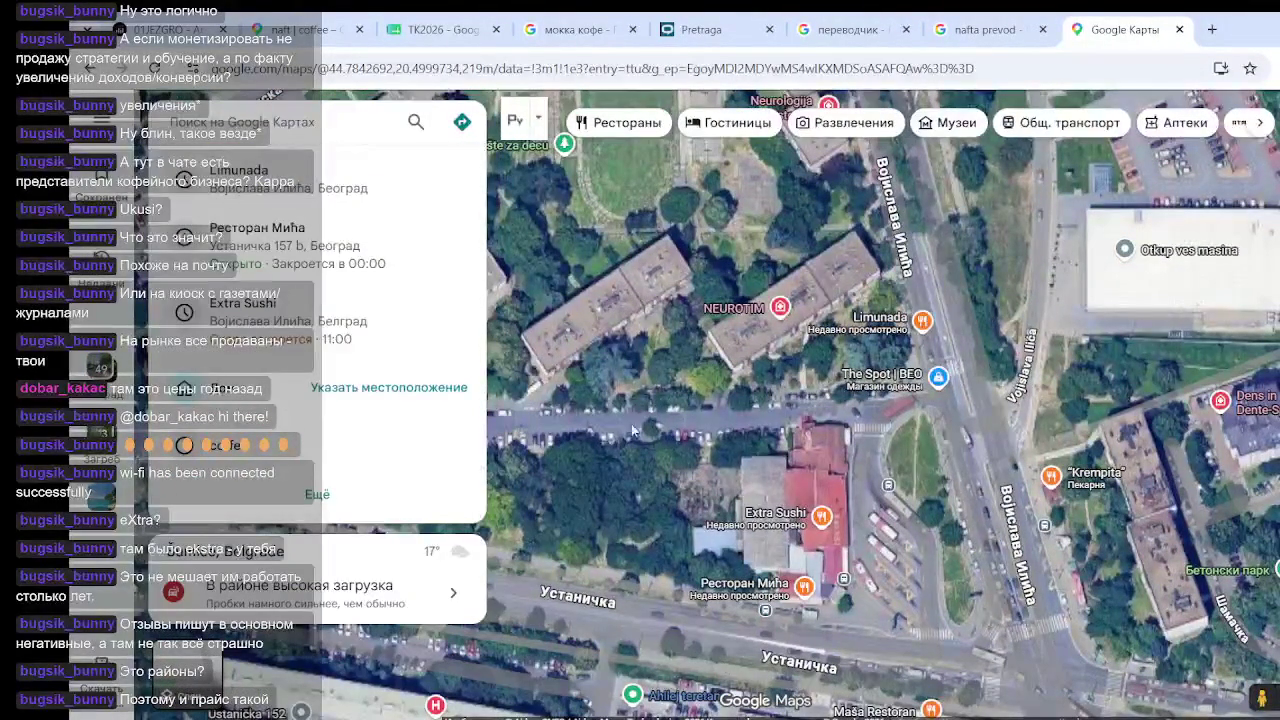
# Close the CompanyWall, translator, search, Extra Sushi map and image-search tabs, leaving naft | coffee
pyautogui.click(740, 30)
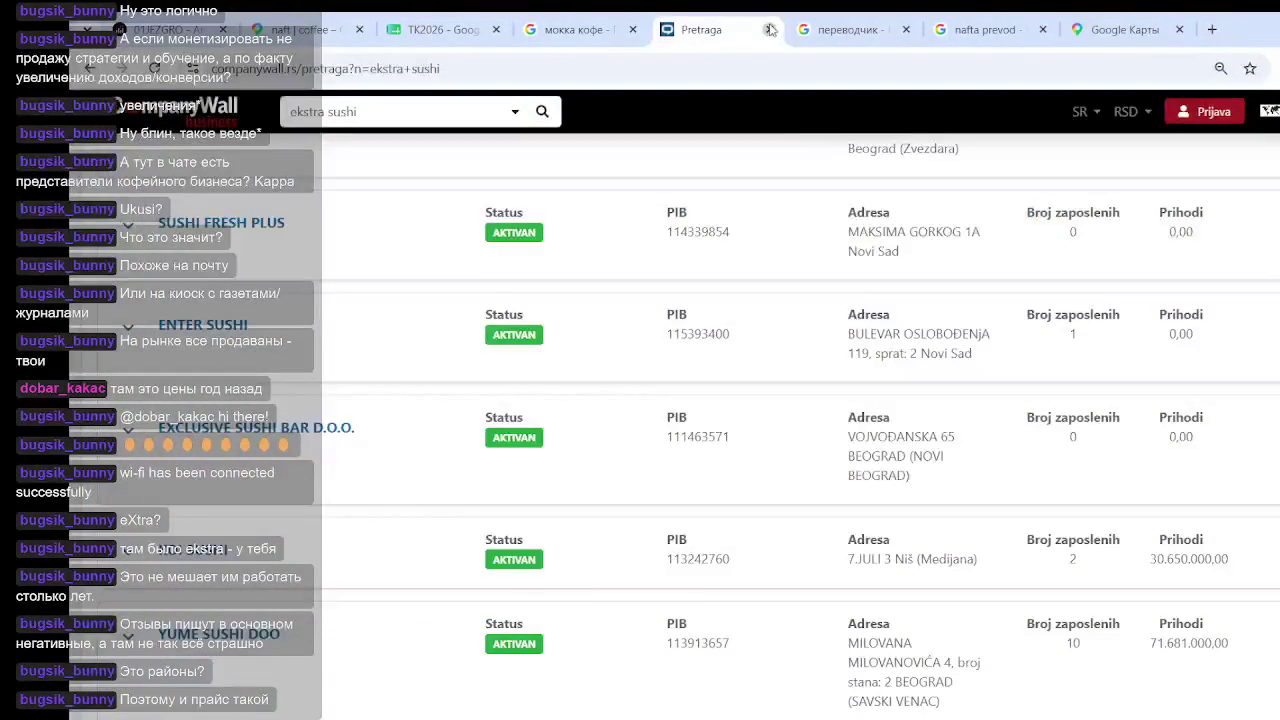
pyautogui.click(770, 30)
pyautogui.click(770, 30)
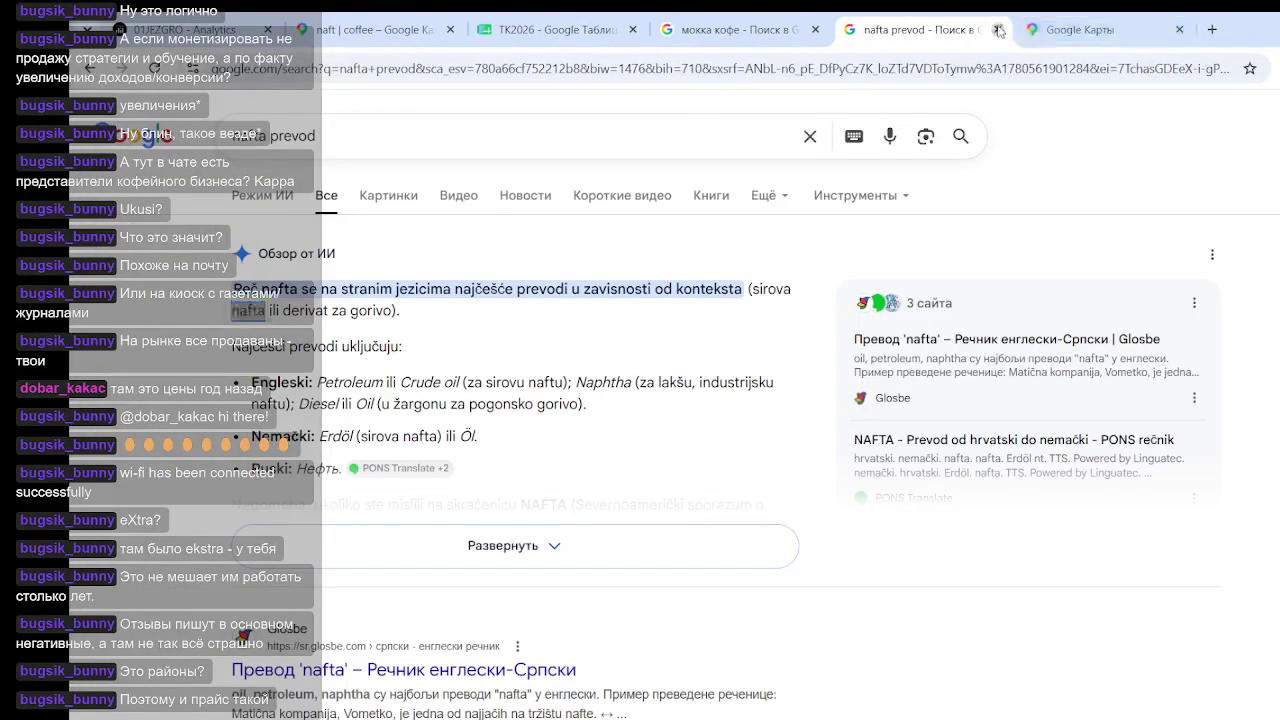
pyautogui.click(998, 30)
pyautogui.click(998, 30)
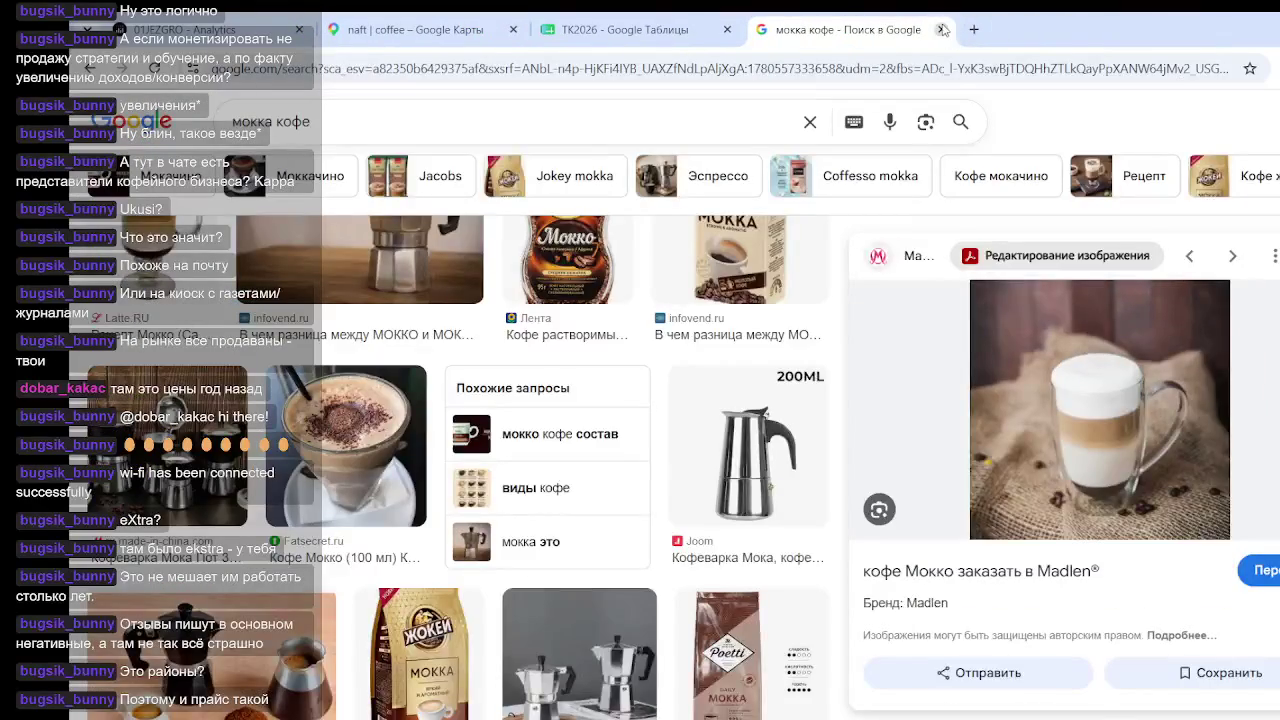
pyautogui.click(942, 30)
pyautogui.click(410, 32)
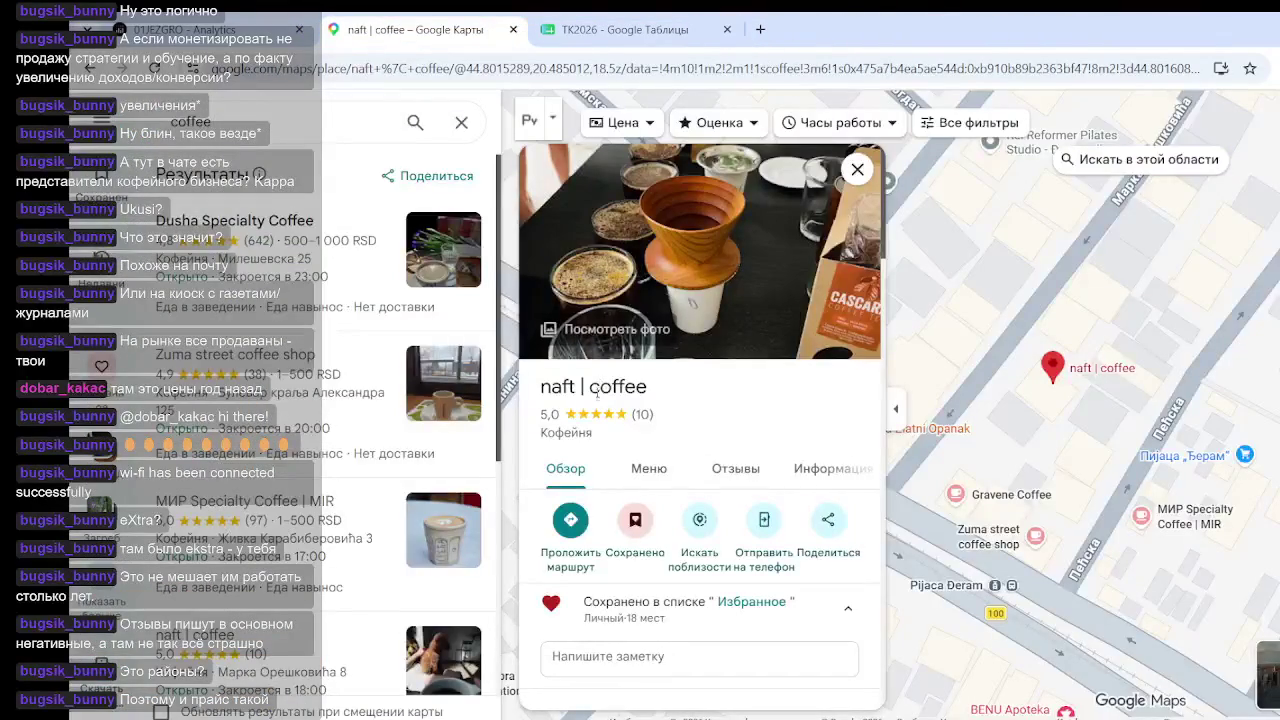
# Highlight the naft | coffee place name, then switch to the ТК2026 spreadsheet
pyautogui.moveTo(645, 387); pyautogui.dragTo(669, 394)
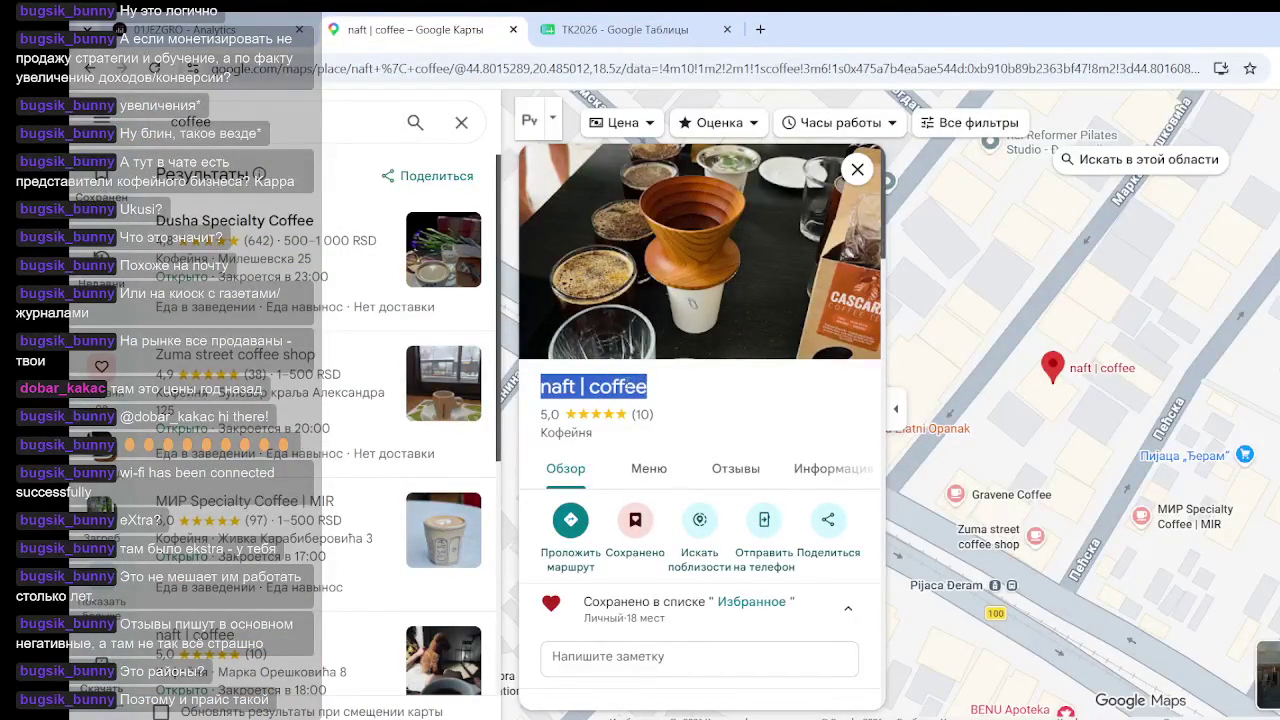
pyautogui.click(558, 382)
pyautogui.moveTo(537, 390); pyautogui.dragTo(611, 388)
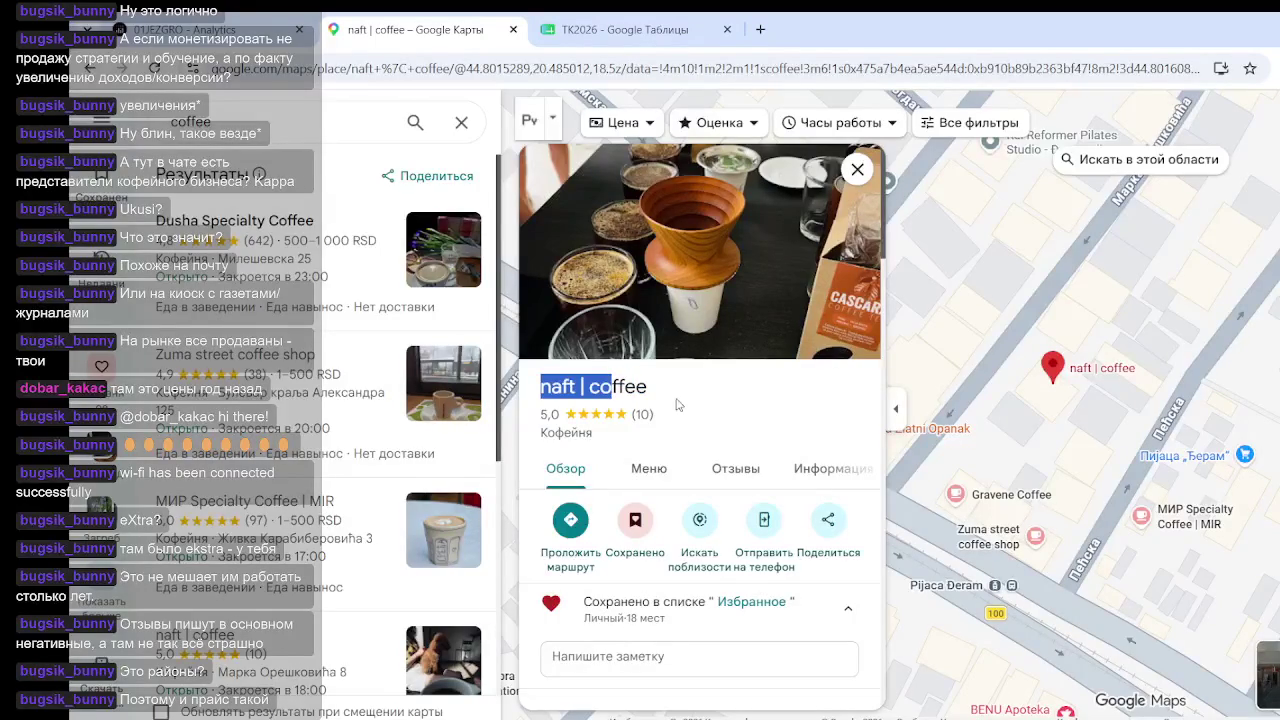
pyautogui.click(592, 403)
pyautogui.doubleClick(558, 387)
pyautogui.click(636, 386)
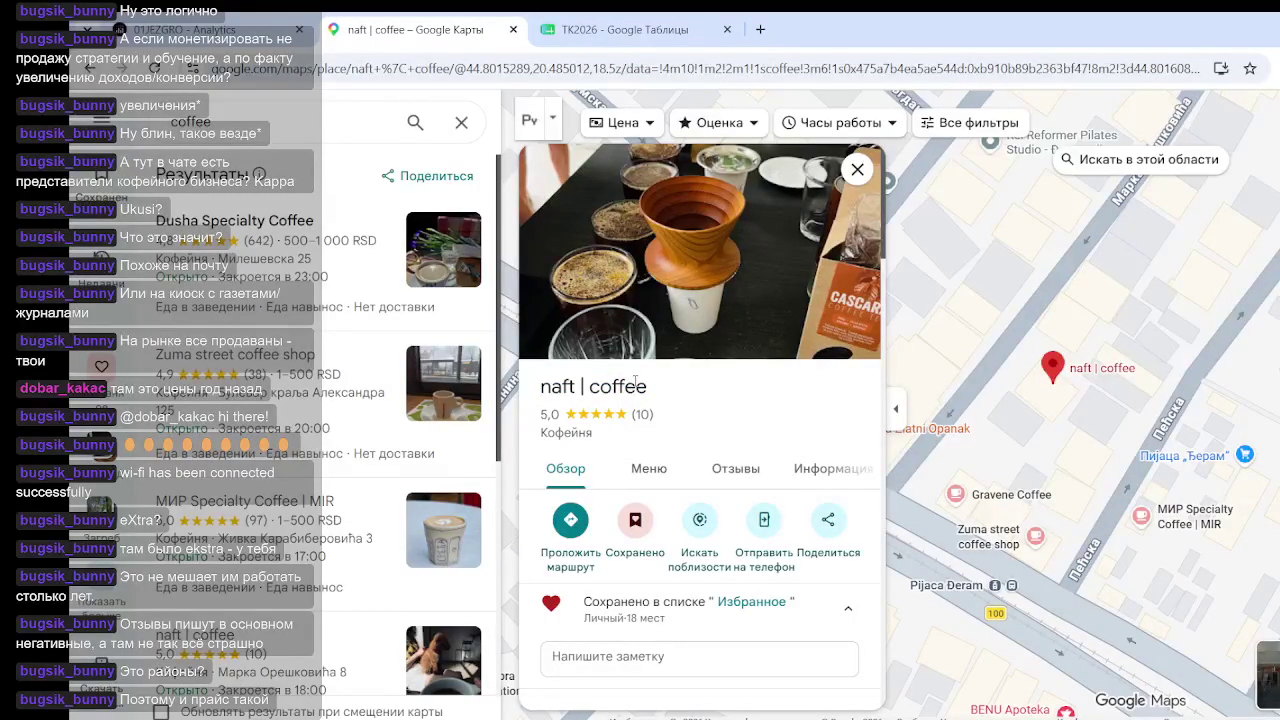
pyautogui.click(615, 33)
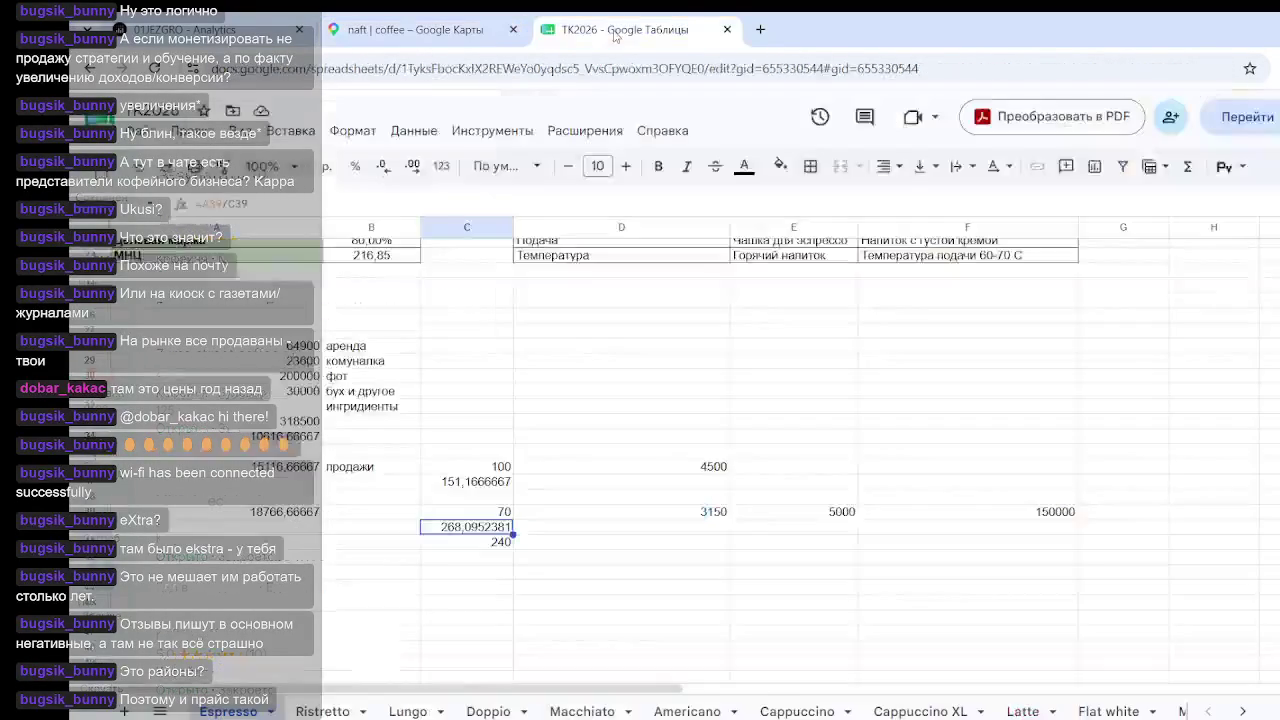
# Select A27:G42 on the Espresso sheet to read the cost sum, then return to Maps
pyautogui.scroll(5, 643, 425)
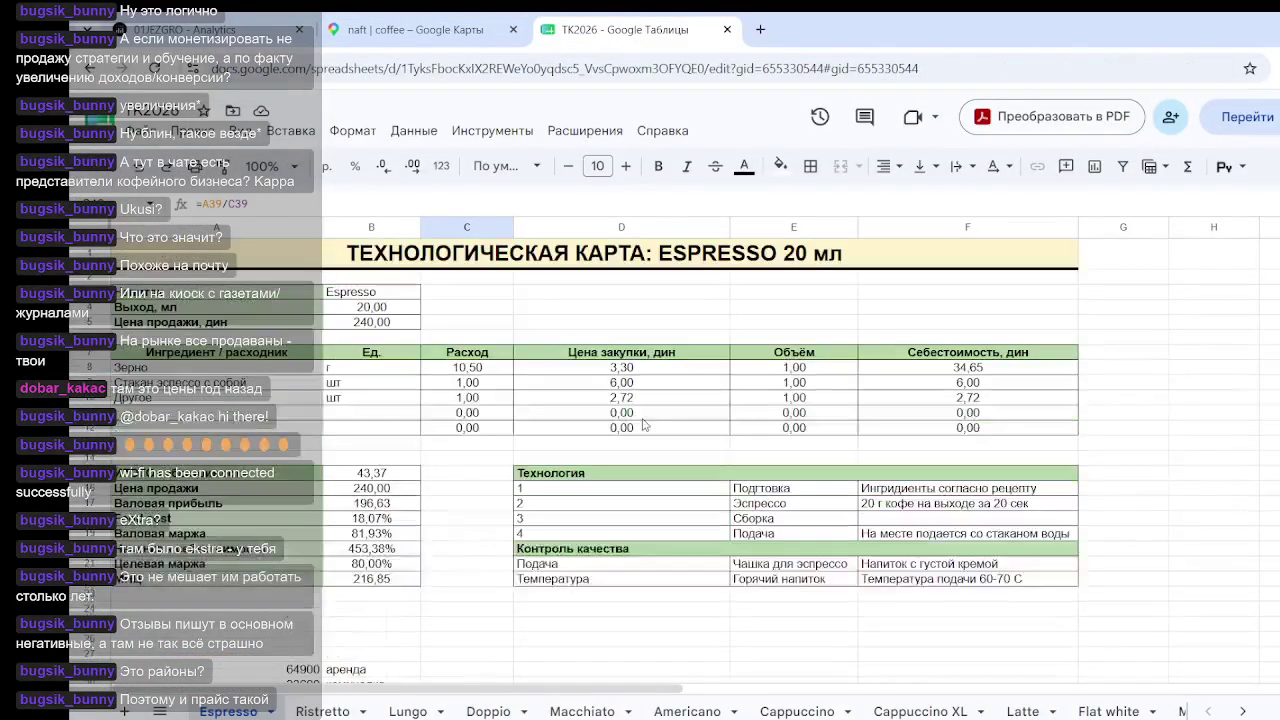
pyautogui.scroll(-5, 643, 425)
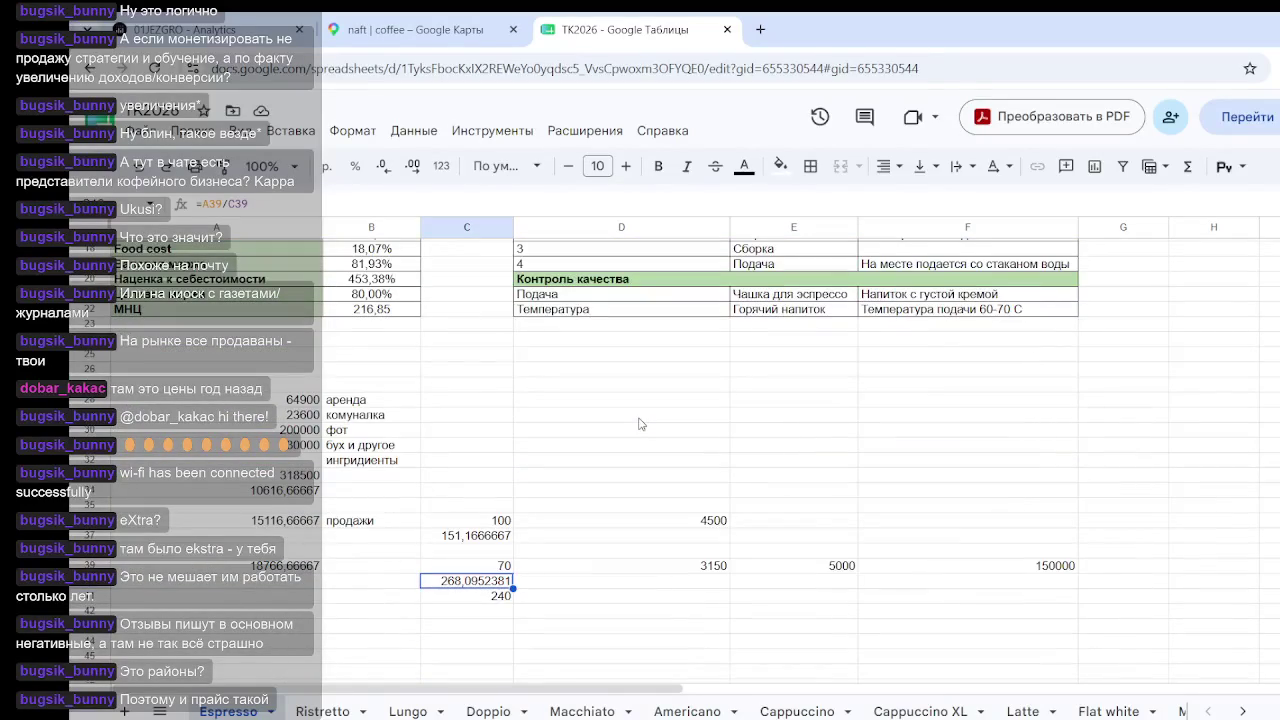
pyautogui.moveTo(238, 369)
pyautogui.mouseDown()
pyautogui.moveTo(1060, 592)
pyautogui.moveTo(1112, 642)
pyautogui.mouseUp()
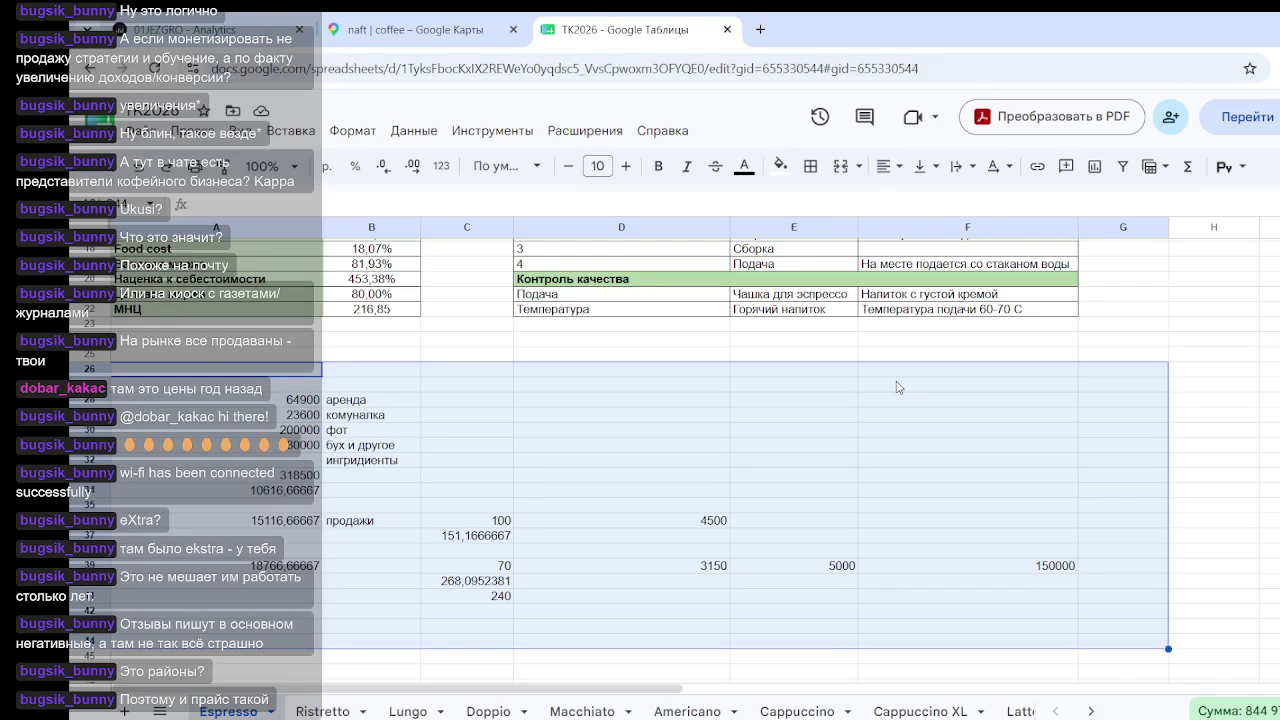
pyautogui.click(662, 358)
pyautogui.moveTo(218, 385)
pyautogui.mouseDown()
pyautogui.moveTo(725, 588)
pyautogui.moveTo(1120, 662)
pyautogui.moveTo(1080, 643)
pyautogui.mouseUp()
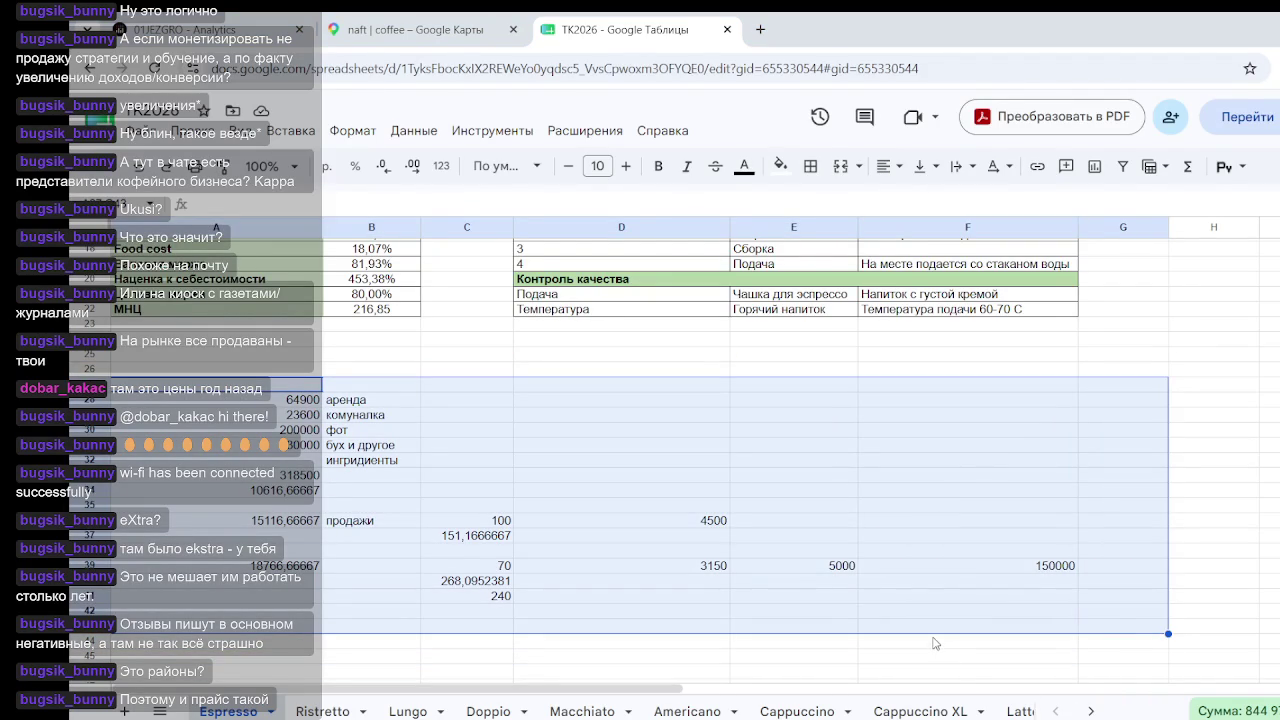
pyautogui.click(1136, 328)
pyautogui.click(410, 34)
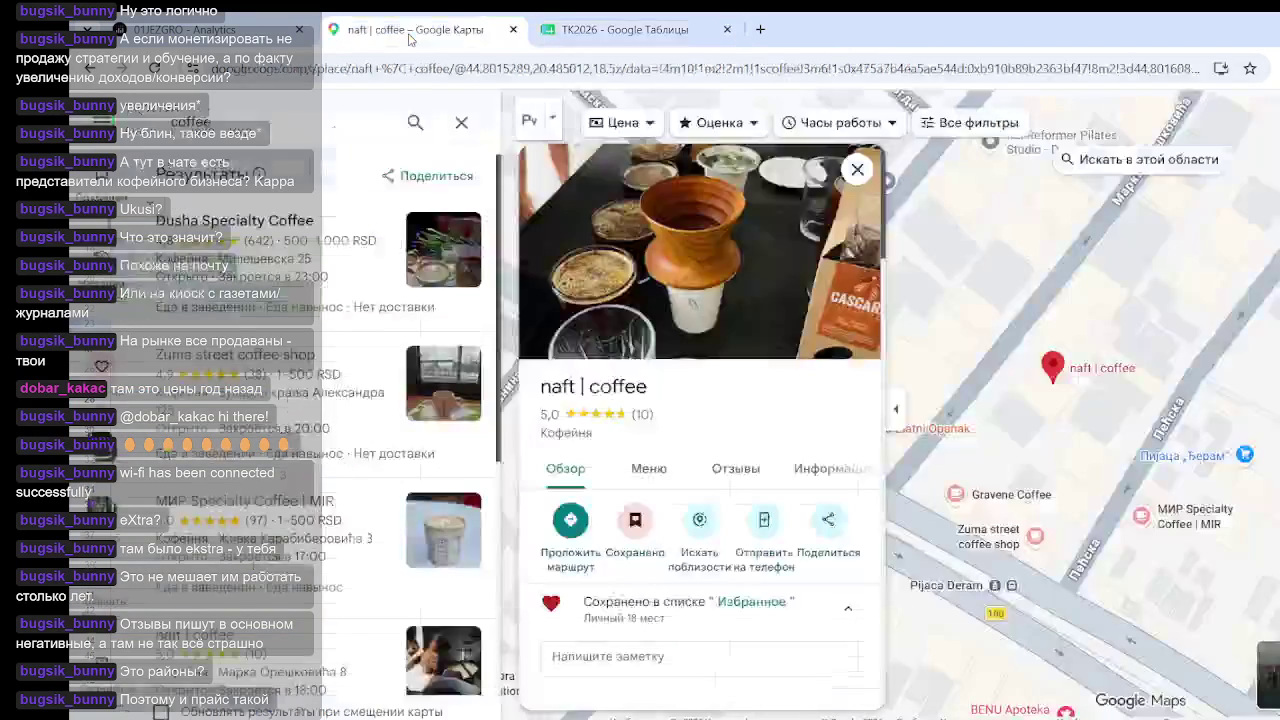
# Close the naft | coffee place details and clear the coffee search results
pyautogui.scroll(-3, 1030, 443)
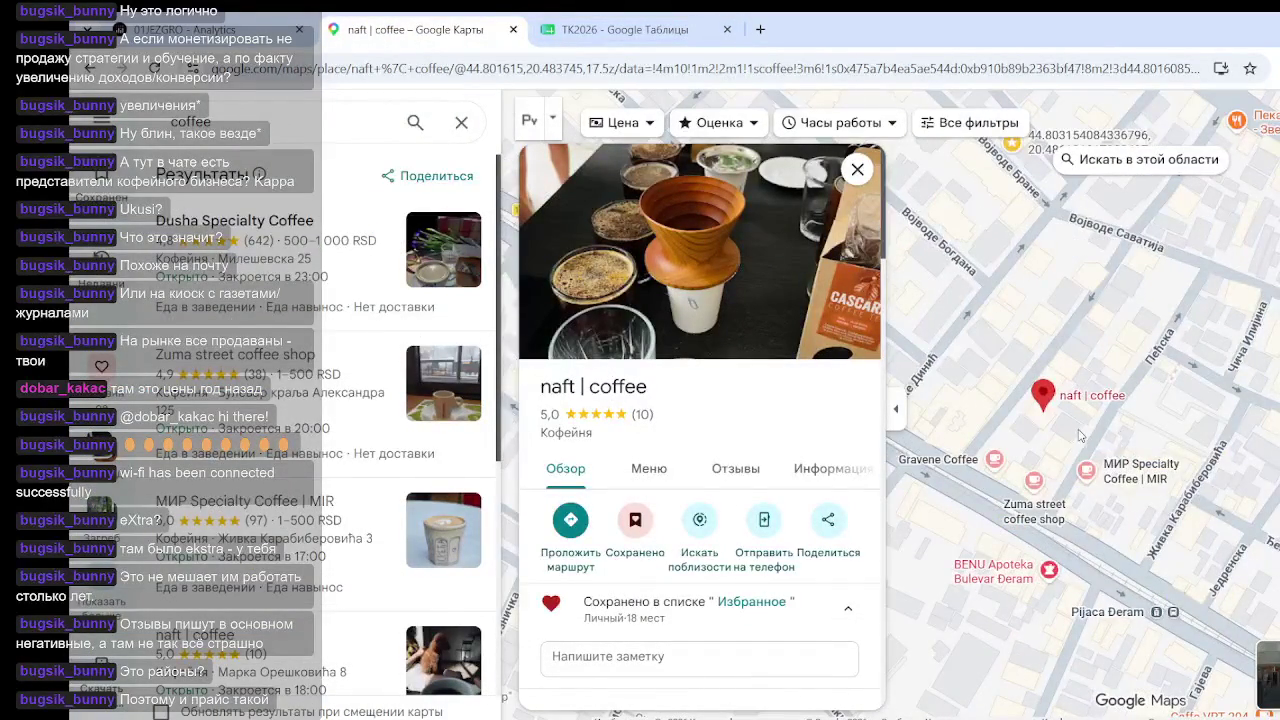
pyautogui.scroll(3, 1080, 435)
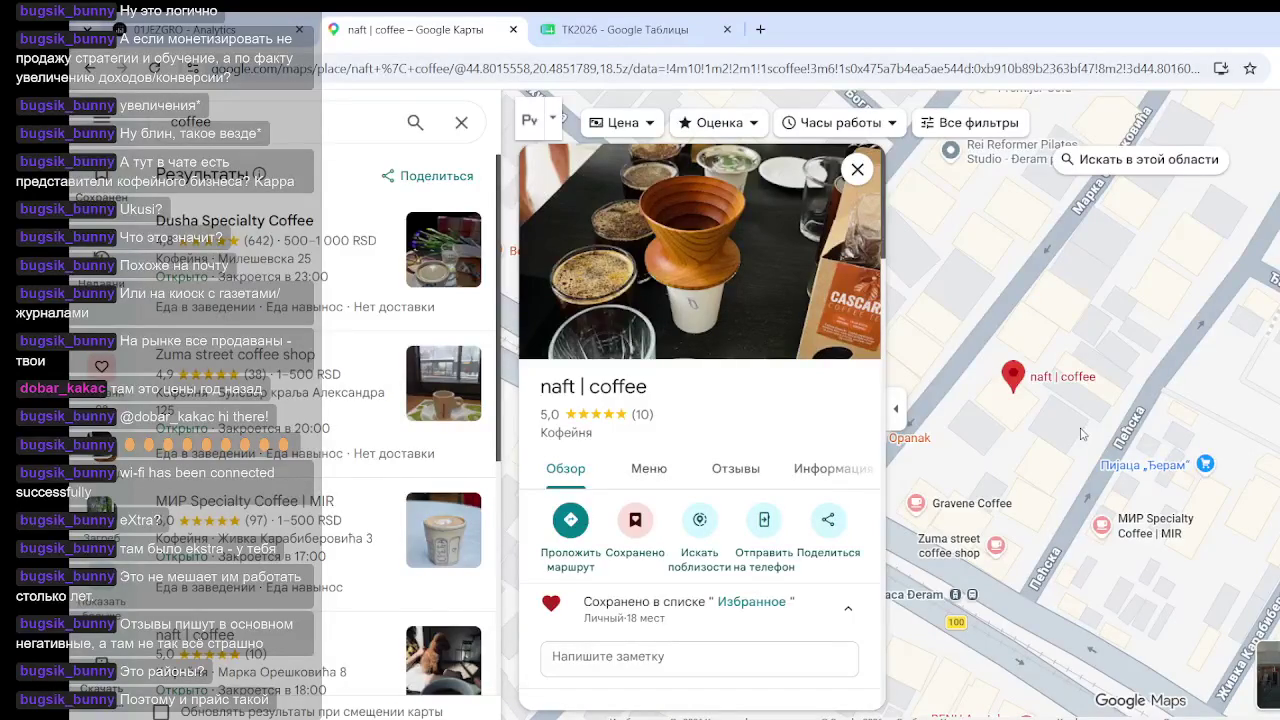
pyautogui.click(762, 30)
pyautogui.hotkey('ctrl', 'w')
pyautogui.click(857, 169)
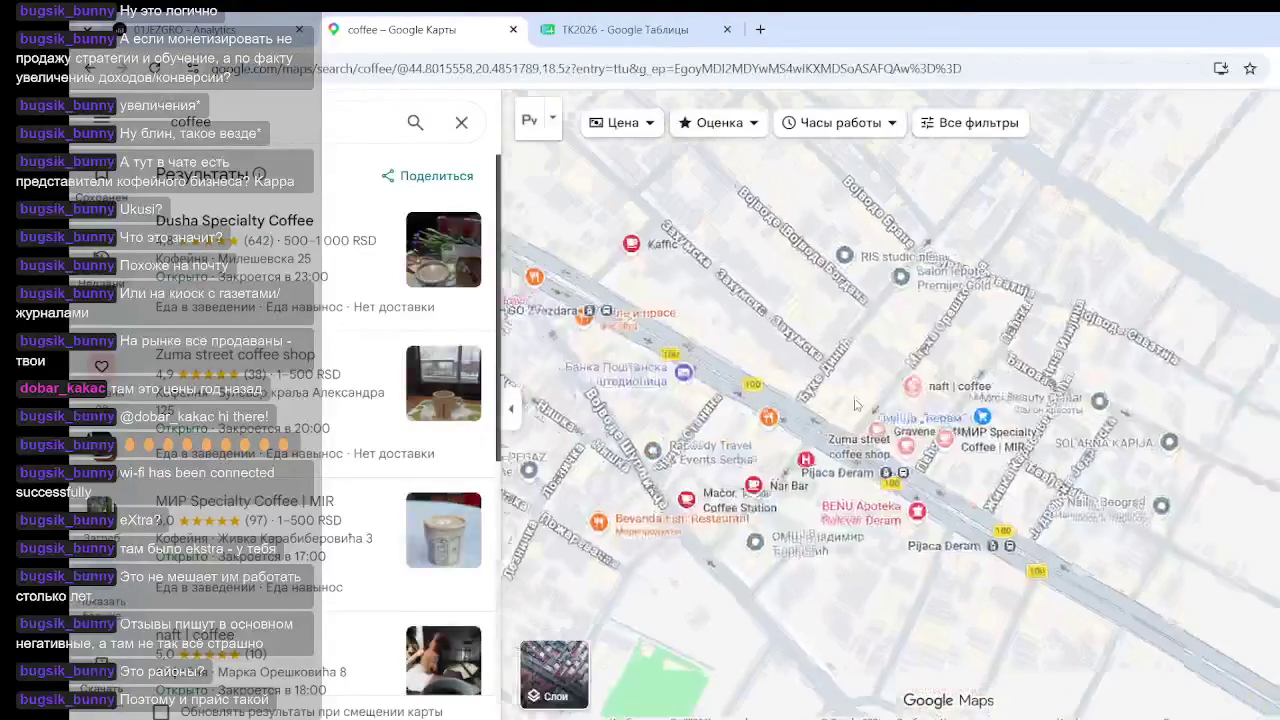
pyautogui.scroll(-5, 855, 404)
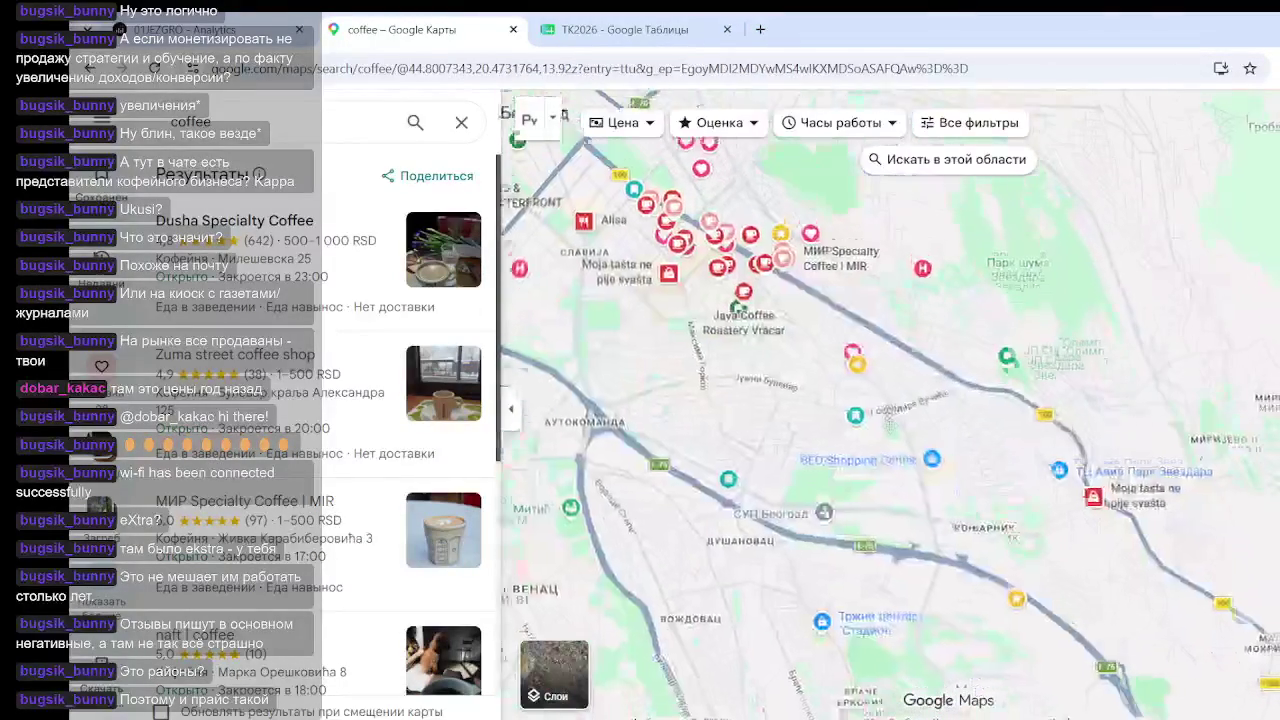
pyautogui.click(462, 122)
# Switch the map to satellite, zoom to Extra Sushi and open its photo gallery
pyautogui.moveTo(775, 391); pyautogui.dragTo(837, 424)
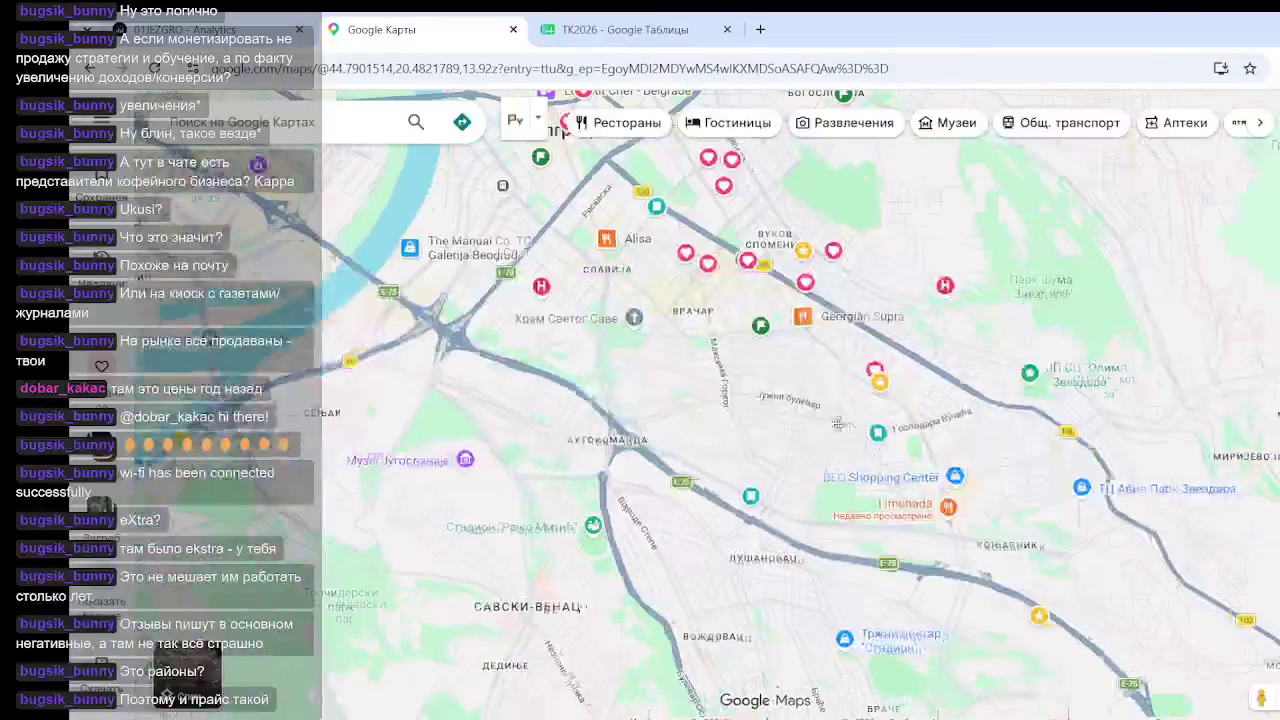
pyautogui.scroll(3, 837, 424)
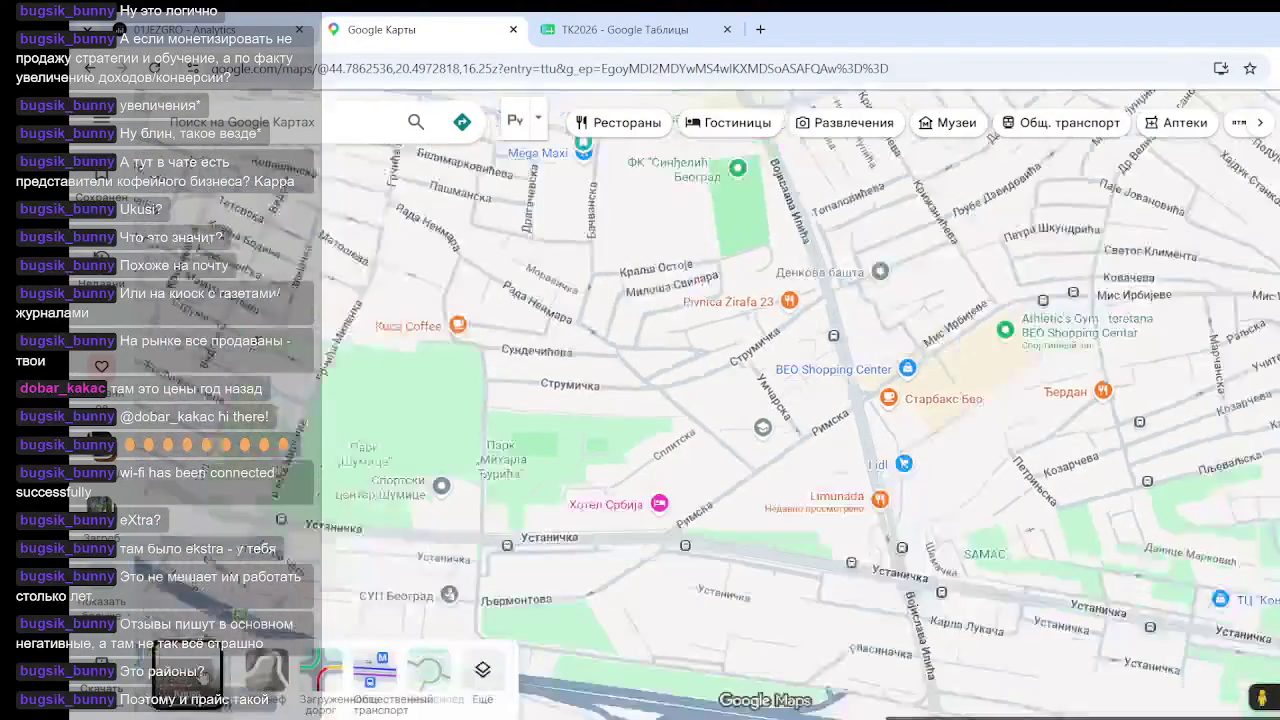
pyautogui.click(170, 675)
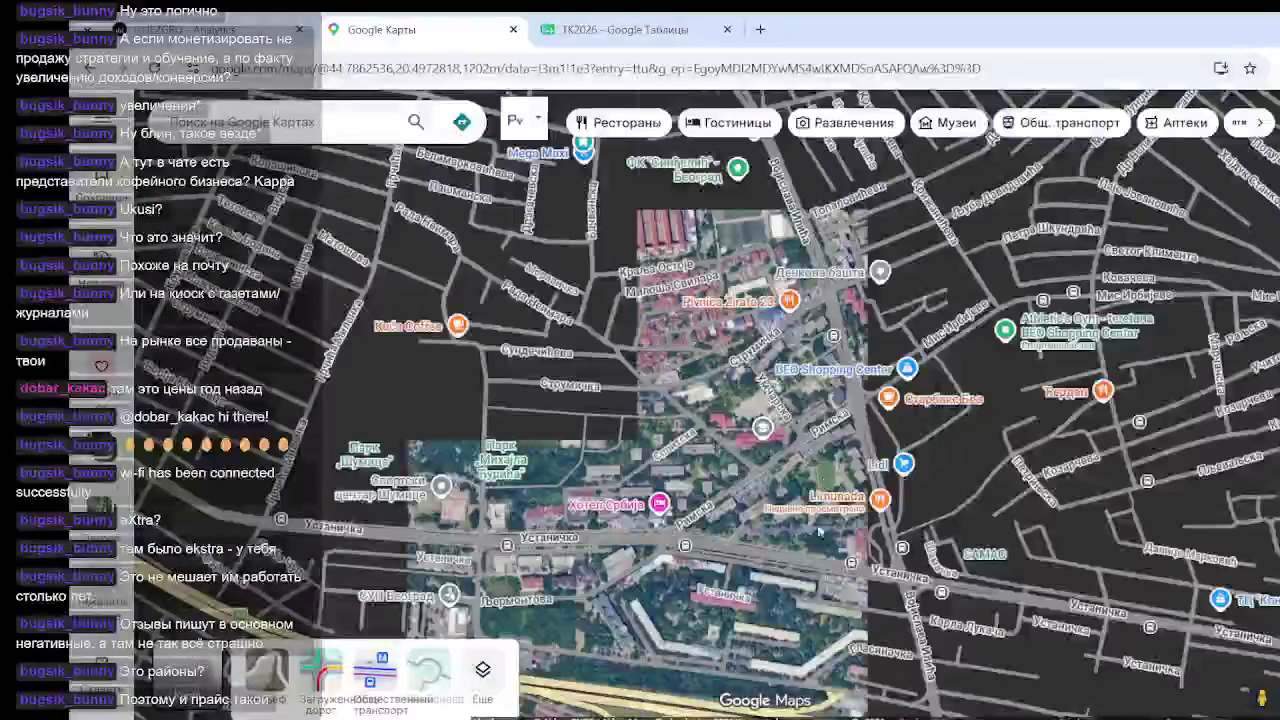
pyautogui.scroll(5, 818, 531)
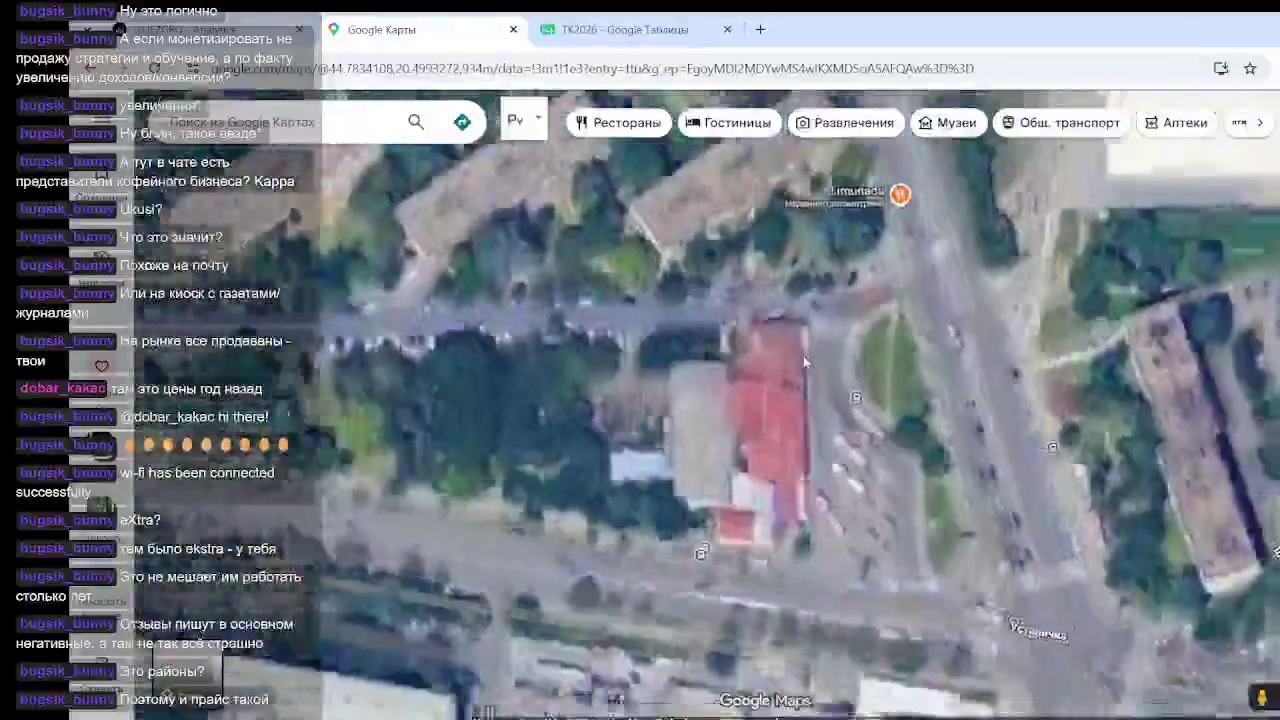
pyautogui.scroll(5, 803, 355)
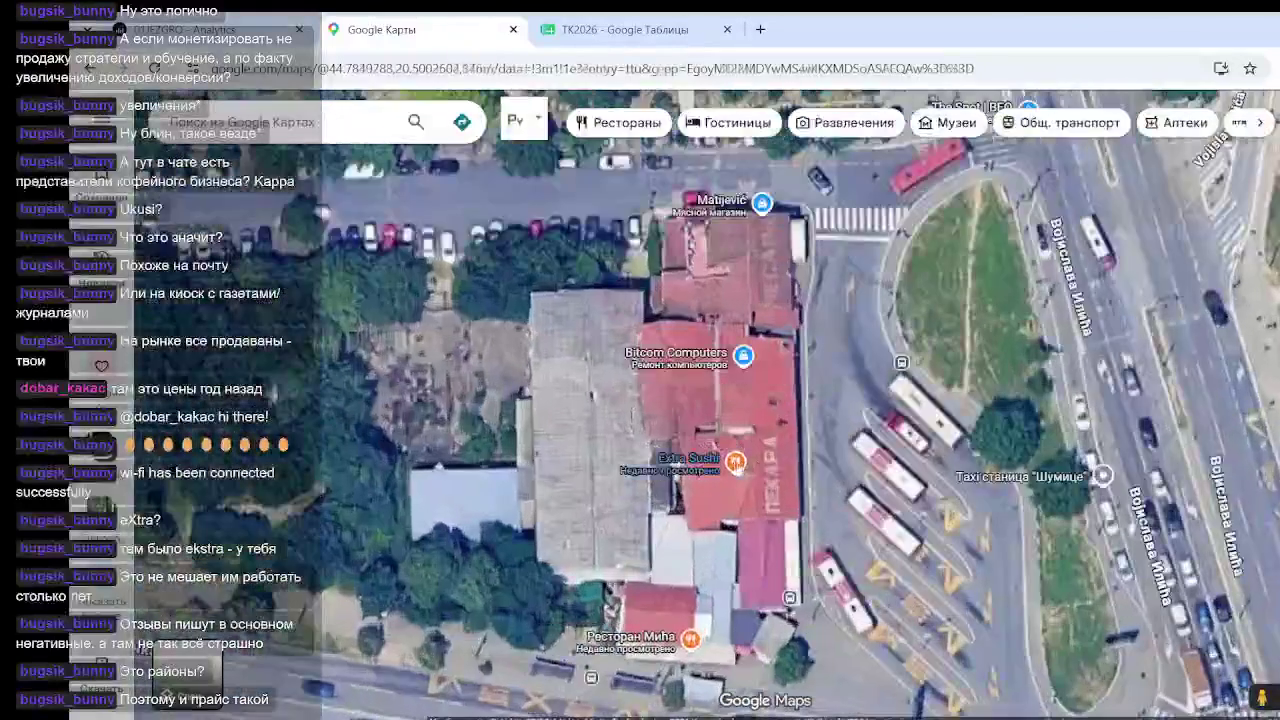
pyautogui.click(742, 478)
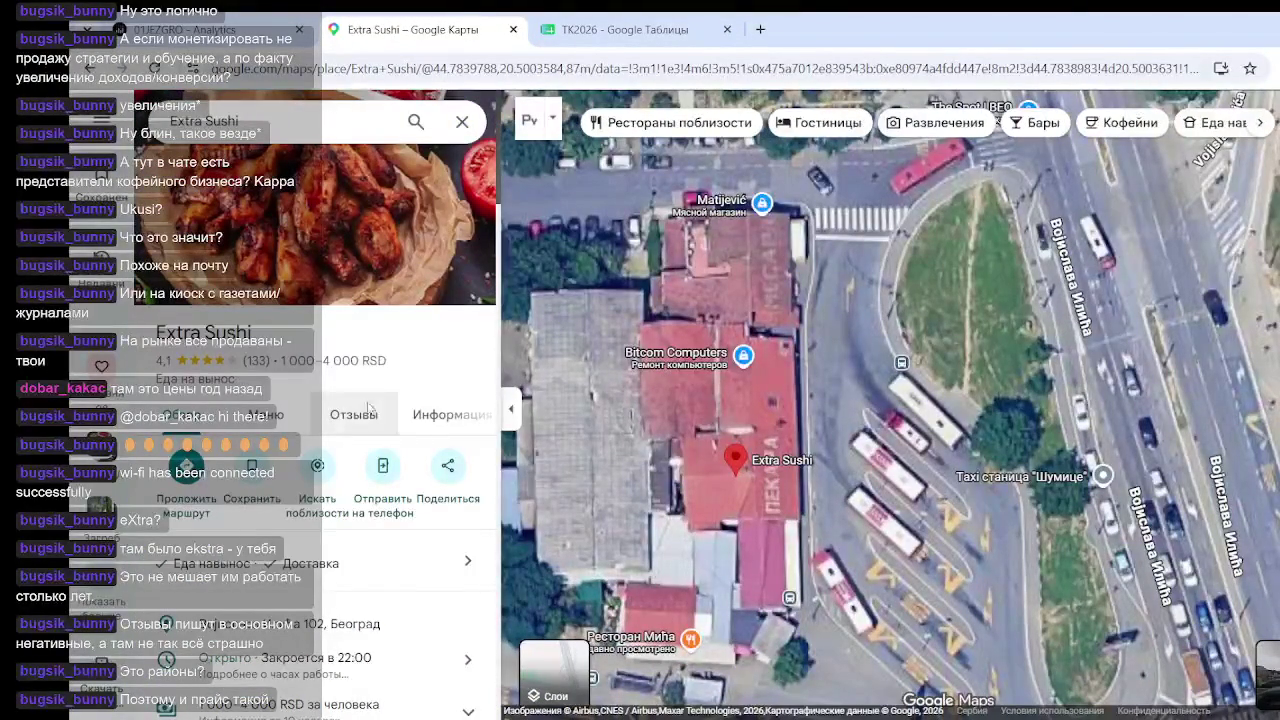
pyautogui.click(354, 257)
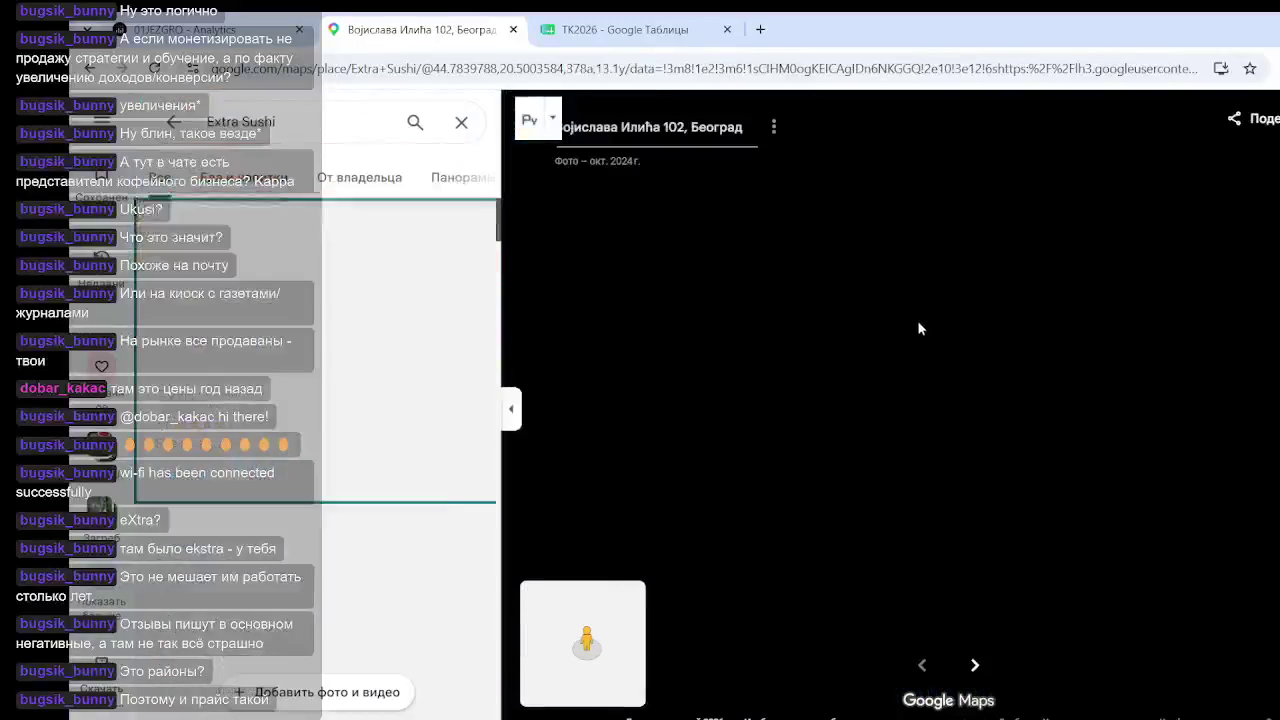
# Scroll down through Extra Sushi's owner photos, past the sushi rolls and noodle dishes
pyautogui.scroll(-5, 458, 325)
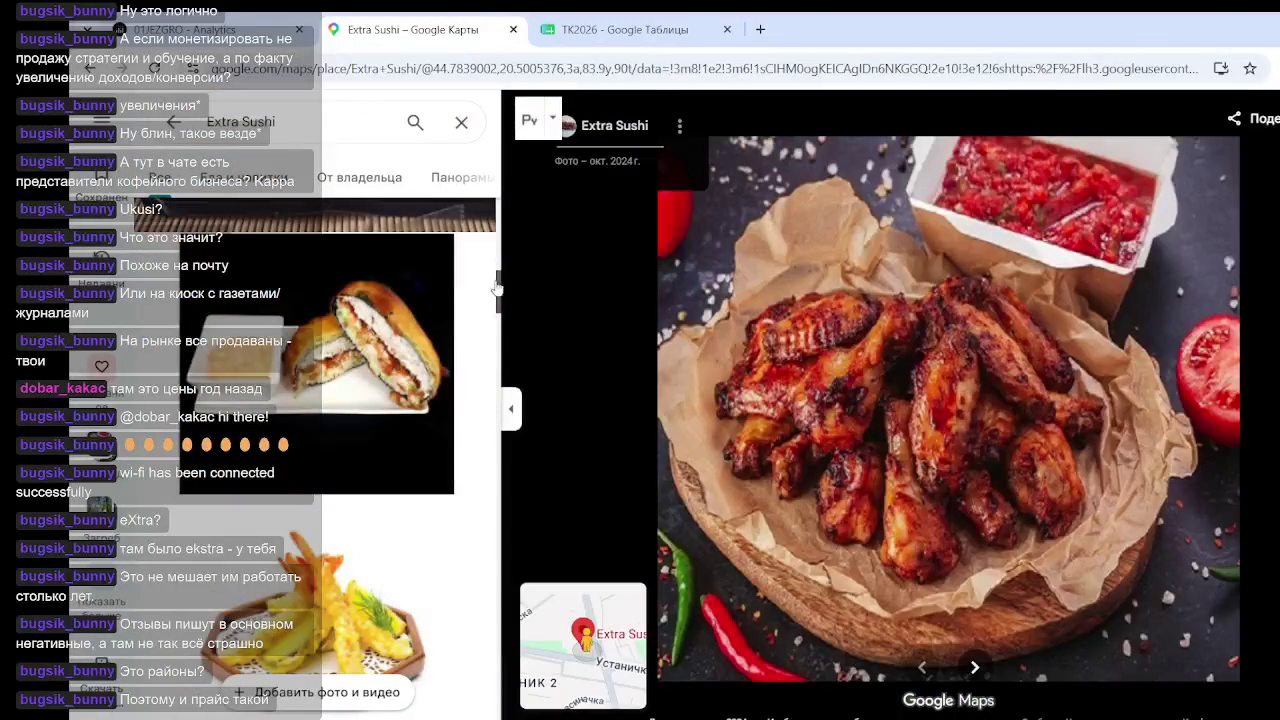
pyautogui.moveTo(503, 553); pyautogui.dragTo(497, 682)
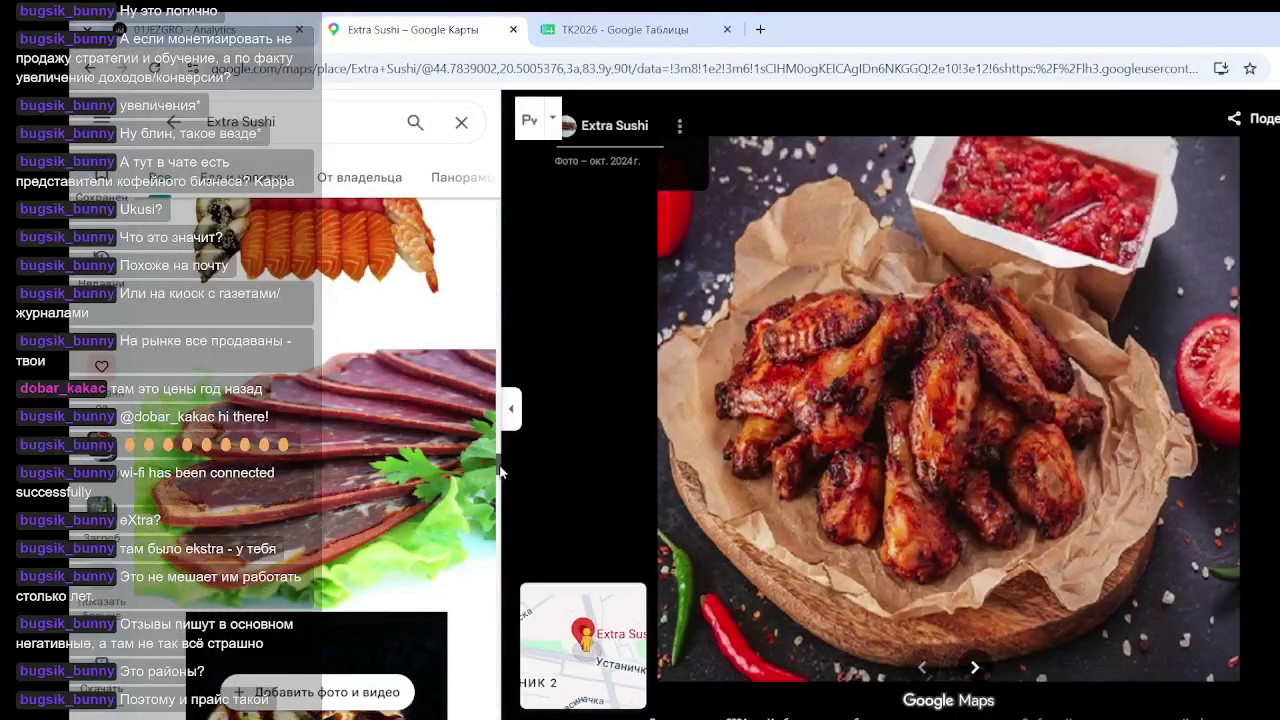
pyautogui.scroll(-3, 503, 537)
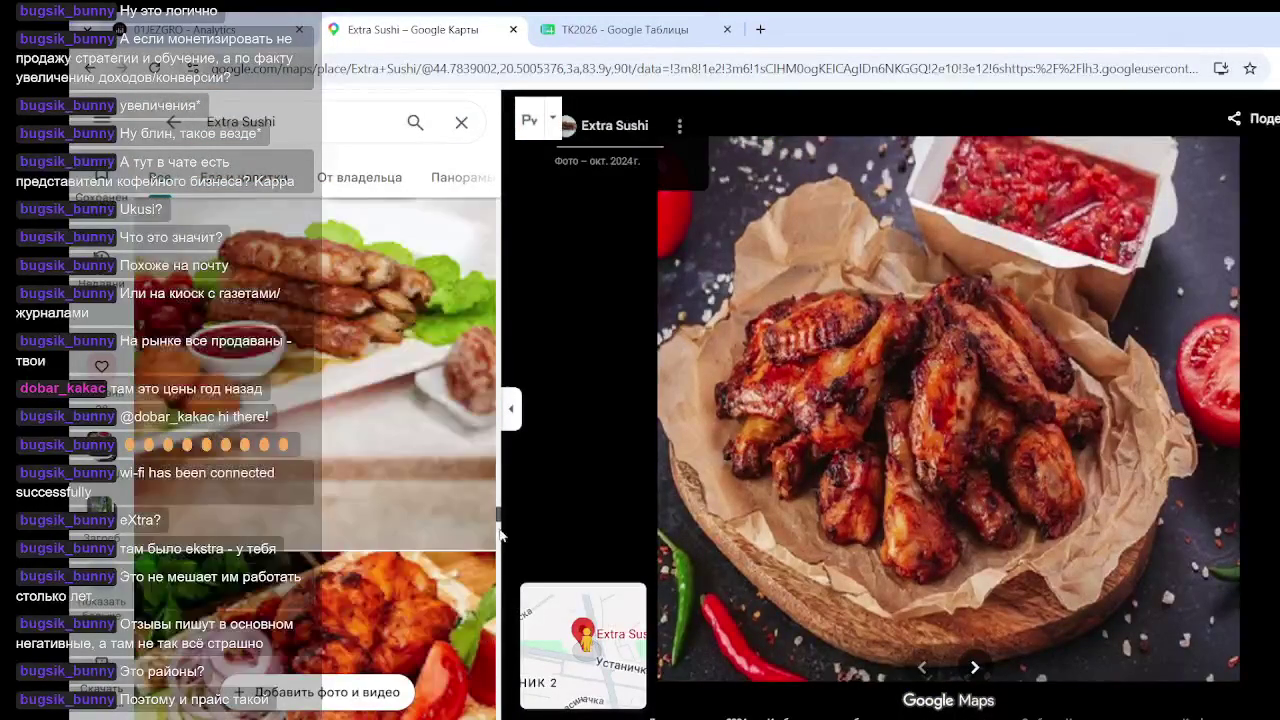
pyautogui.scroll(-2, 503, 521)
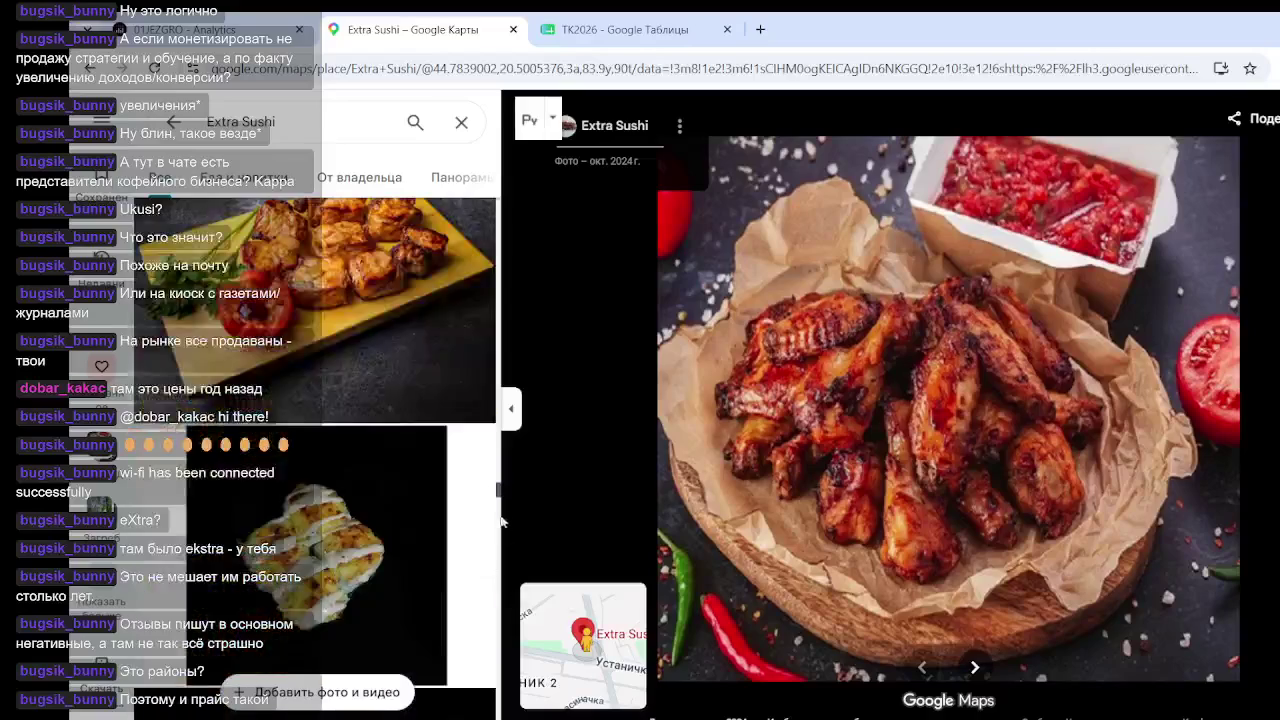
pyautogui.scroll(-4, 501, 538)
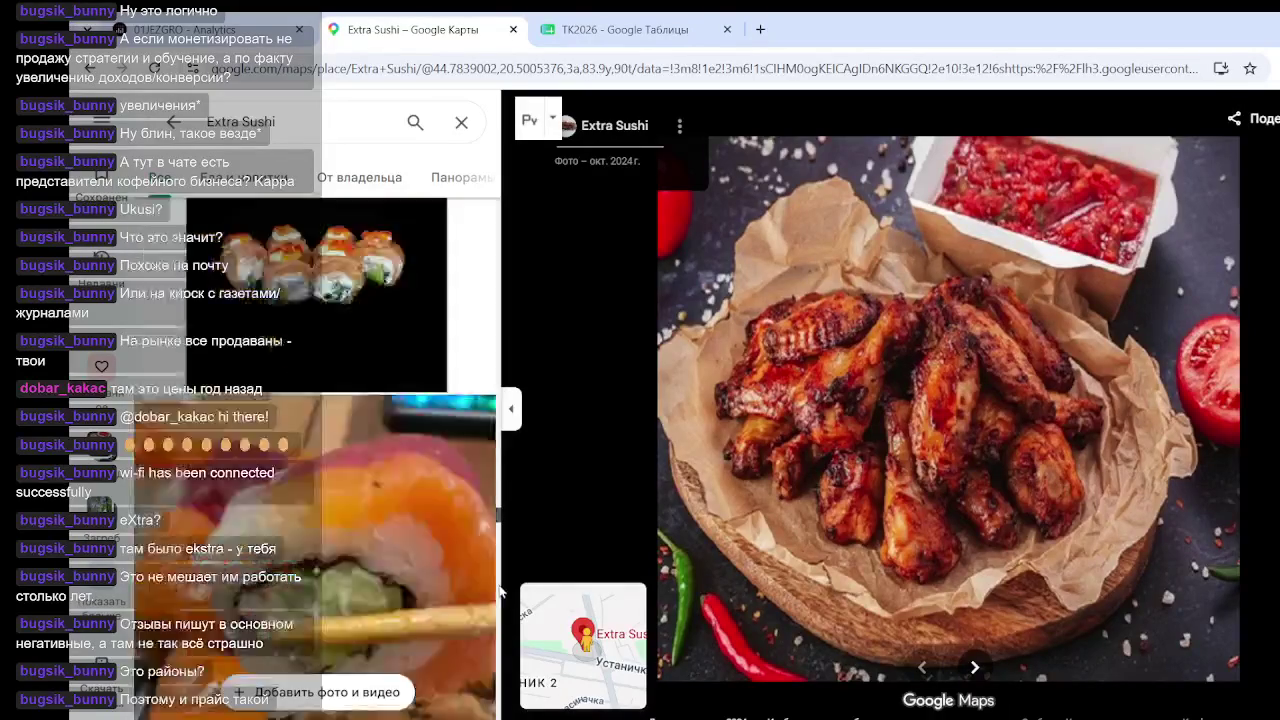
pyautogui.scroll(-5, 502, 630)
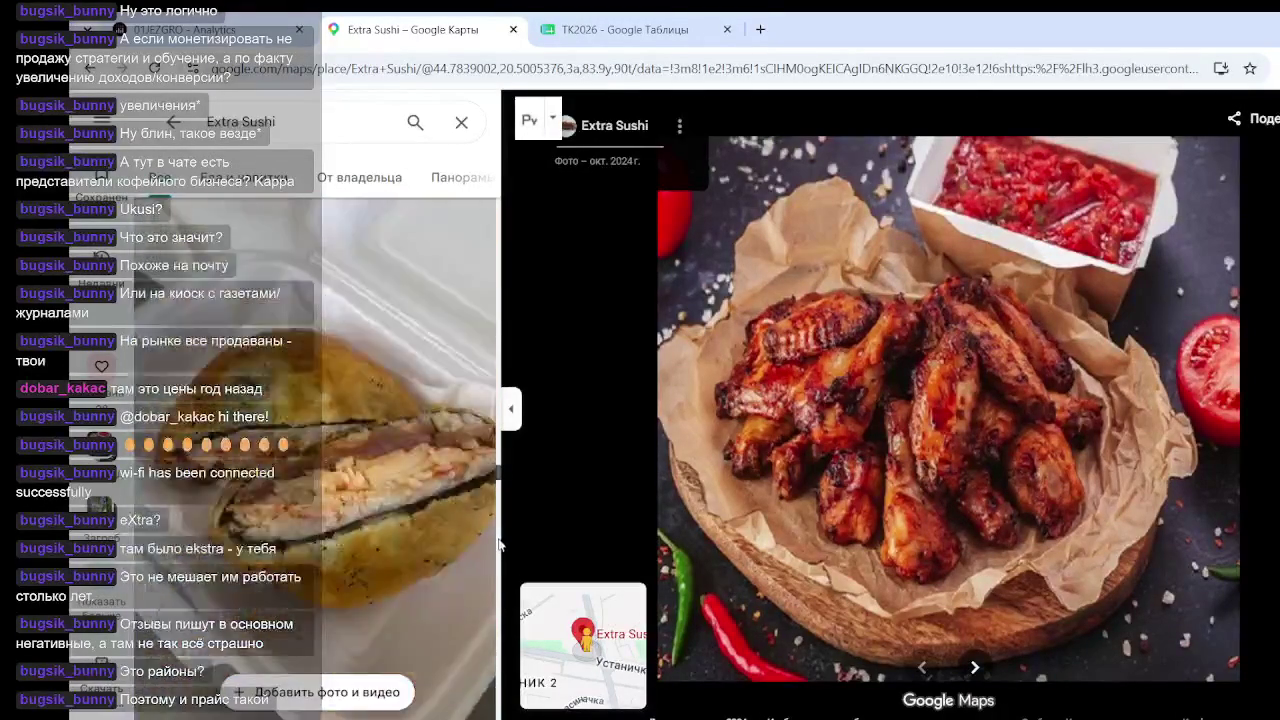
pyautogui.scroll(-10, 500, 540)
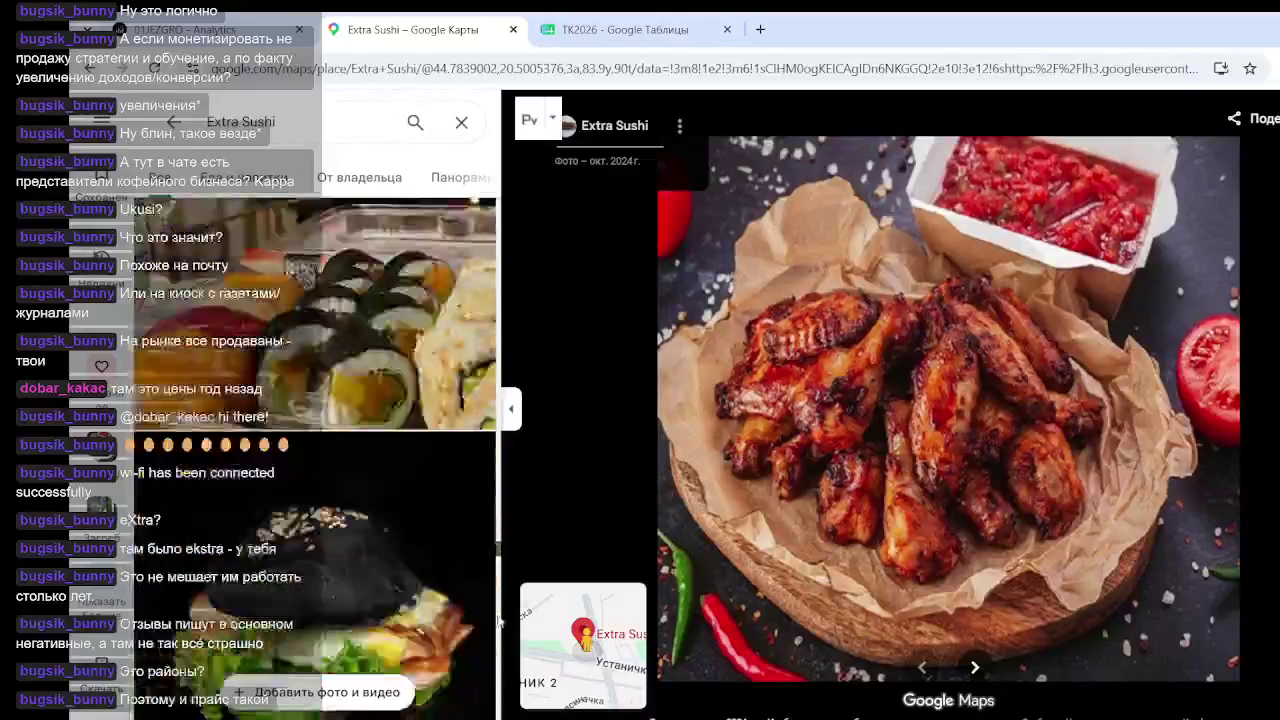
pyautogui.scroll(-10, 500, 583)
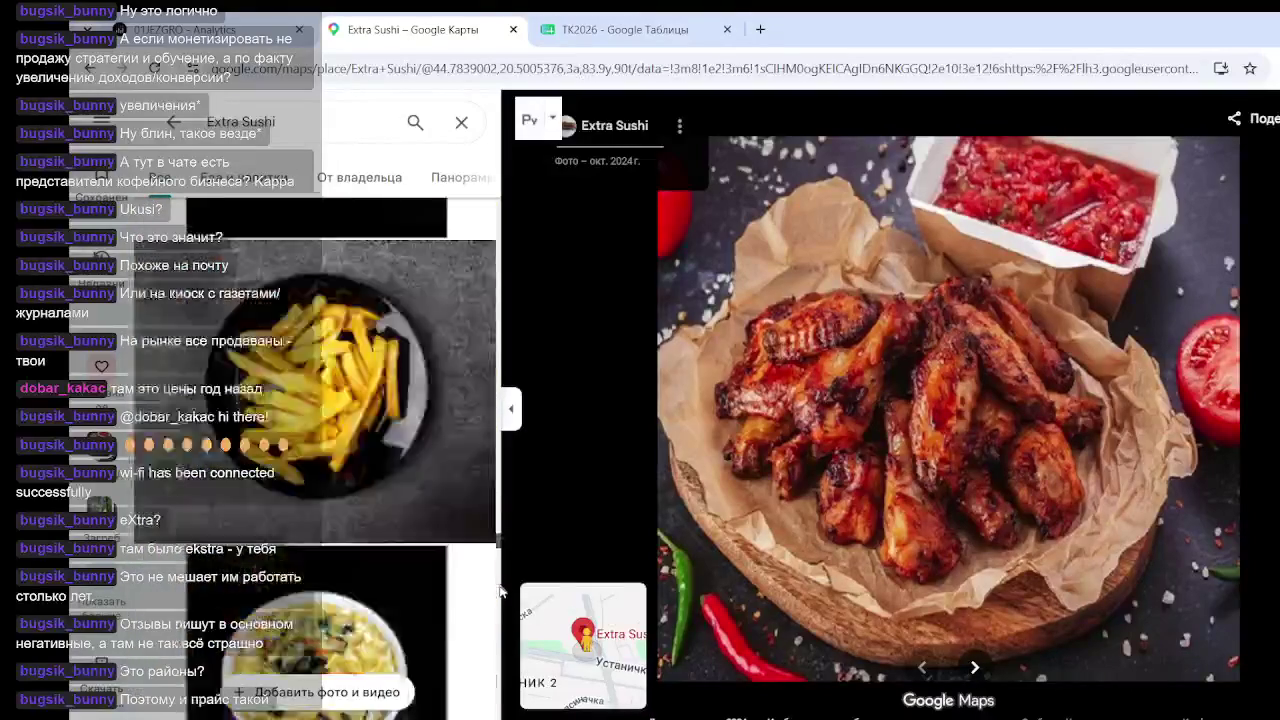
pyautogui.scroll(-10, 497, 600)
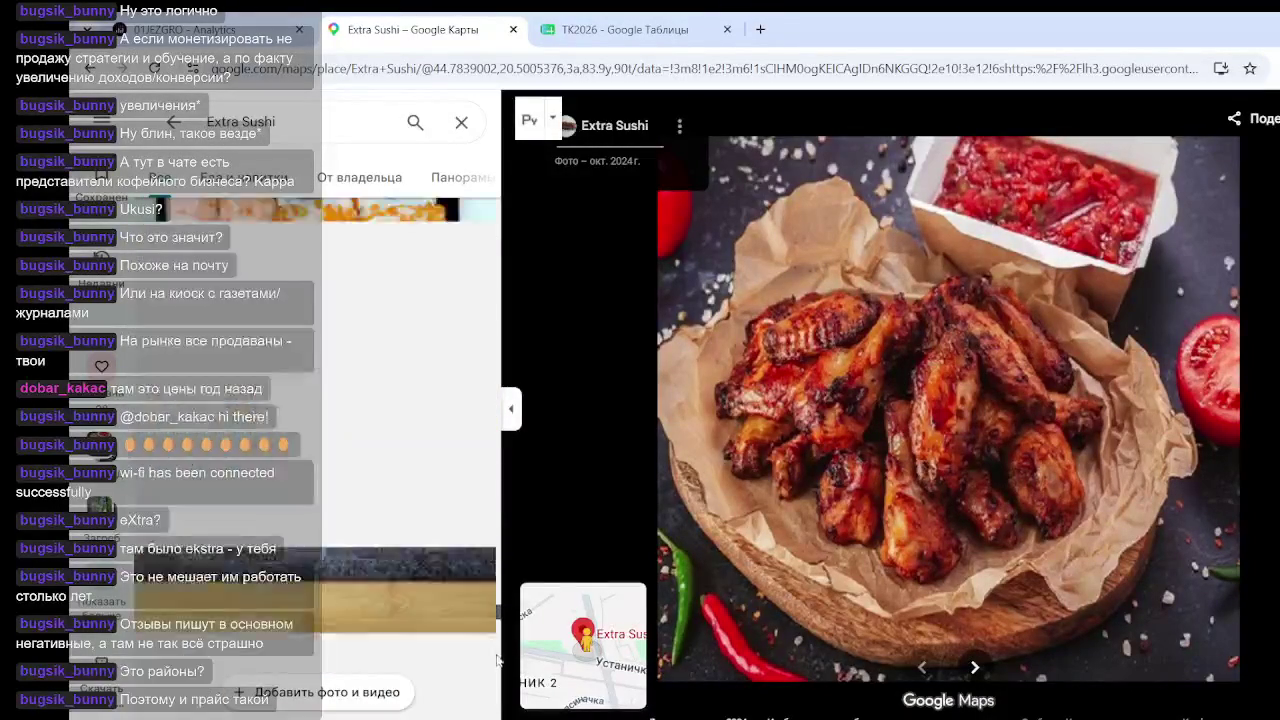
pyautogui.scroll(-5, 497, 630)
pyautogui.scroll(-5, 419, 505)
pyautogui.scroll(-8, 419, 505)
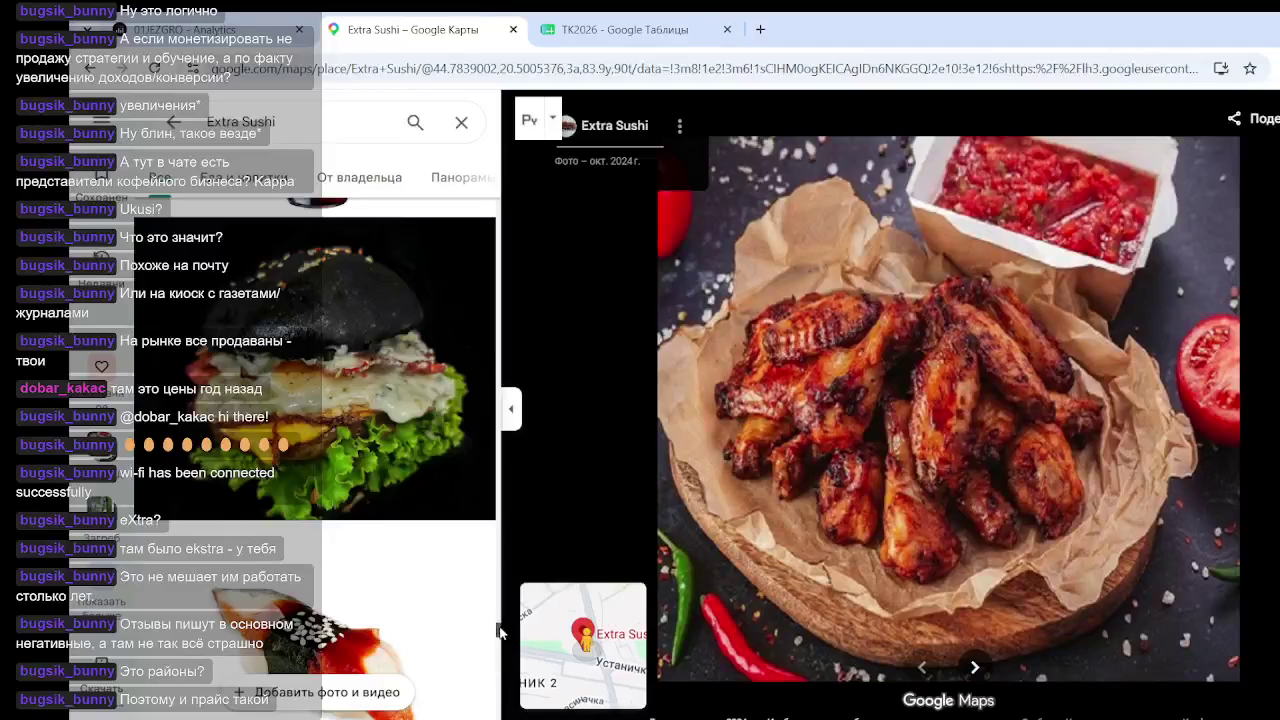
pyautogui.scroll(-10, 505, 658)
pyautogui.scroll(-10, 503, 665)
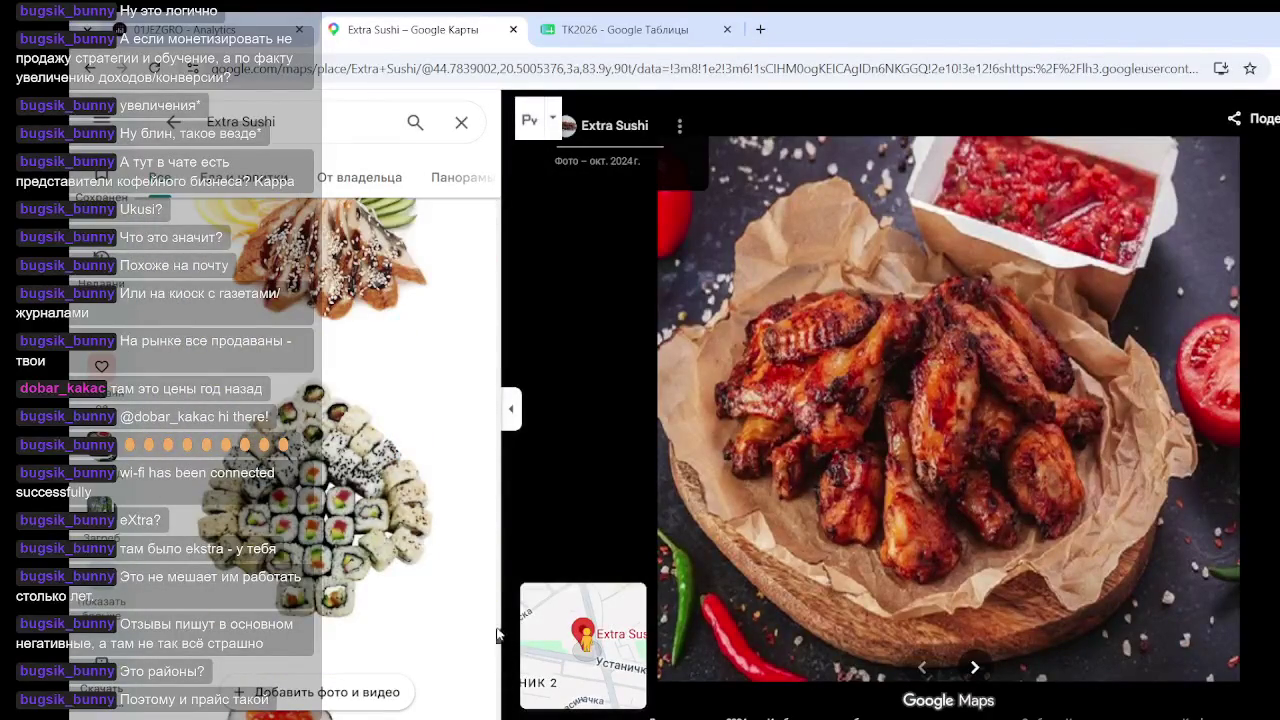
pyautogui.scroll(-5, 503, 665)
pyautogui.scroll(-5, 503, 650)
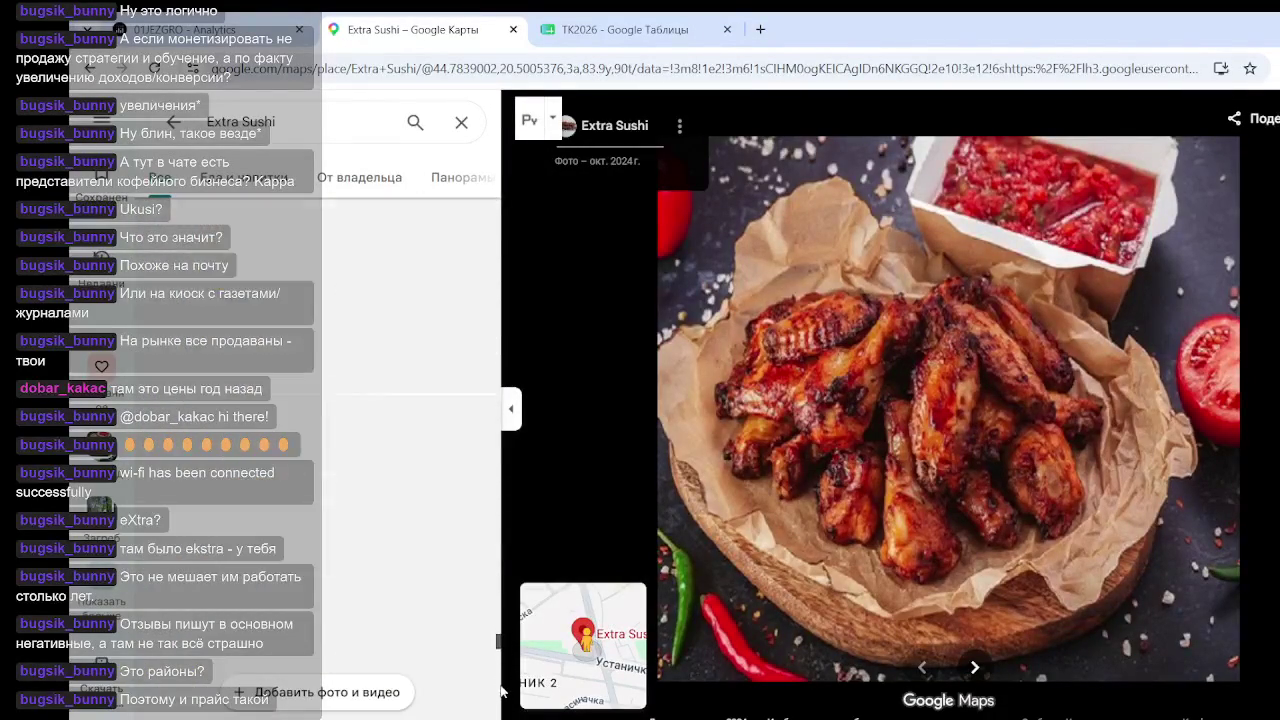
# Scroll back up to the grilled wings photo and switch to the street-level panoramas
pyautogui.scroll(3, 410, 450)
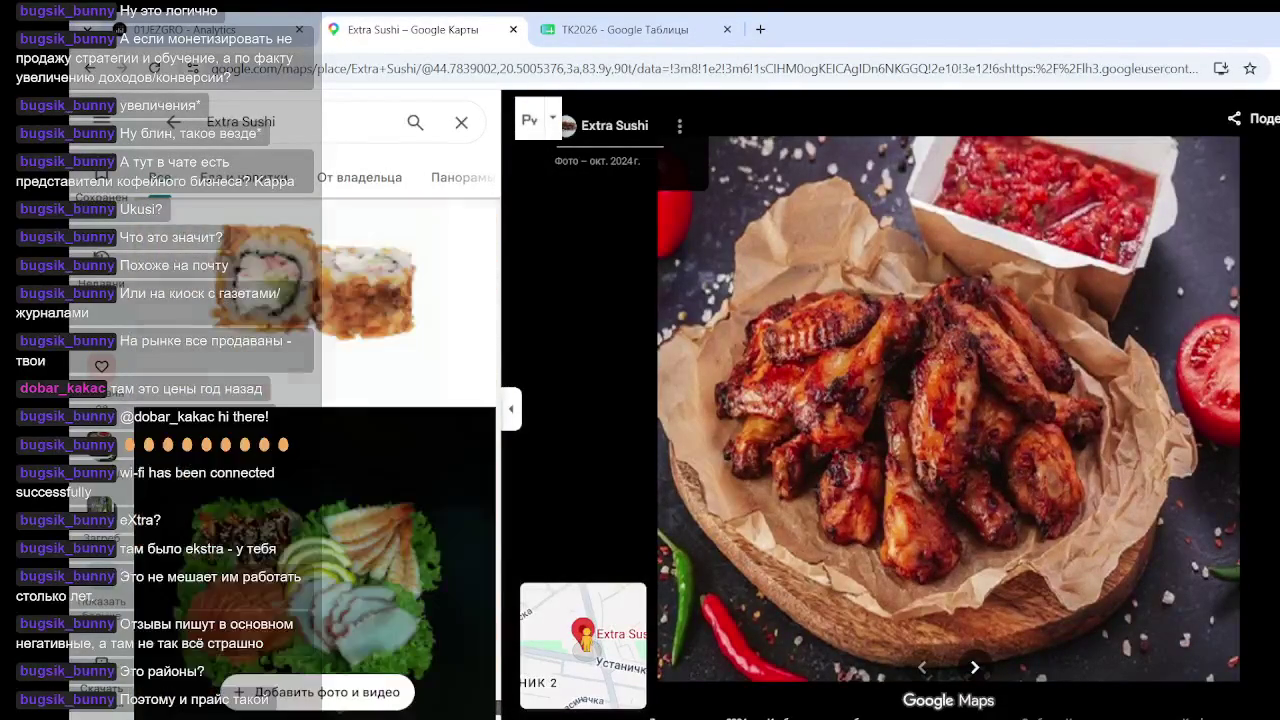
pyautogui.scroll(-5, 469, 657)
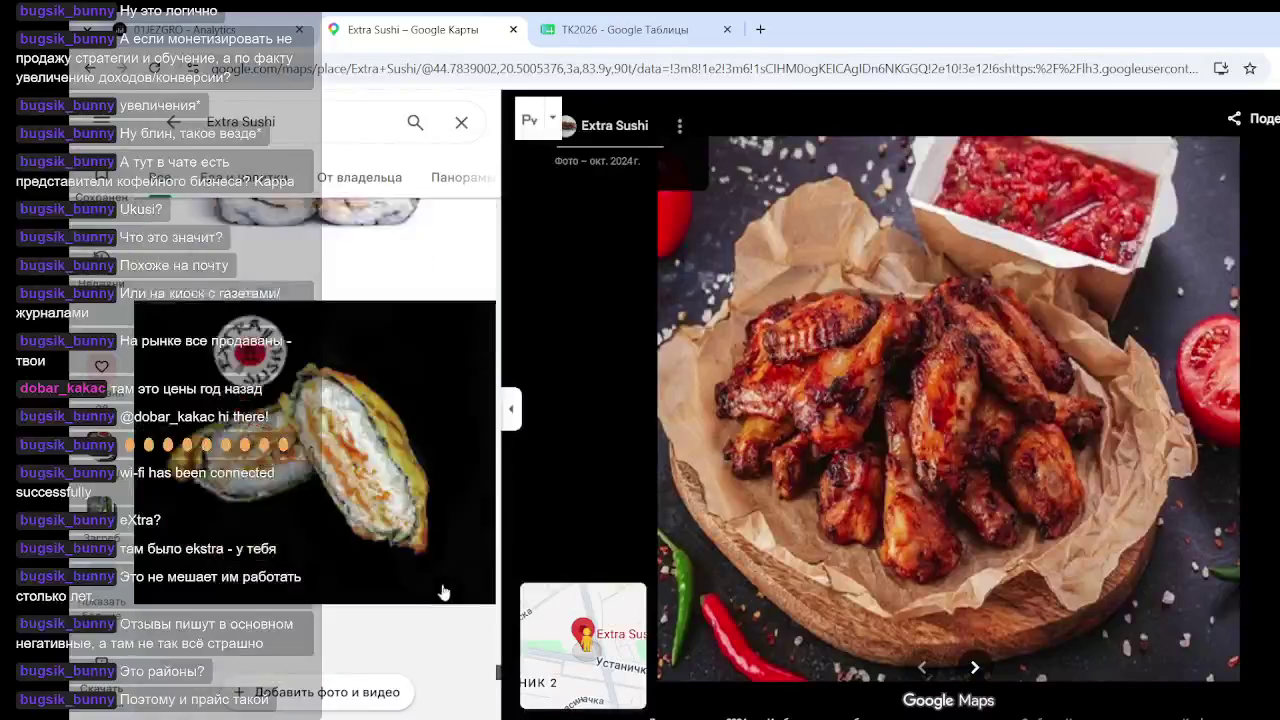
pyautogui.scroll(-5, 500, 665)
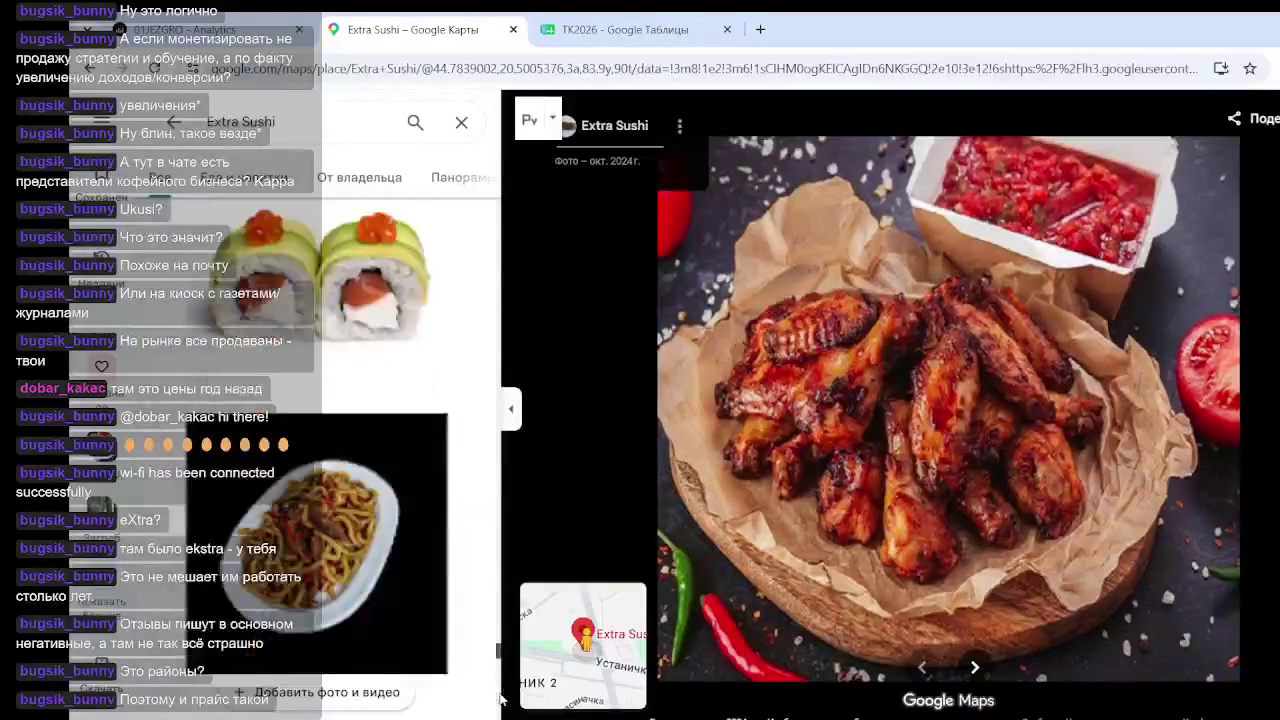
pyautogui.scroll(5, 500, 708)
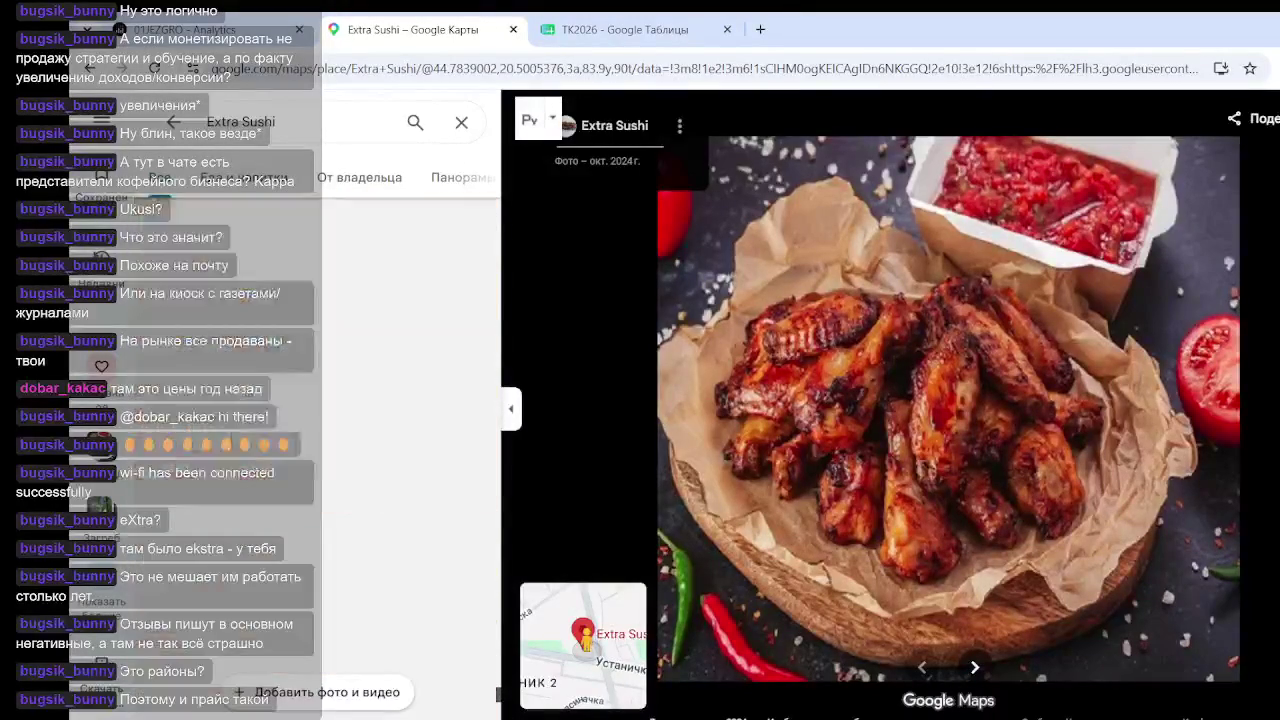
pyautogui.scroll(-1, 500, 706)
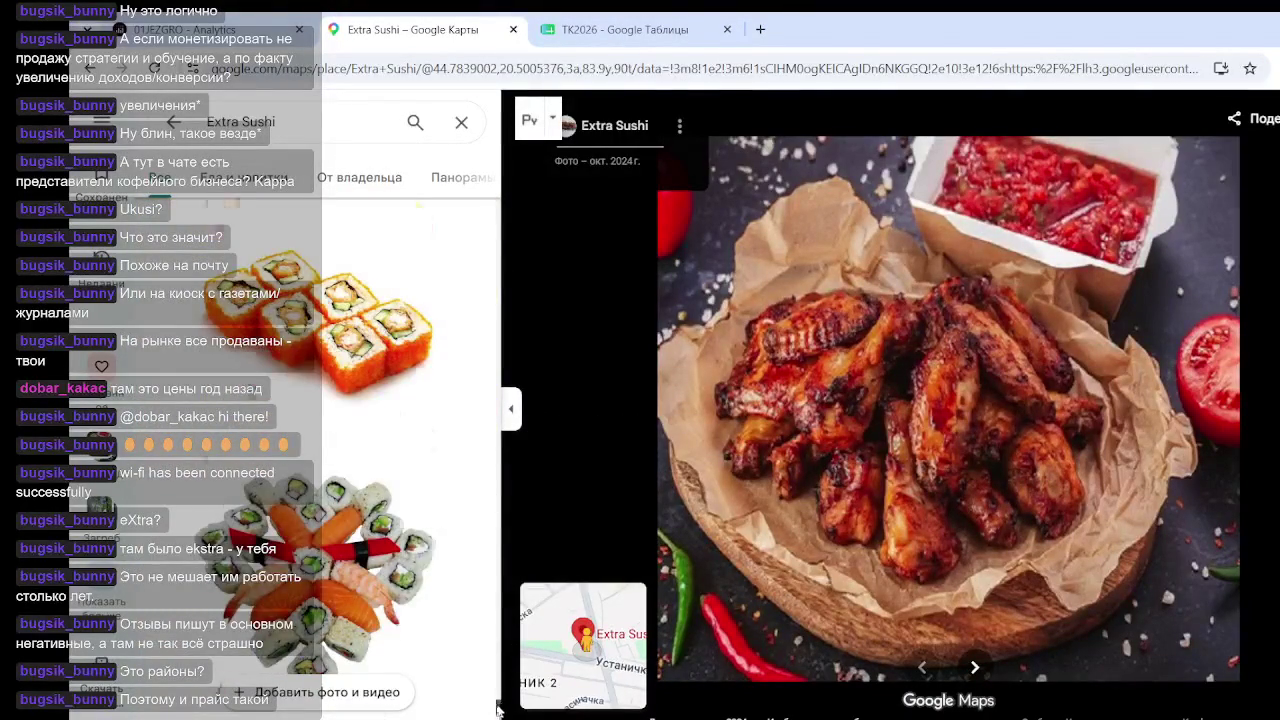
pyautogui.scroll(3, 502, 319)
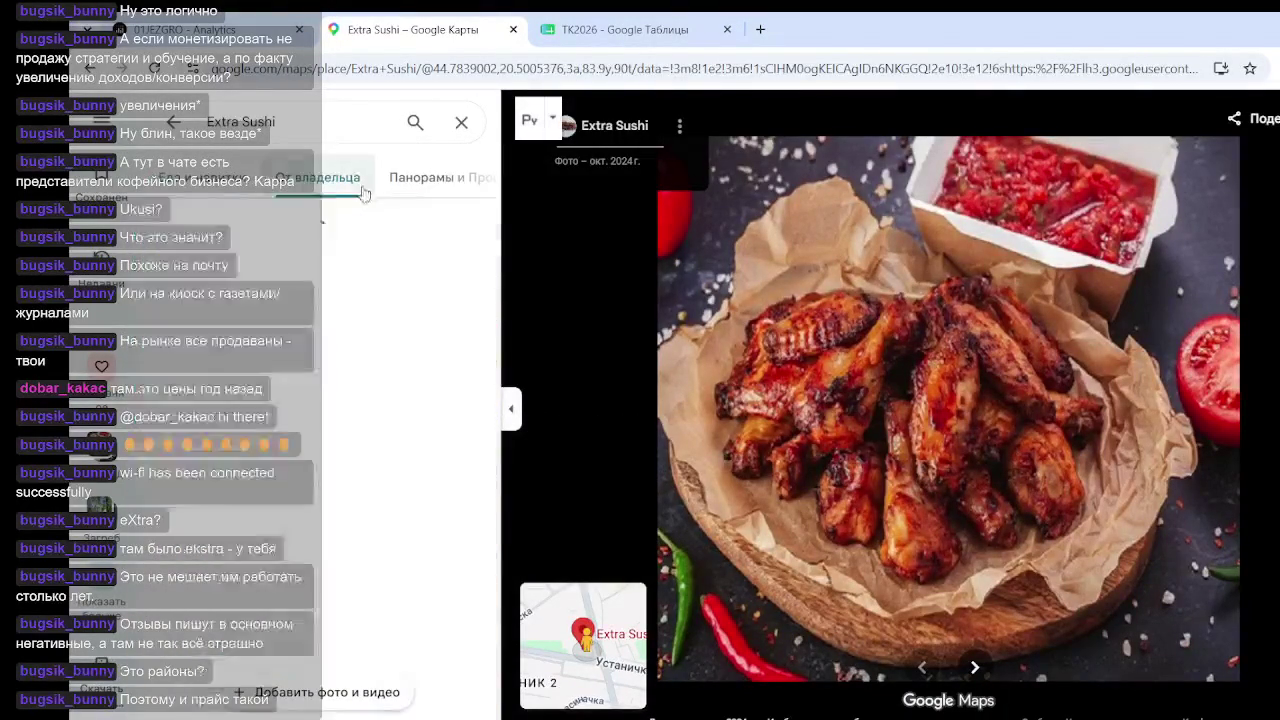
pyautogui.click(418, 178)
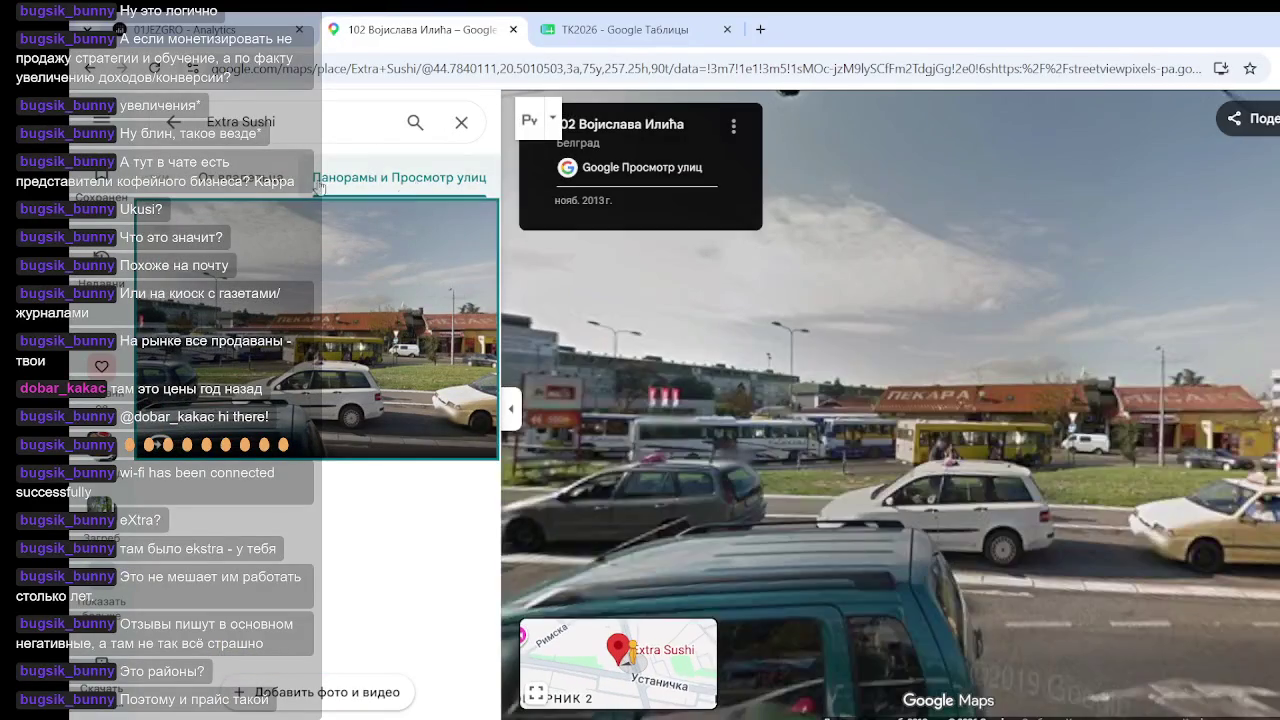
# Glance at the 2013 street view, return to the owner photos, then close the photo viewer
pyautogui.click(318, 186)
pyautogui.click(254, 189)
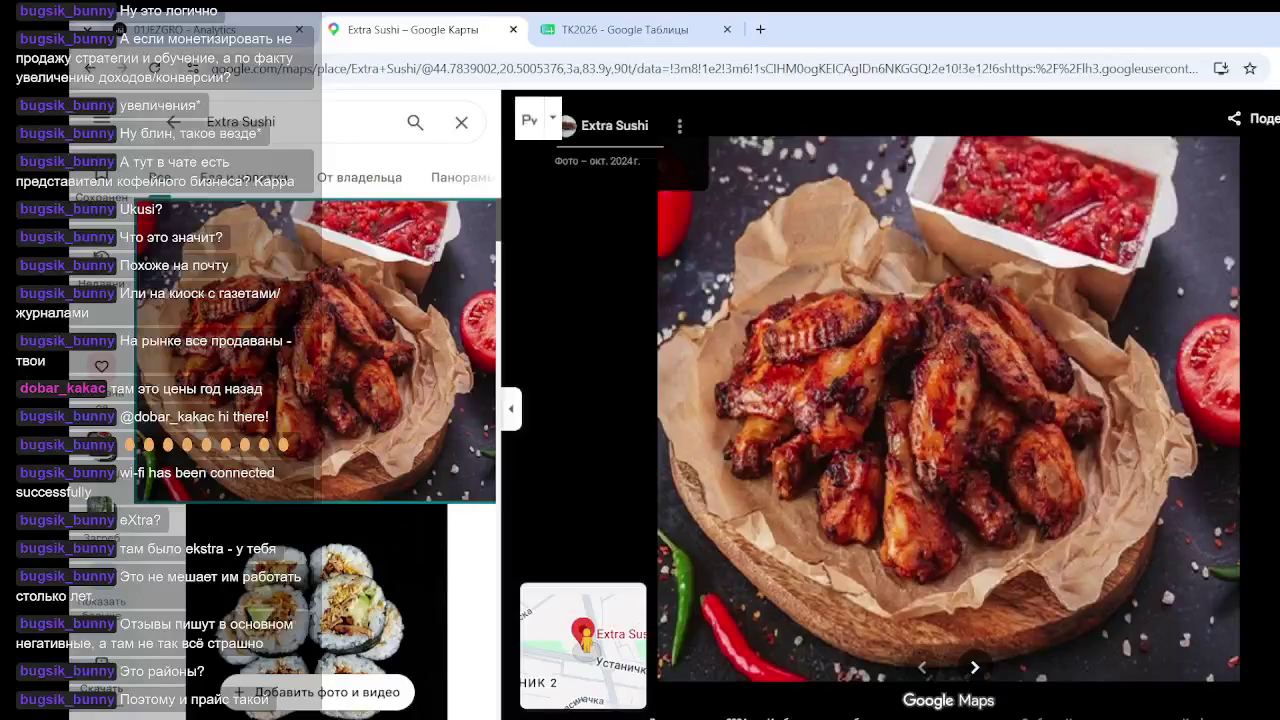
pyautogui.press('Escape')
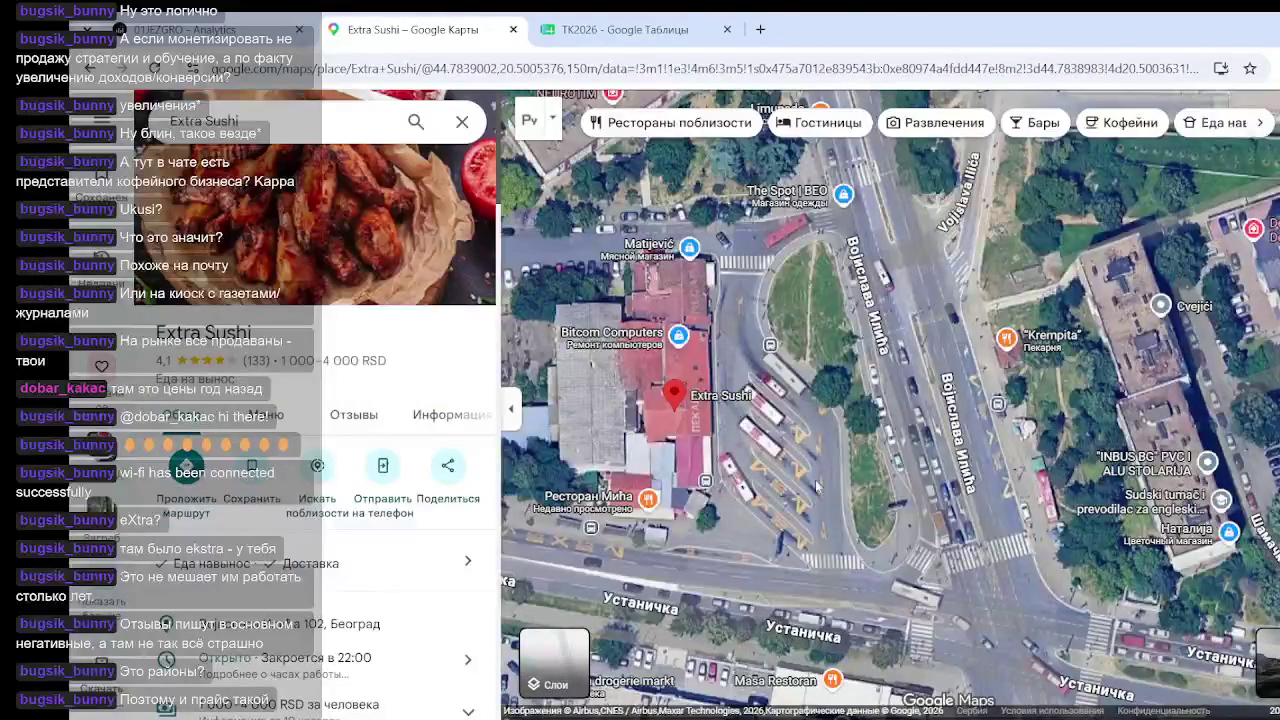
# Close Extra Sushi's details, zoom out to the city and back onto its rooftop, then reopen its details
pyautogui.click(462, 121)
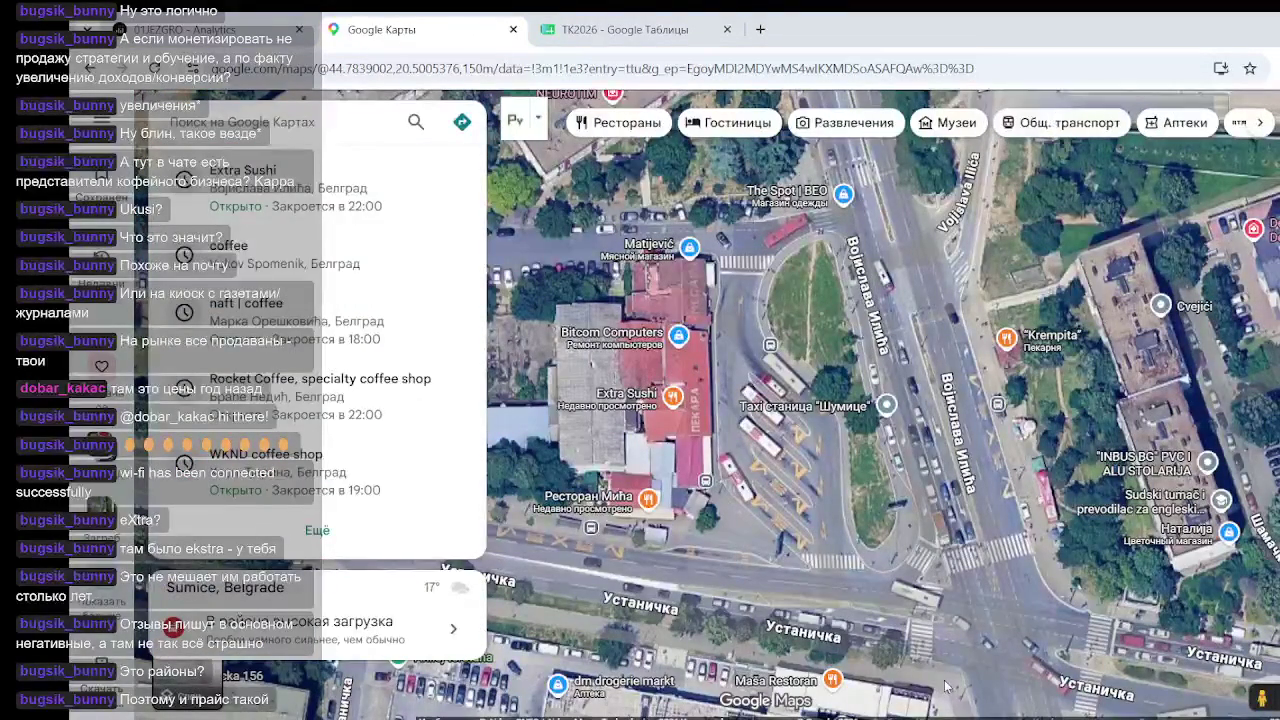
pyautogui.moveTo(946, 497)
pyautogui.mouseDown()
pyautogui.moveTo(968, 425)
pyautogui.moveTo(950, 500)
pyautogui.mouseUp()
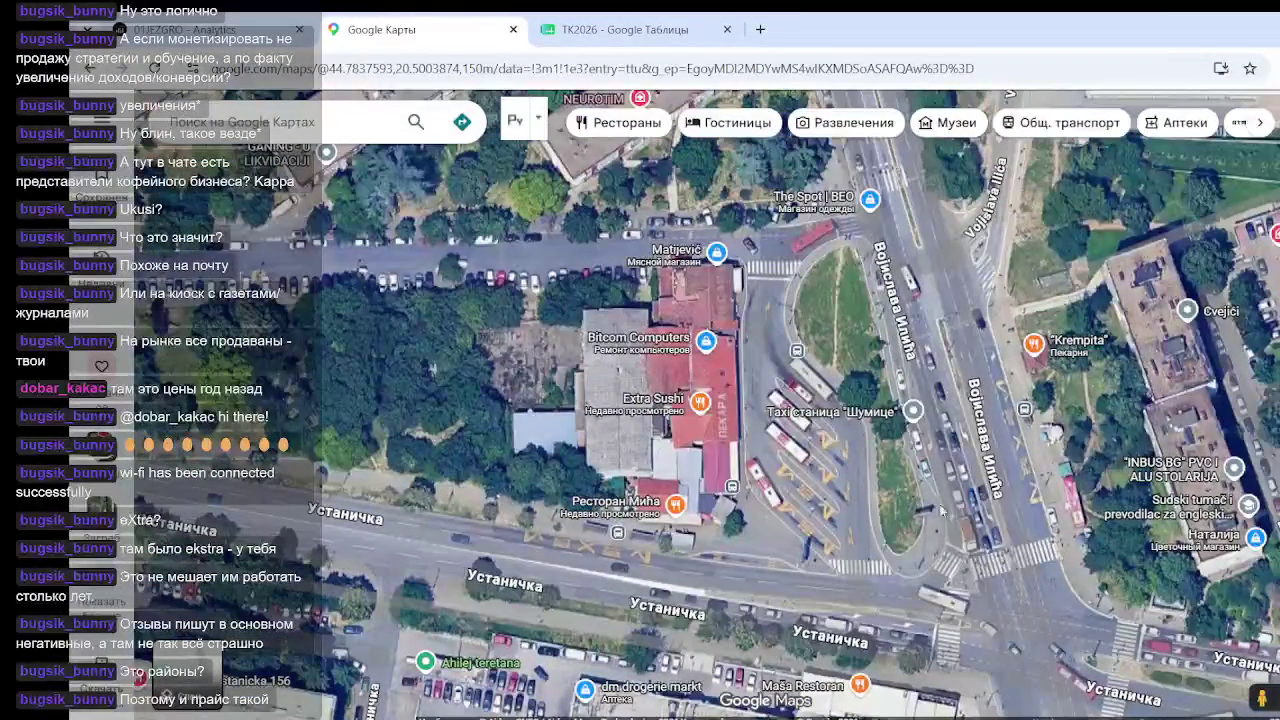
pyautogui.scroll(4, 705, 397)
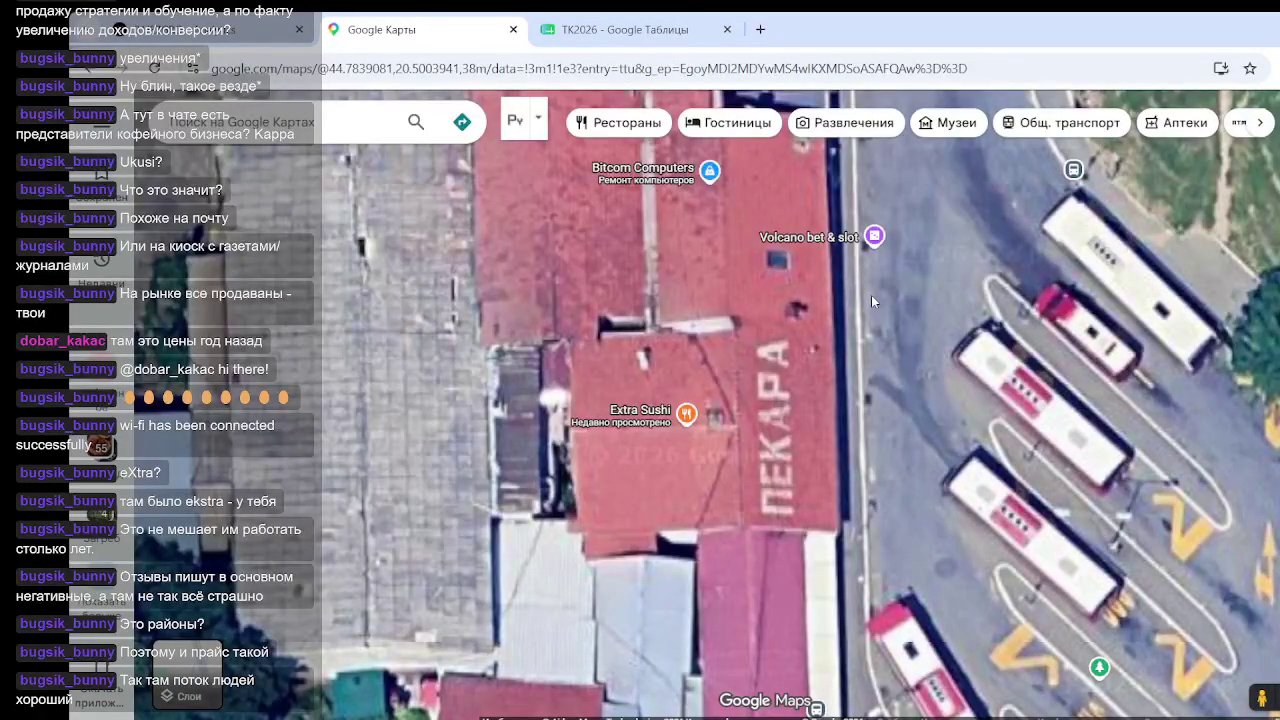
pyautogui.scroll(-5, 891, 340)
pyautogui.scroll(-5, 893, 343)
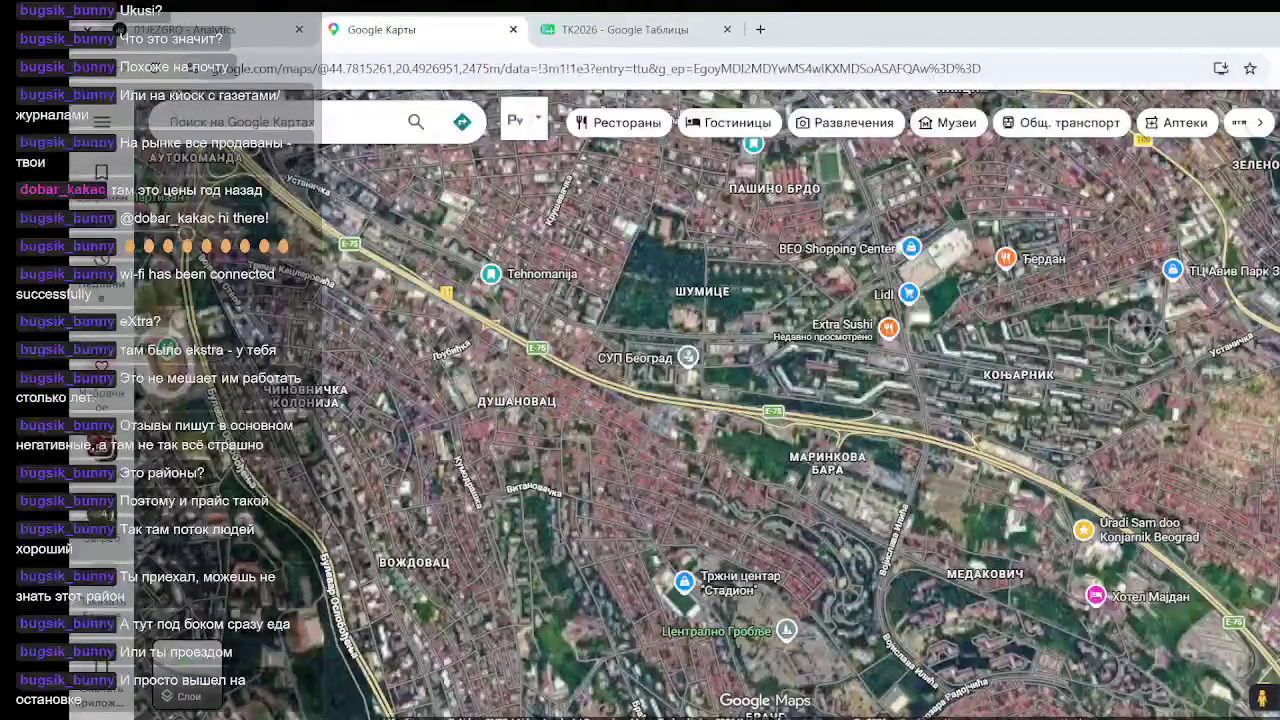
pyautogui.scroll(-3, 878, 595)
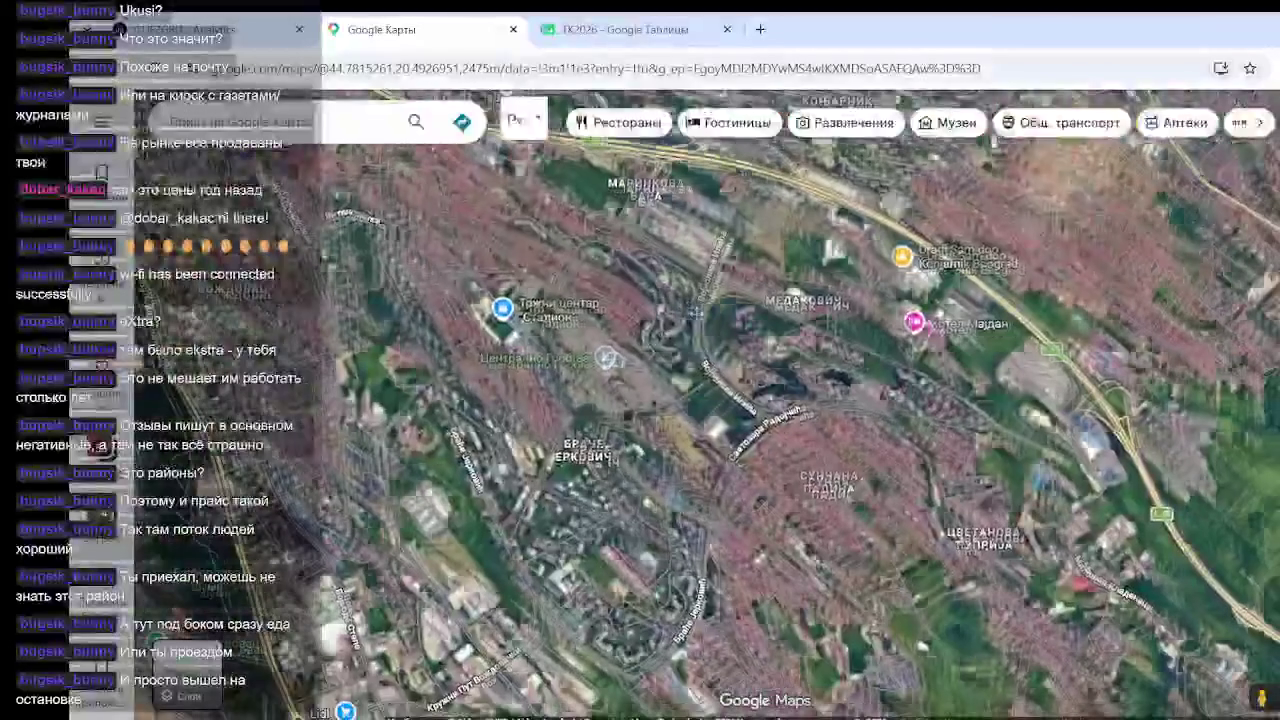
pyautogui.scroll(3, 787, 477)
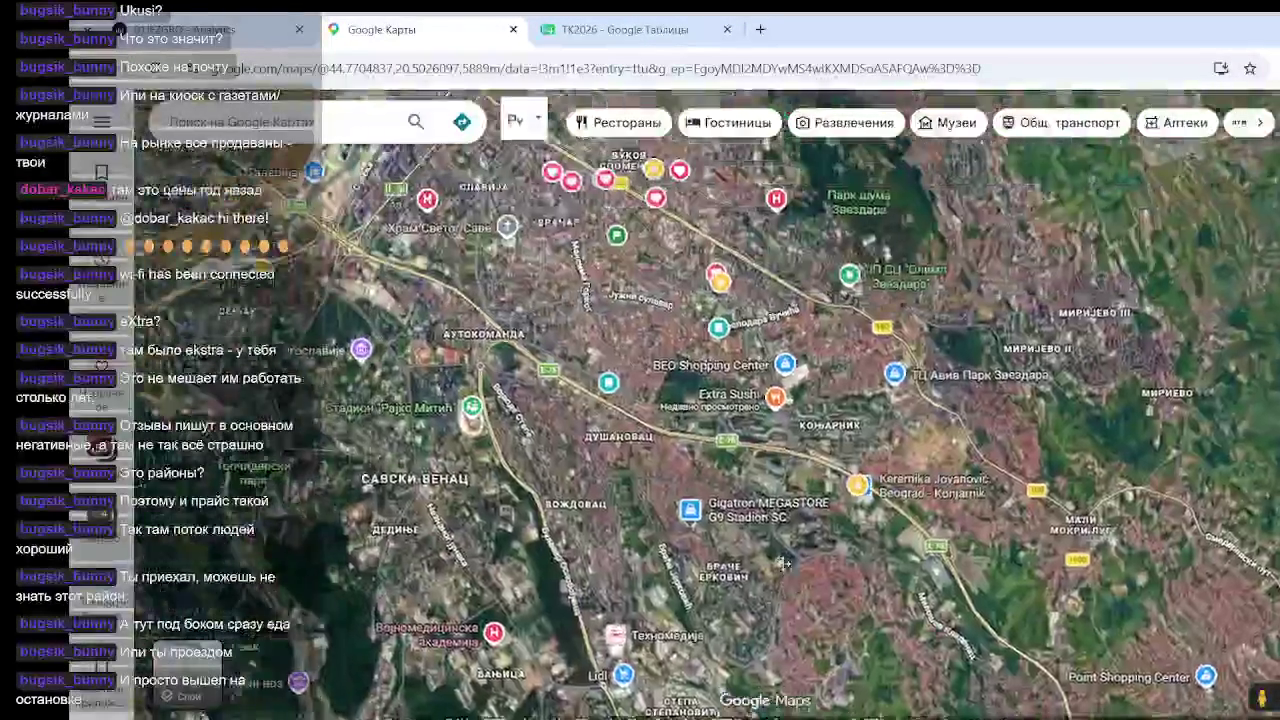
pyautogui.scroll(3, 787, 477)
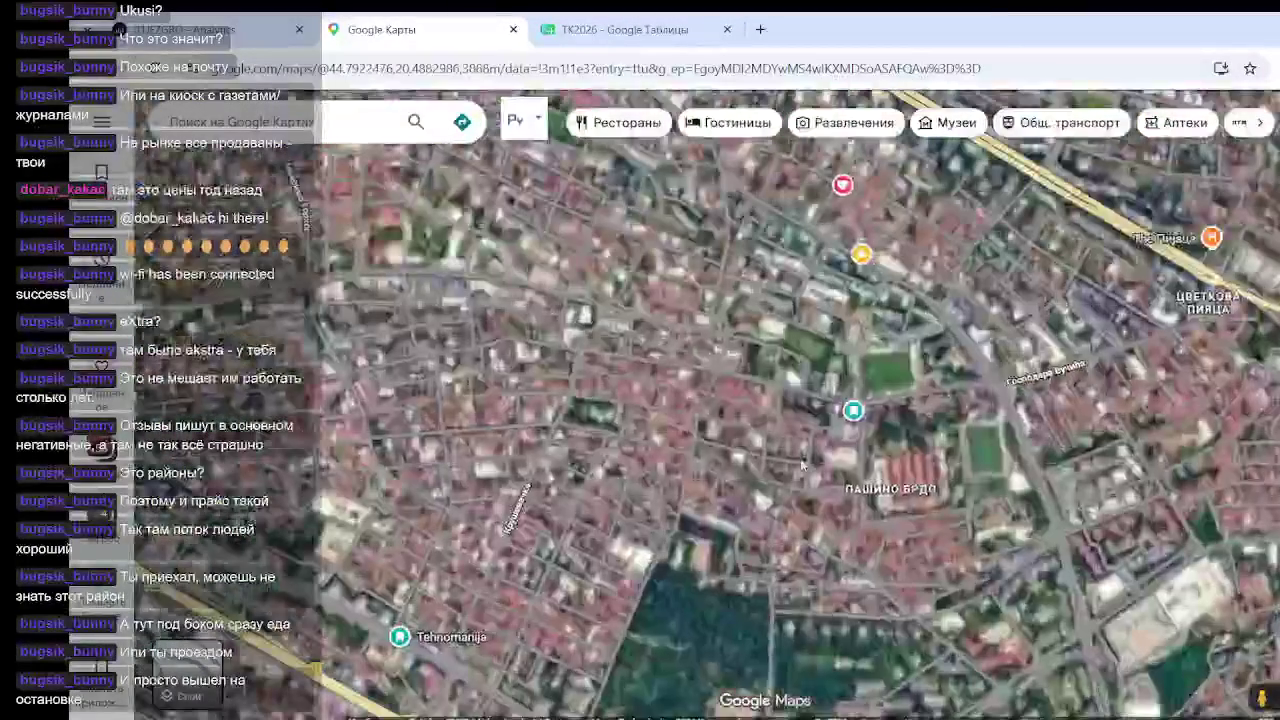
pyautogui.scroll(5, 908, 490)
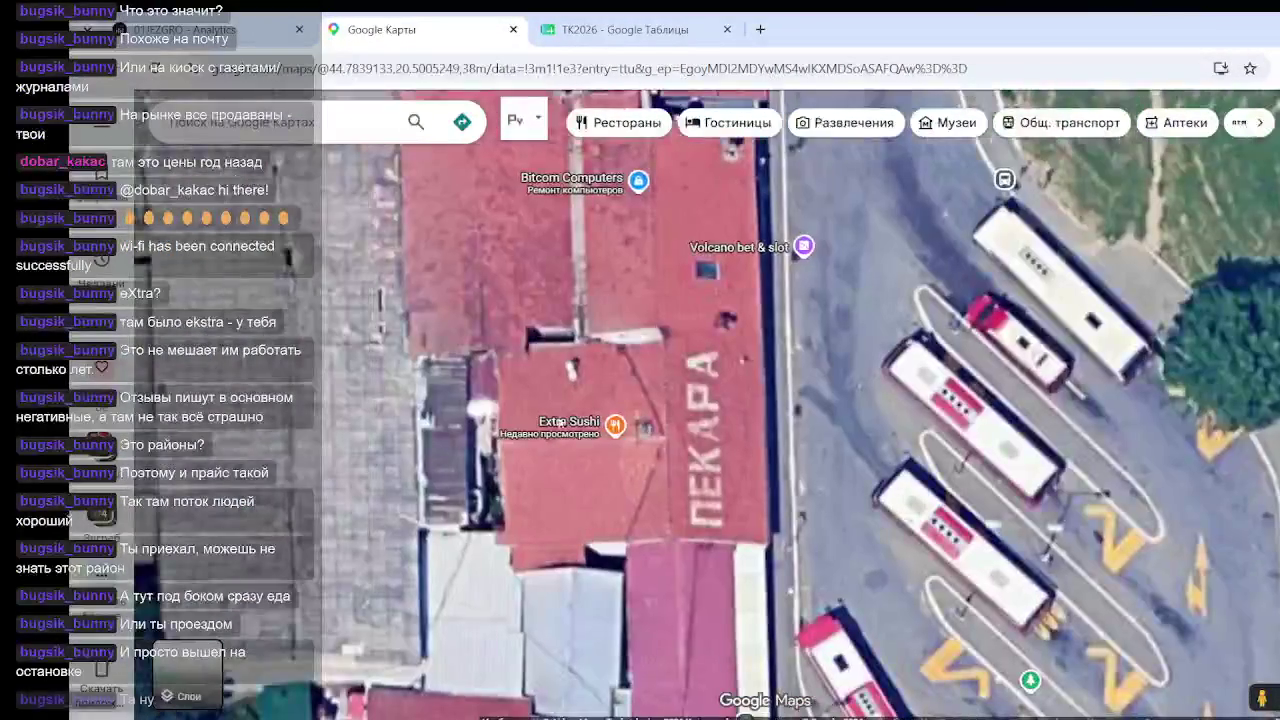
pyautogui.click(614, 422)
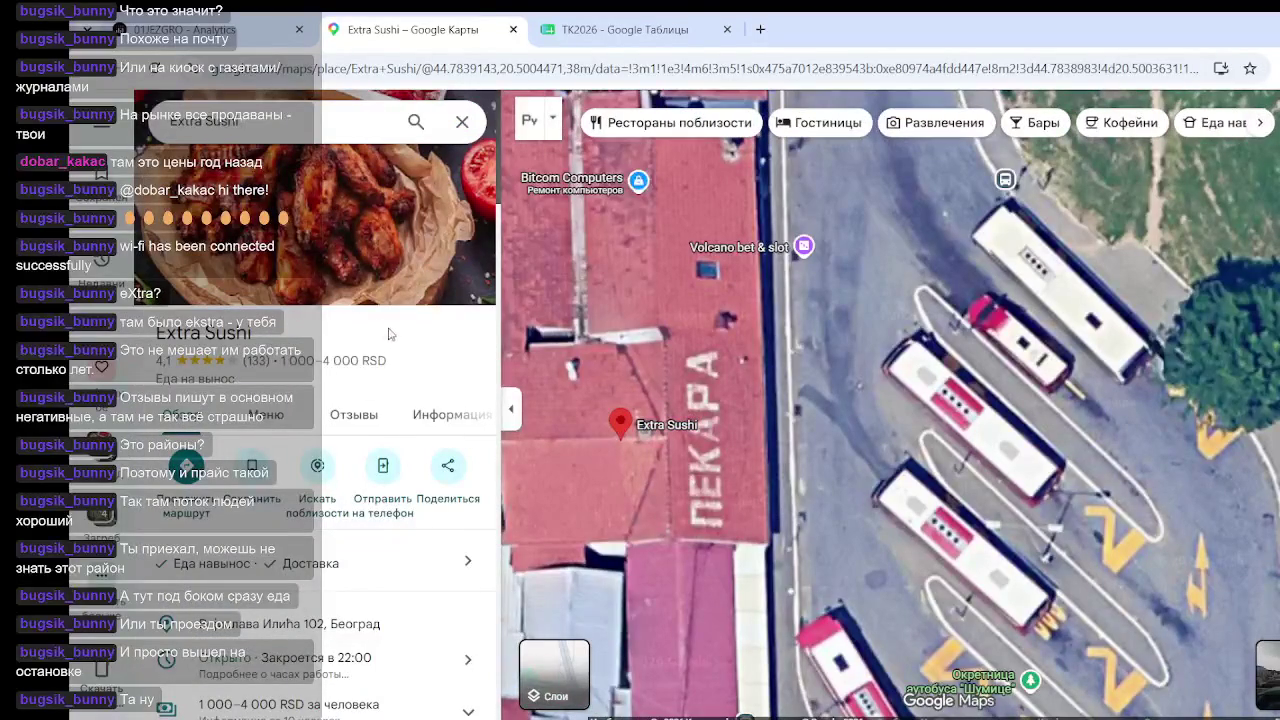
# Scroll Extra Sushi's details panel and shift the satellite view slightly down-right
pyautogui.scroll(-5, 330, 405)
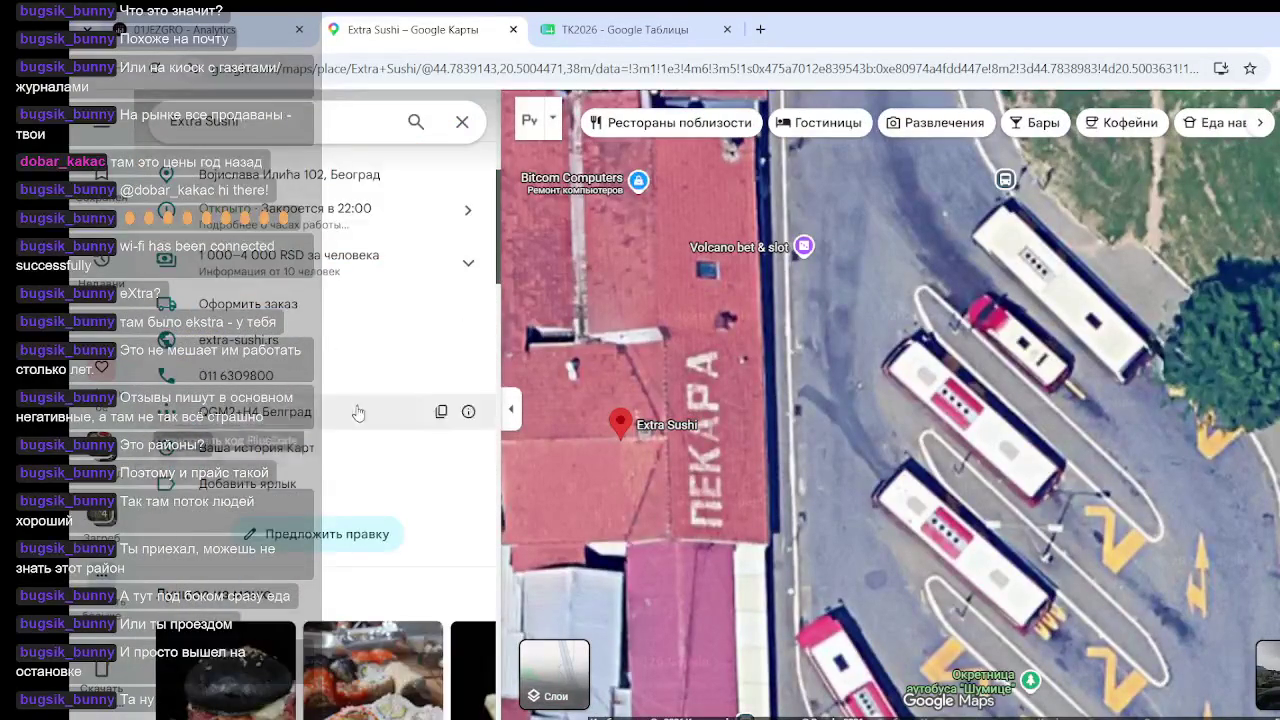
pyautogui.scroll(5, 330, 405)
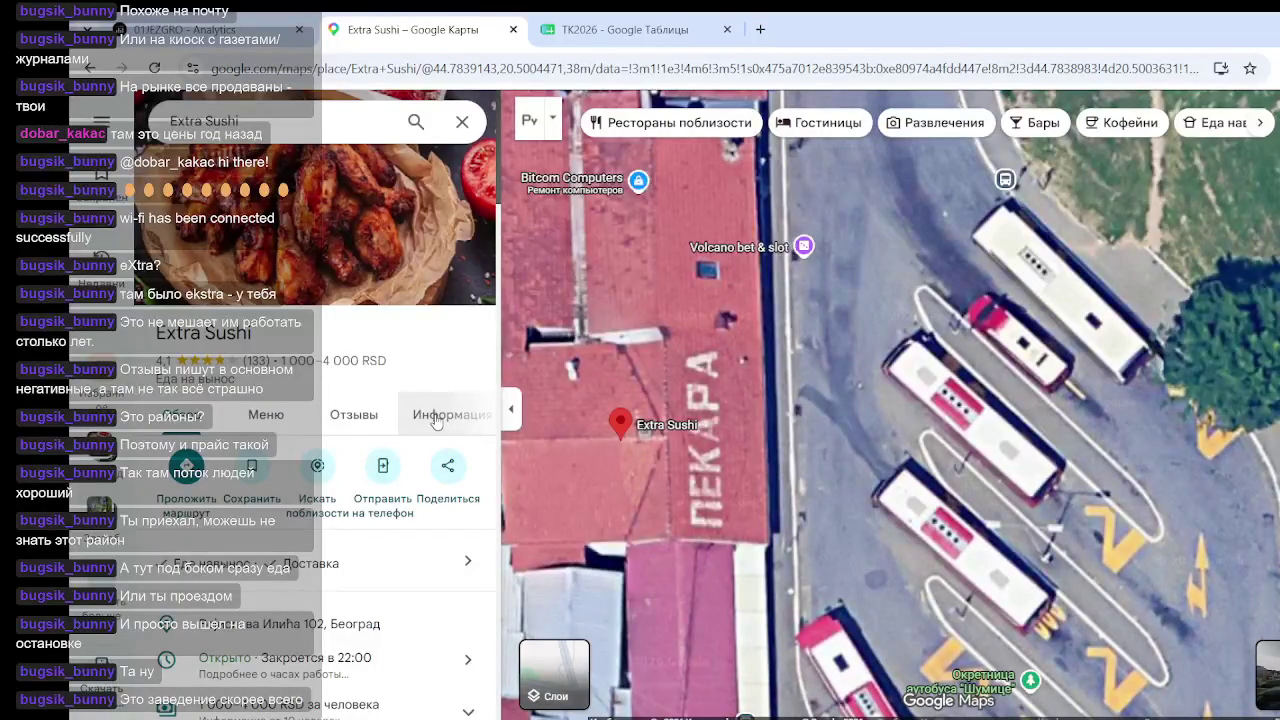
pyautogui.moveTo(645, 349); pyautogui.dragTo(713, 441)
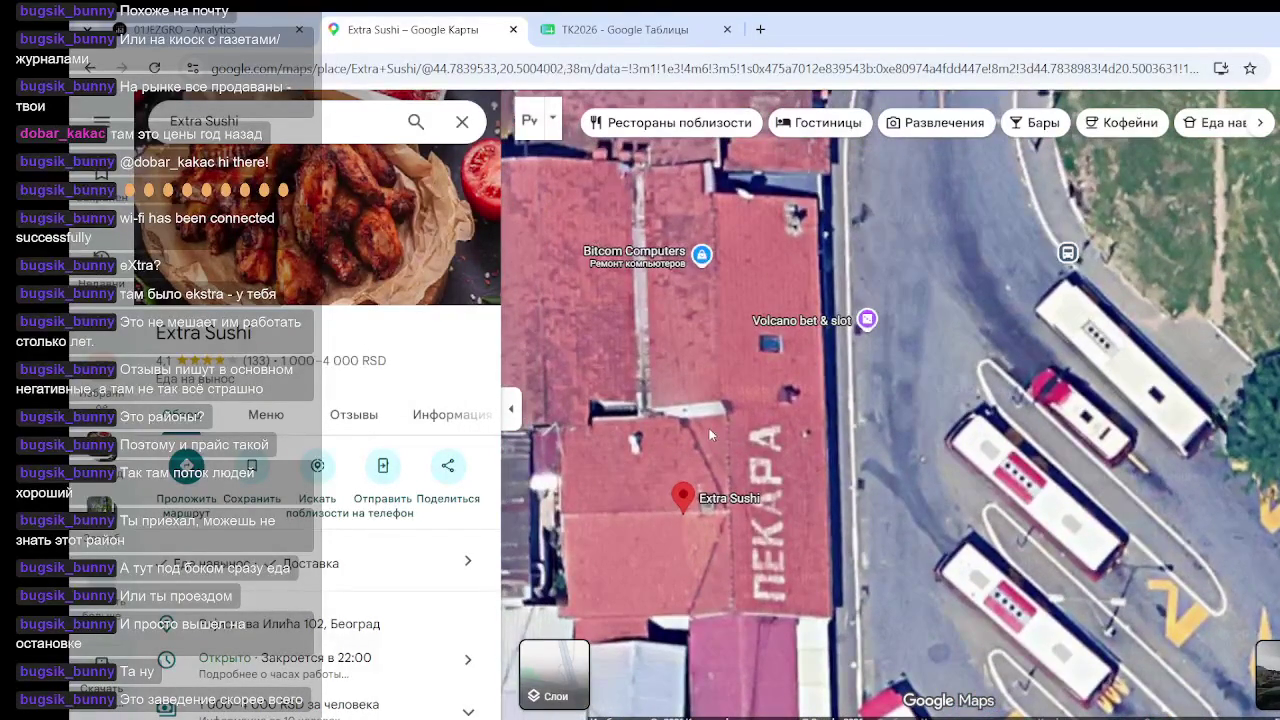
# Check neighbouring Bitcom Computers' details, close them, and zoom out over the block
pyautogui.click(701, 255)
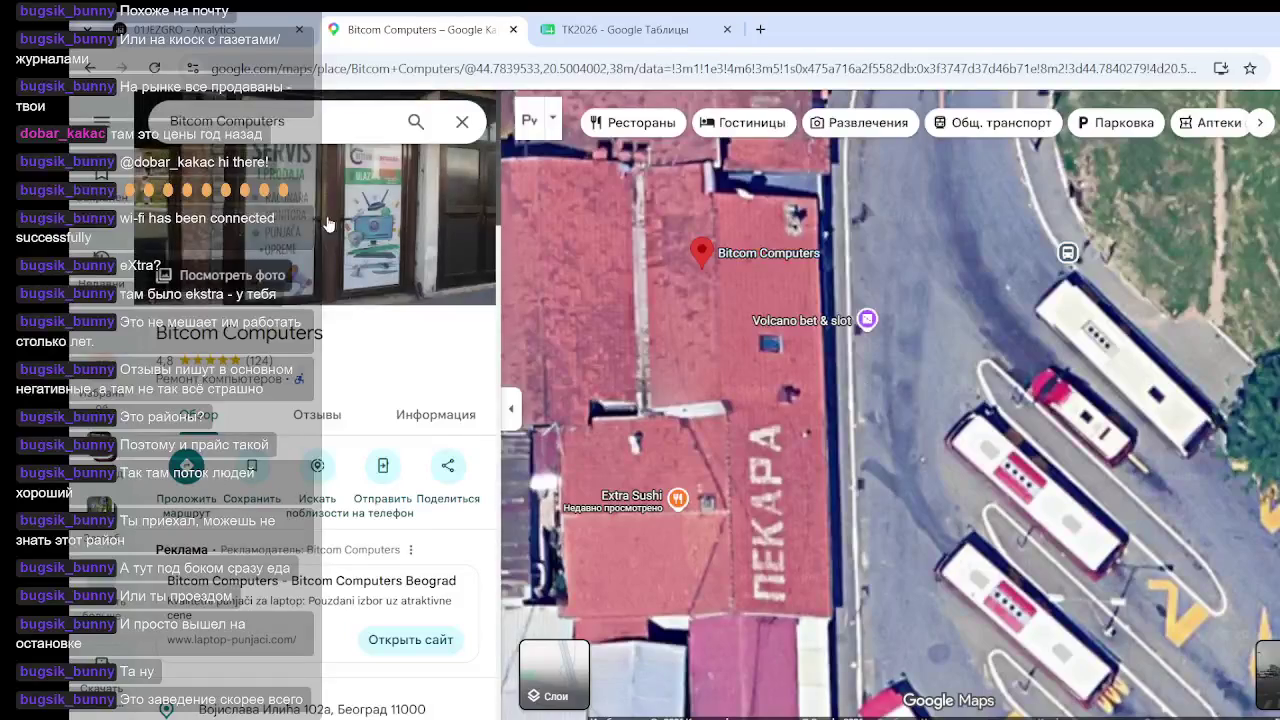
pyautogui.click(461, 123)
pyautogui.click(771, 440)
pyautogui.scroll(-1, 771, 441)
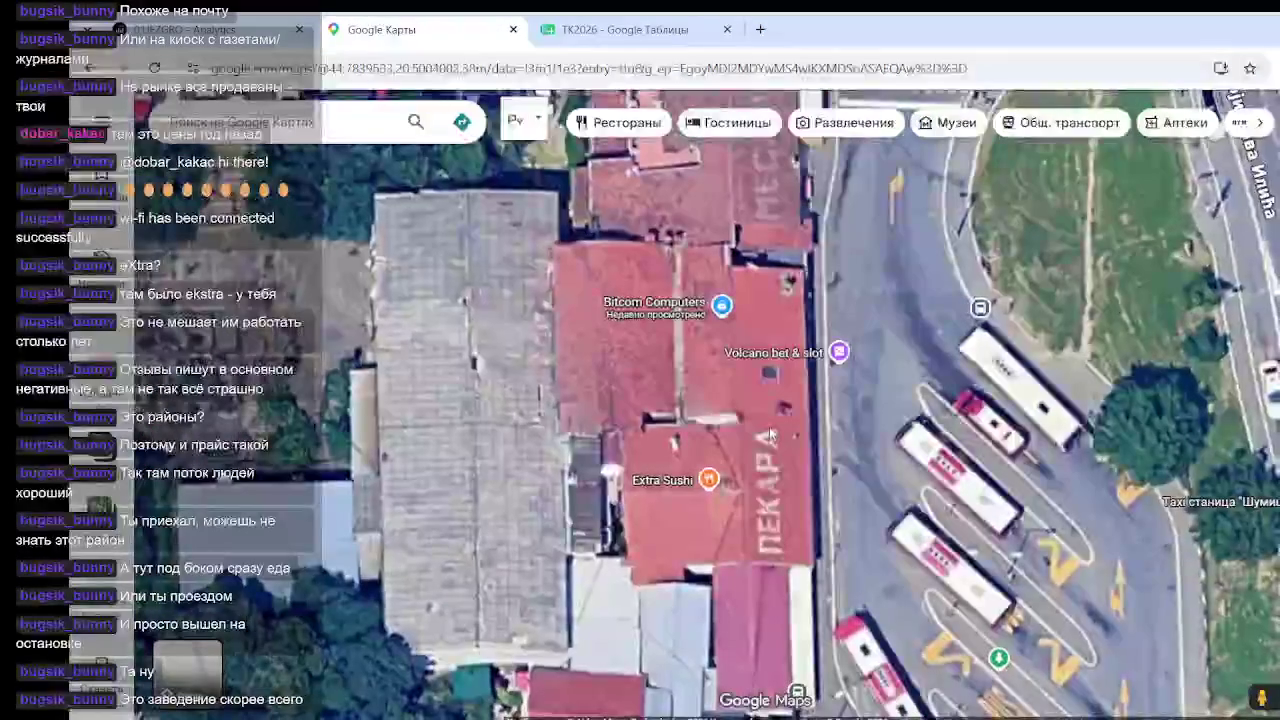
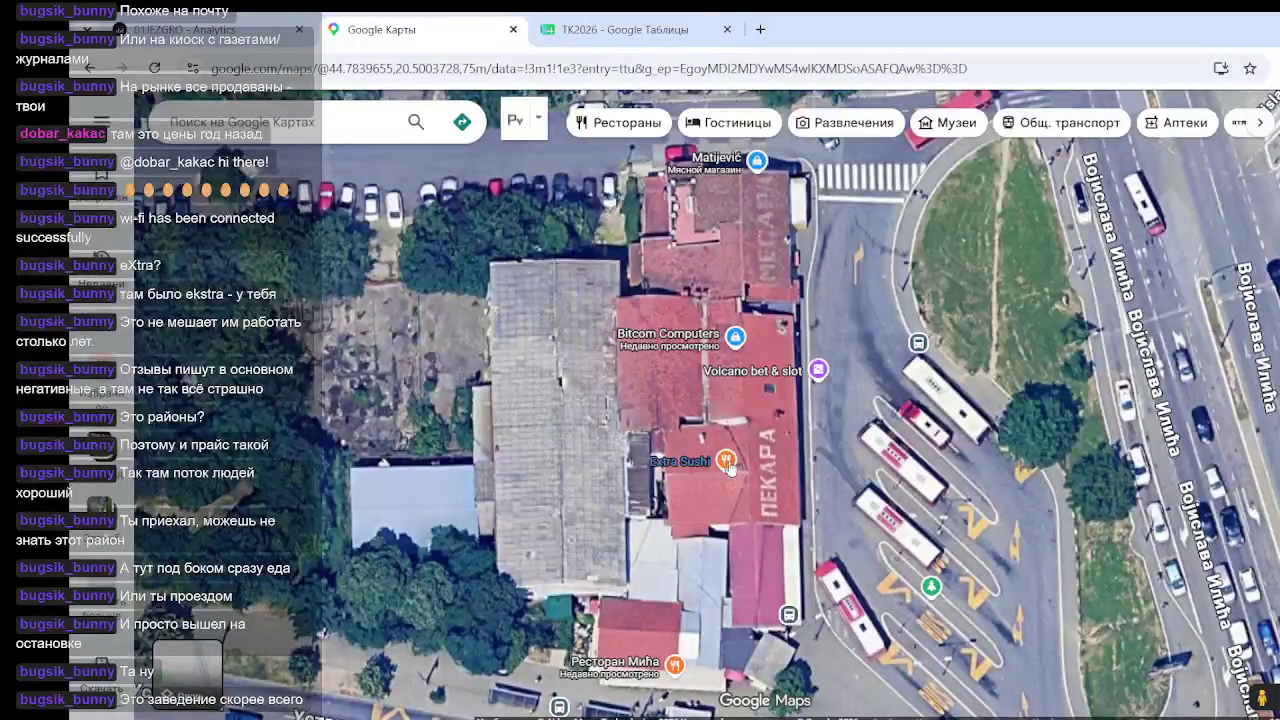
# Select Ресторан Мића on the satellite map and zoom out around it
pyautogui.moveTo(702, 675); pyautogui.dragTo(702, 598)
pyautogui.click(676, 582)
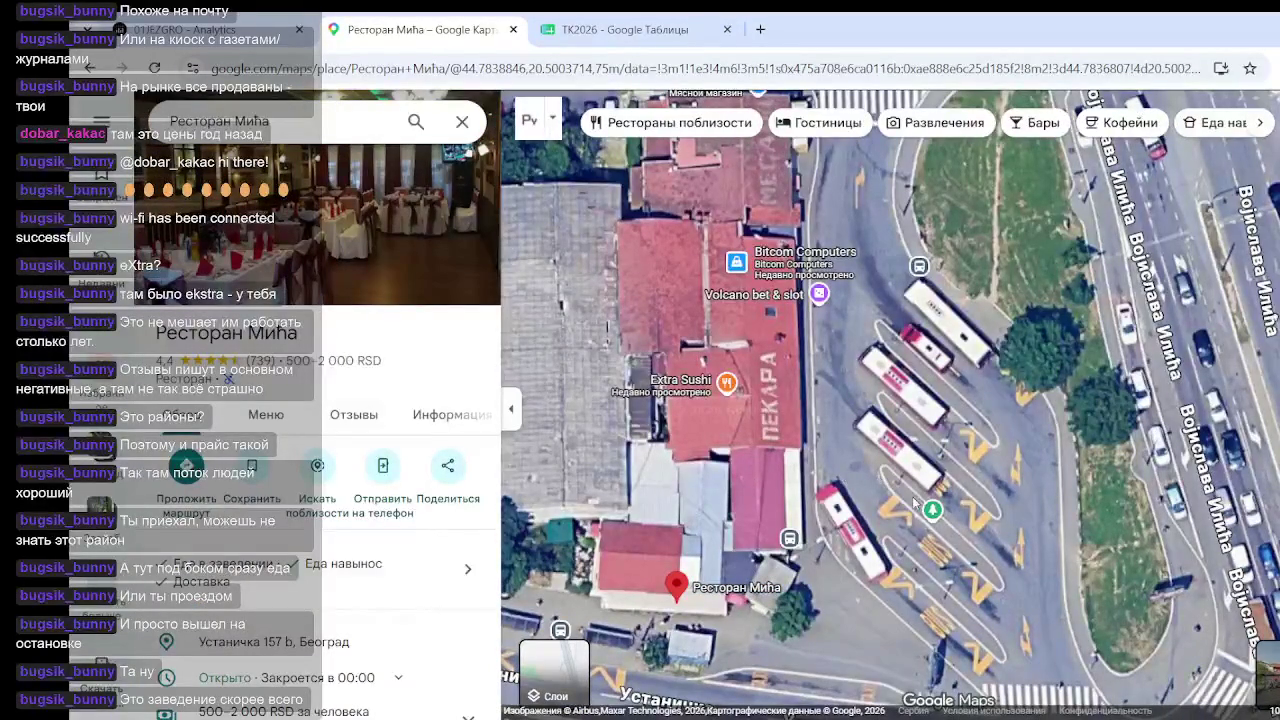
pyautogui.scroll(-2, 926, 562)
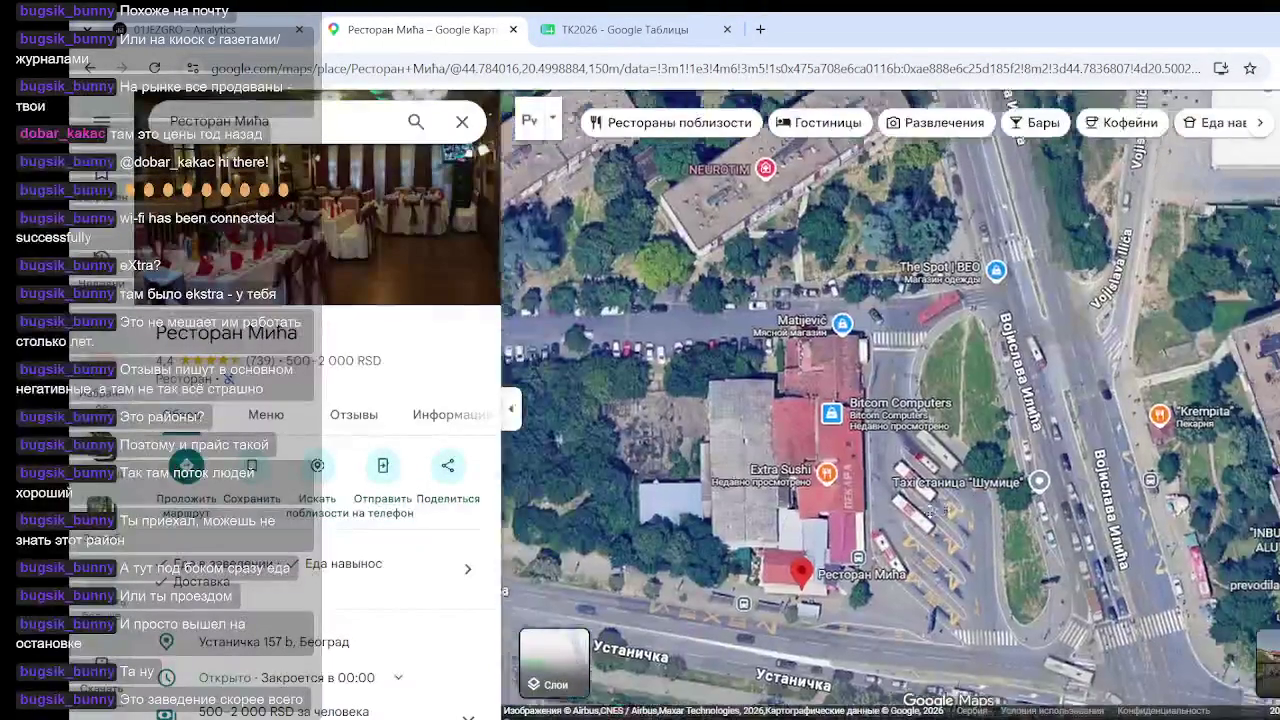
# Open the Krempita bakery's details across the road and its photo gallery
pyautogui.moveTo(930, 512); pyautogui.dragTo(843, 529)
pyautogui.click(1072, 427)
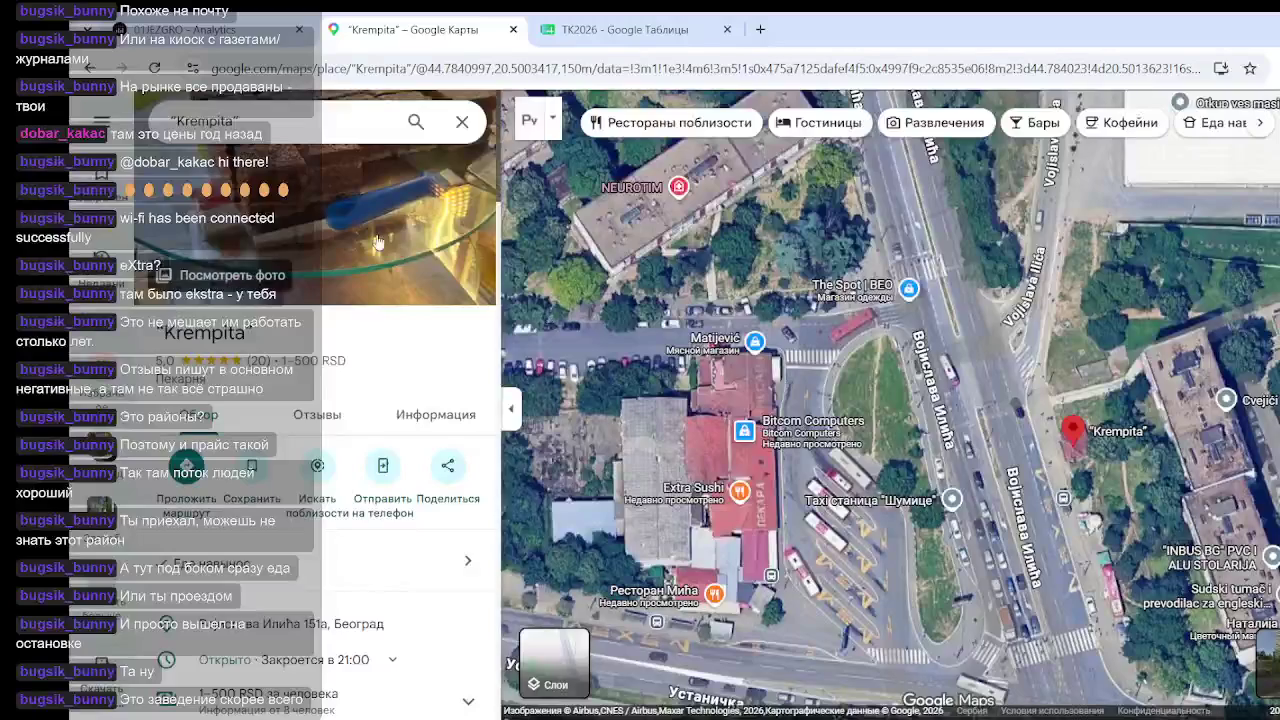
pyautogui.click(477, 276)
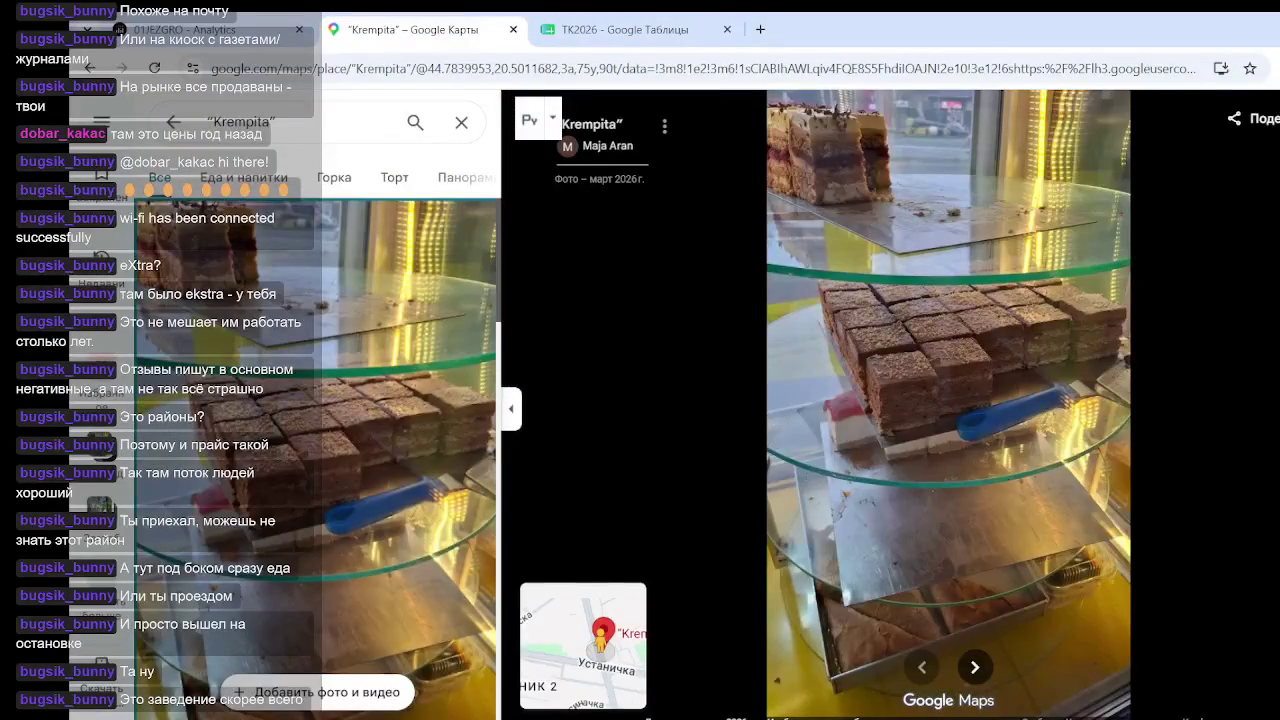
pyautogui.scroll(-10, 400, 465)
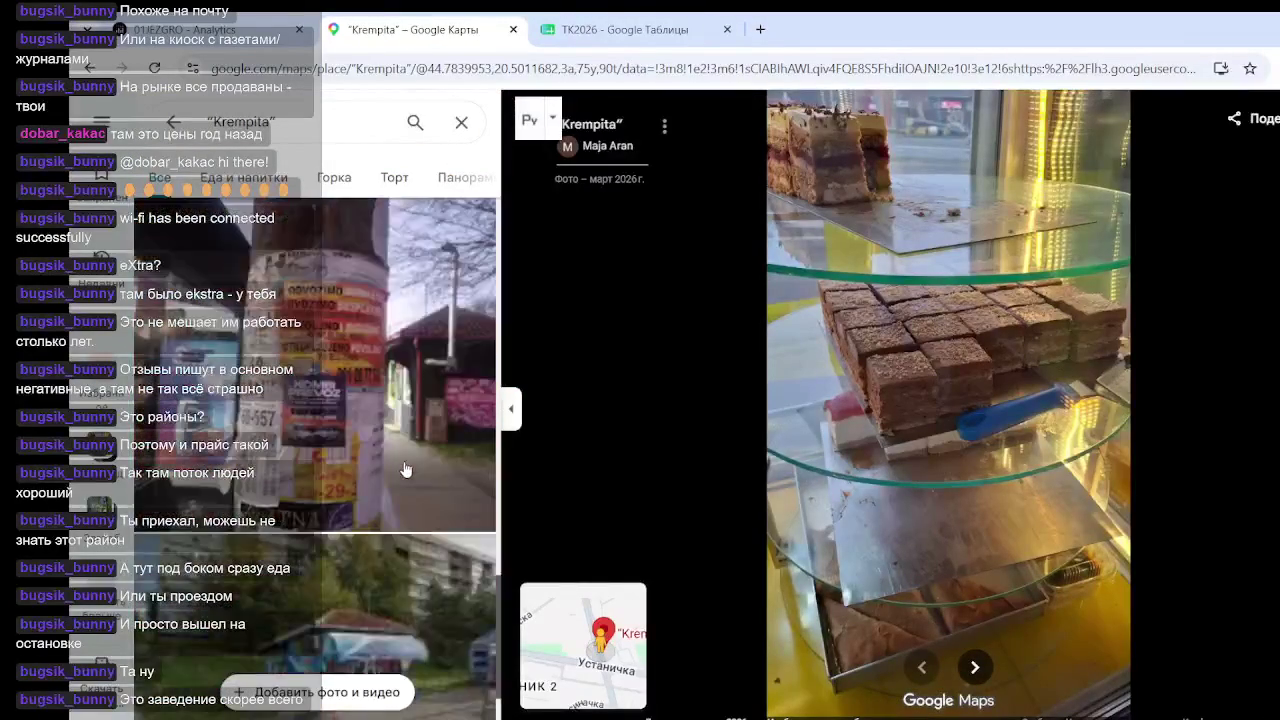
pyautogui.click(407, 468)
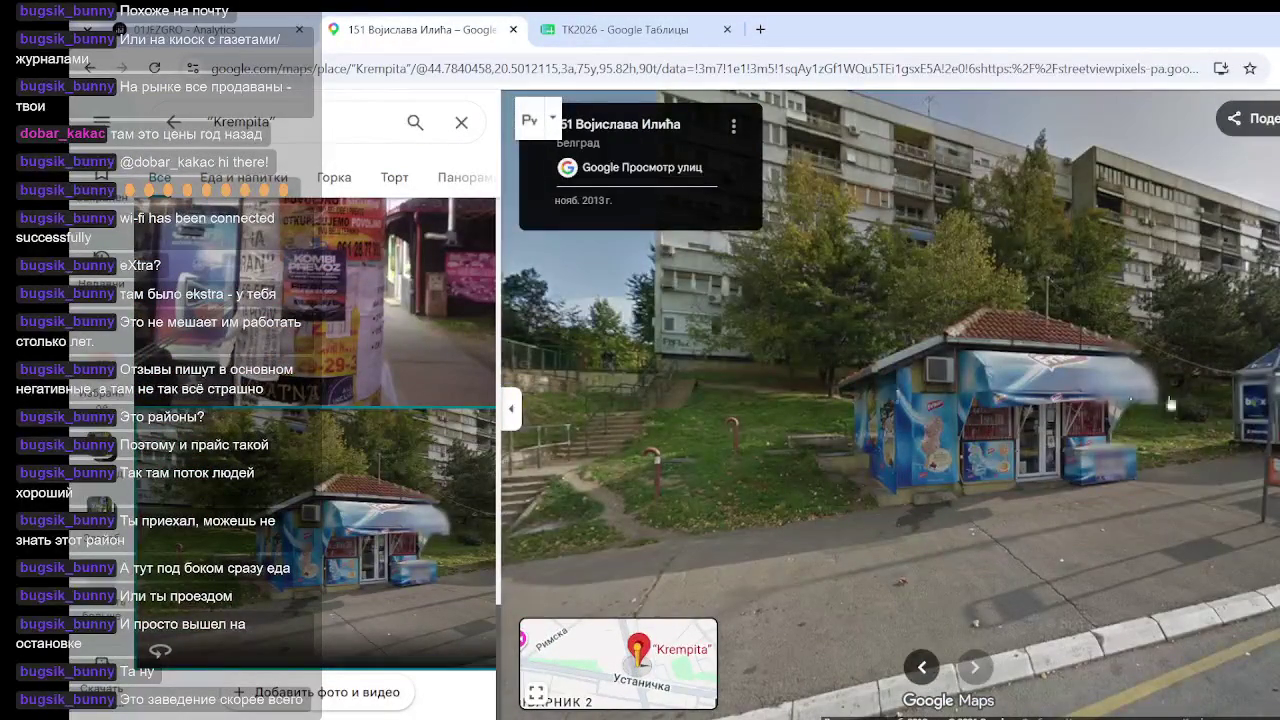
pyautogui.moveTo(1172, 406); pyautogui.dragTo(1127, 418)
pyautogui.click(1127, 418)
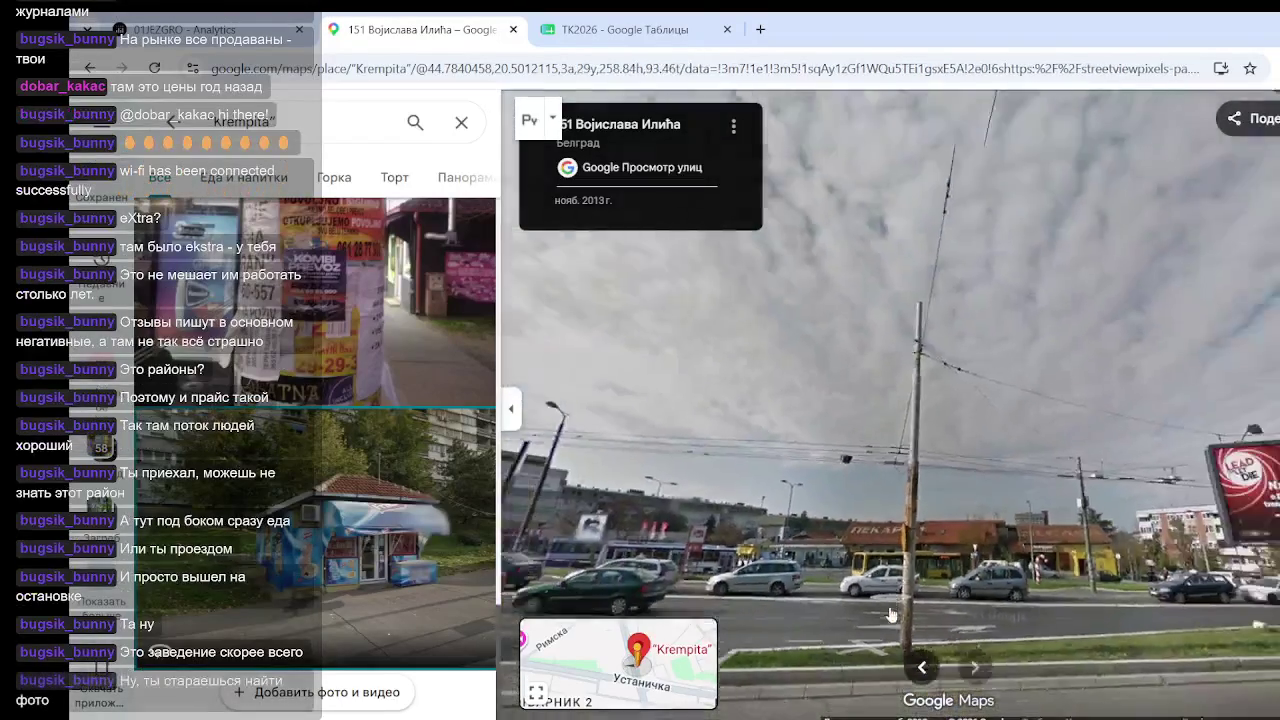
pyautogui.click(890, 614)
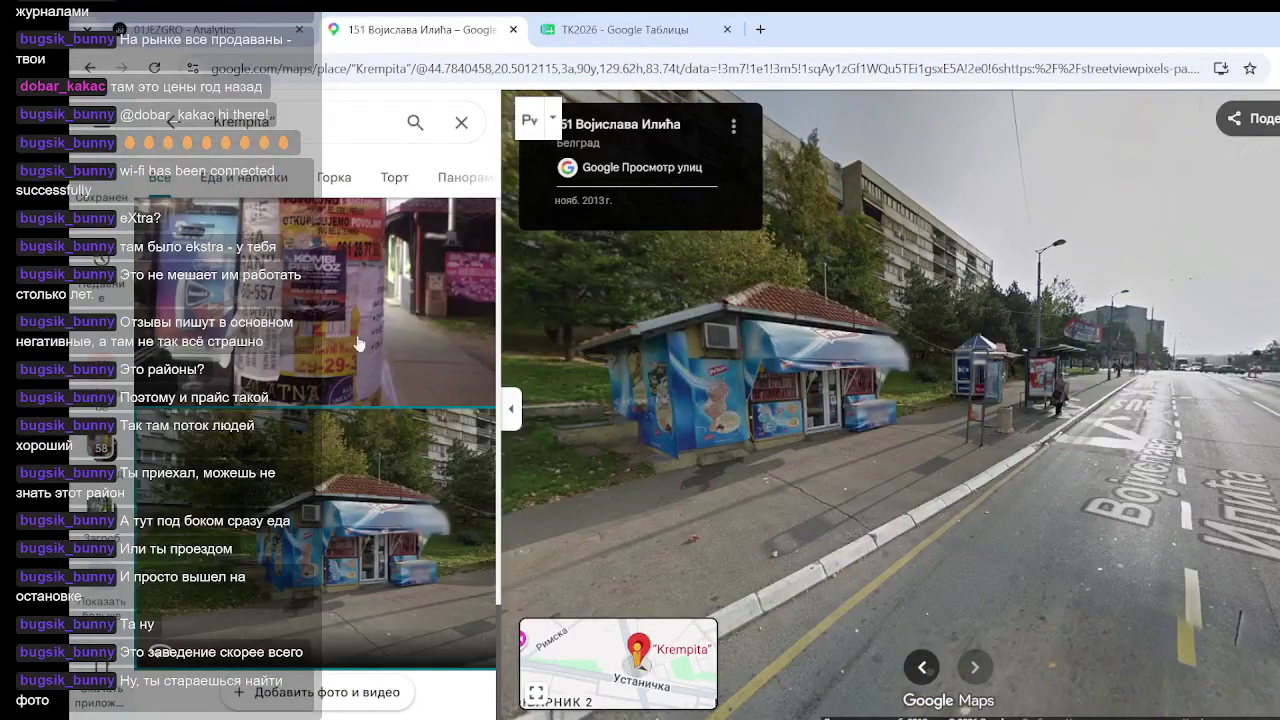
pyautogui.scroll(-5, 376, 503)
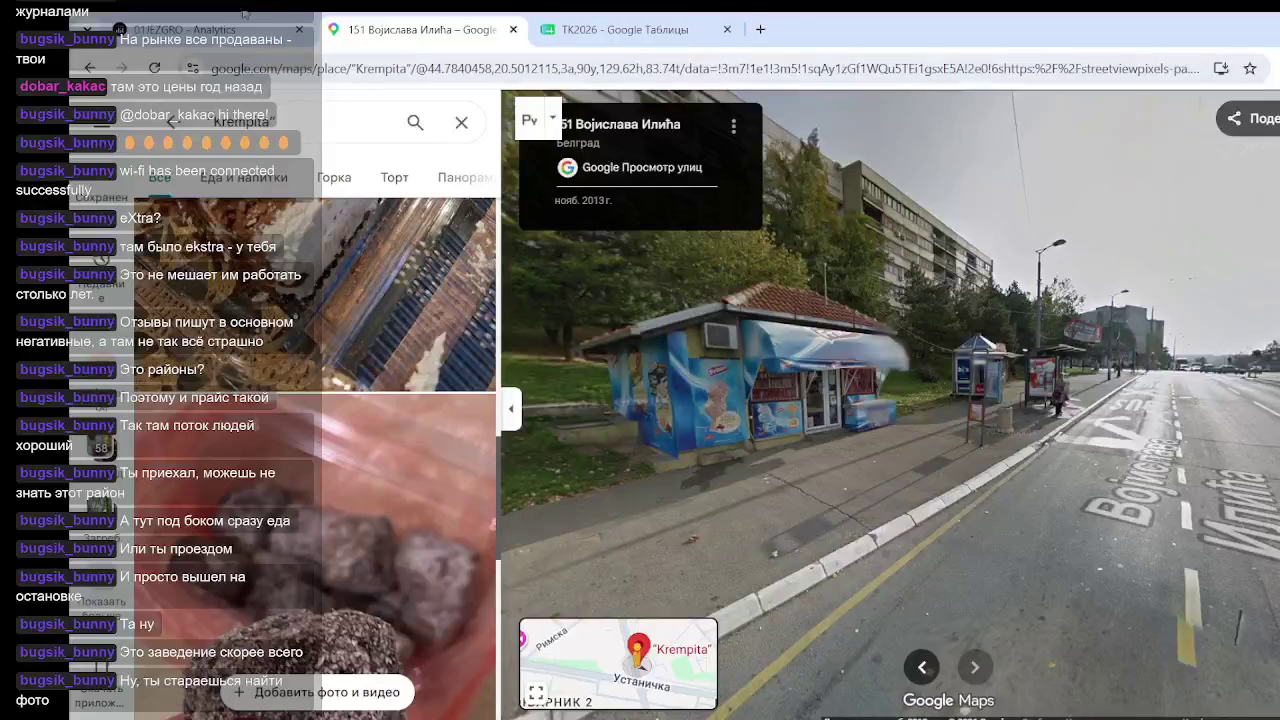
pyautogui.click(173, 121)
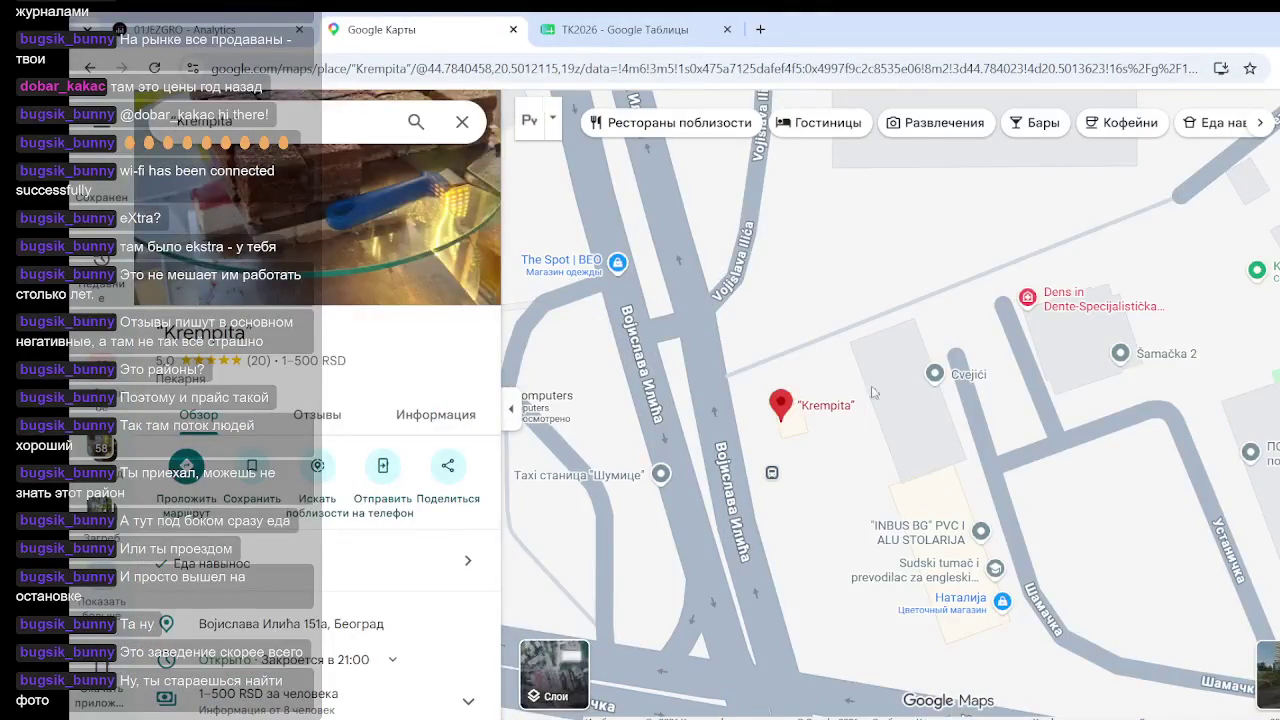
# Close Krempita and open Extra Sushi's reviews, rated 4.1 from 133 reviews
pyautogui.click(869, 463)
pyautogui.scroll(-2, 869, 463)
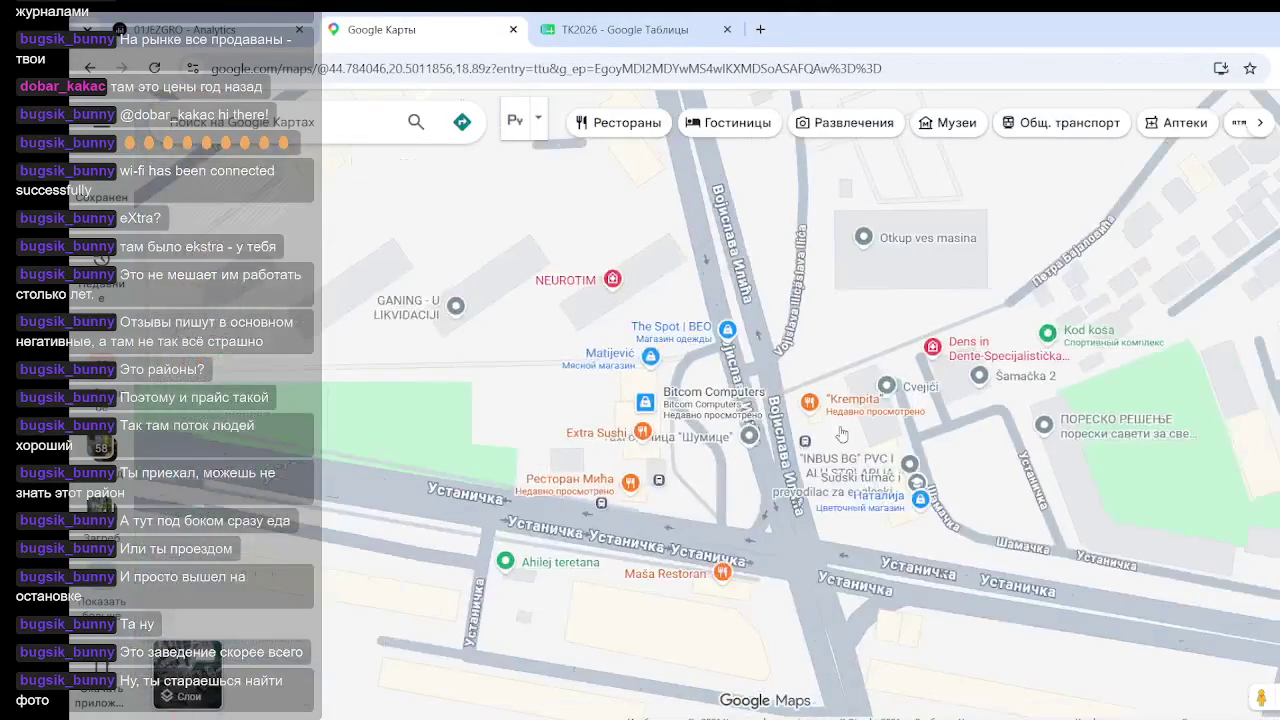
pyautogui.click(643, 435)
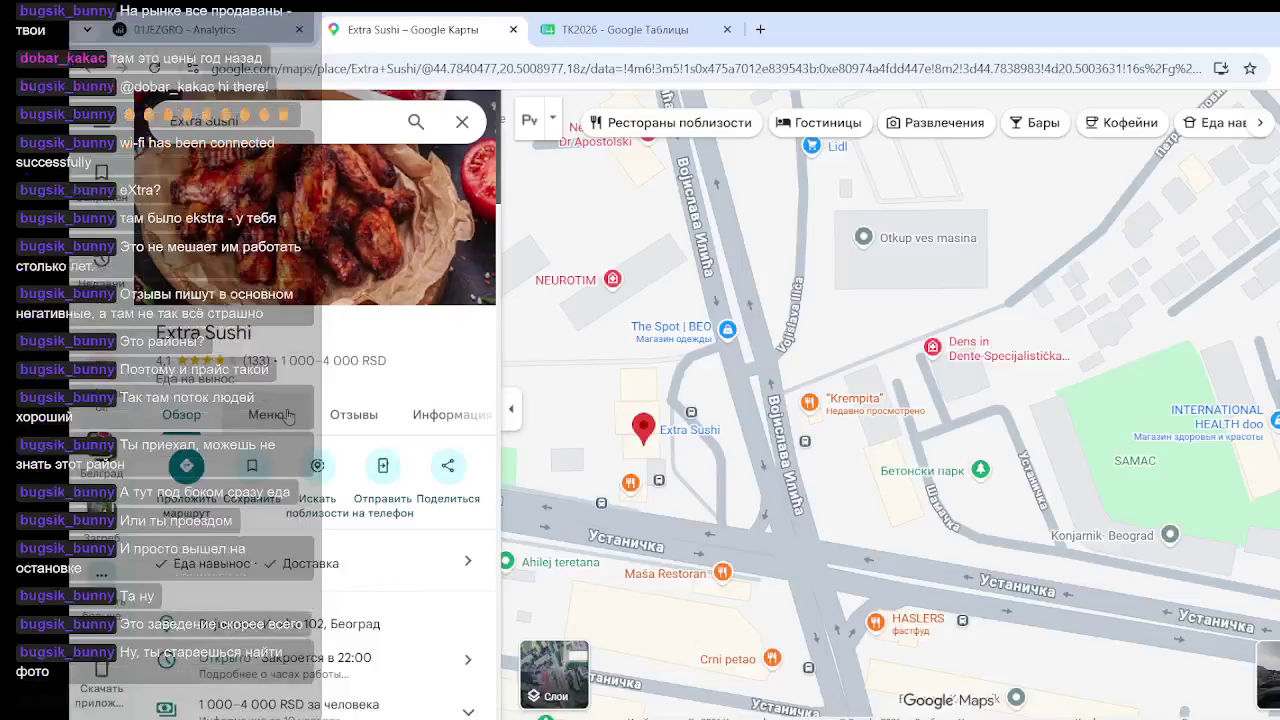
pyautogui.click(288, 416)
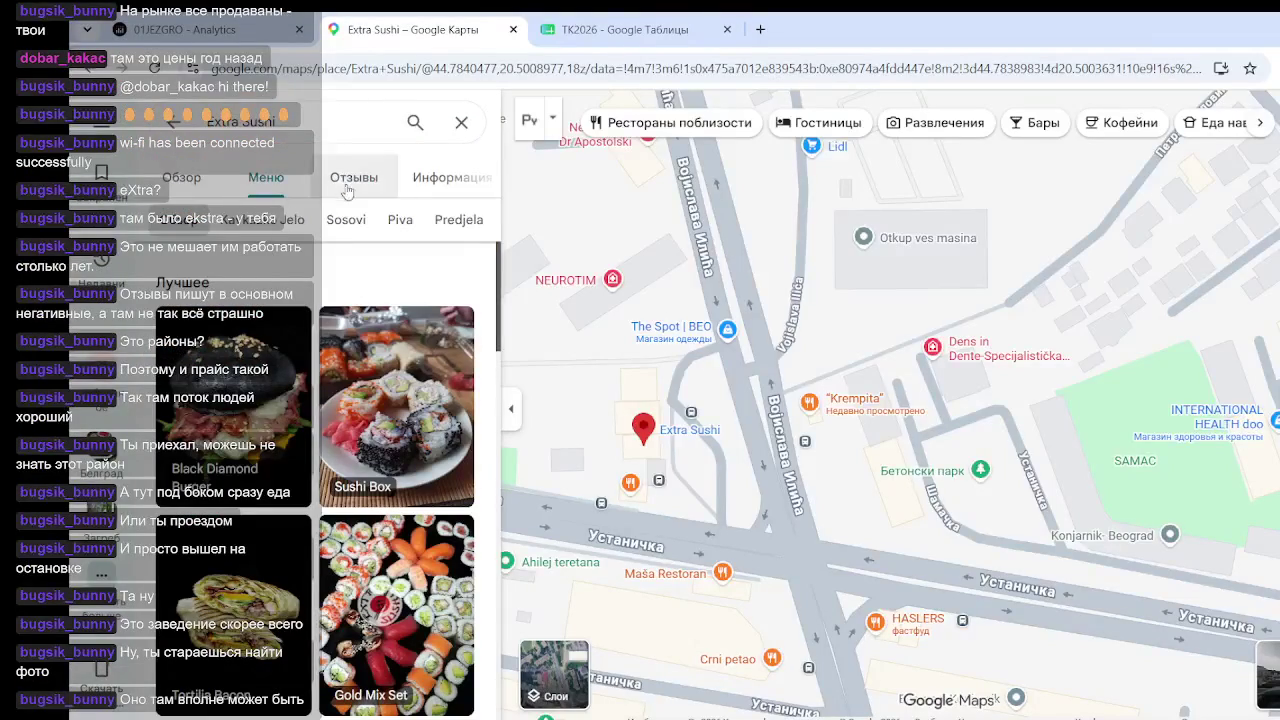
pyautogui.click(354, 180)
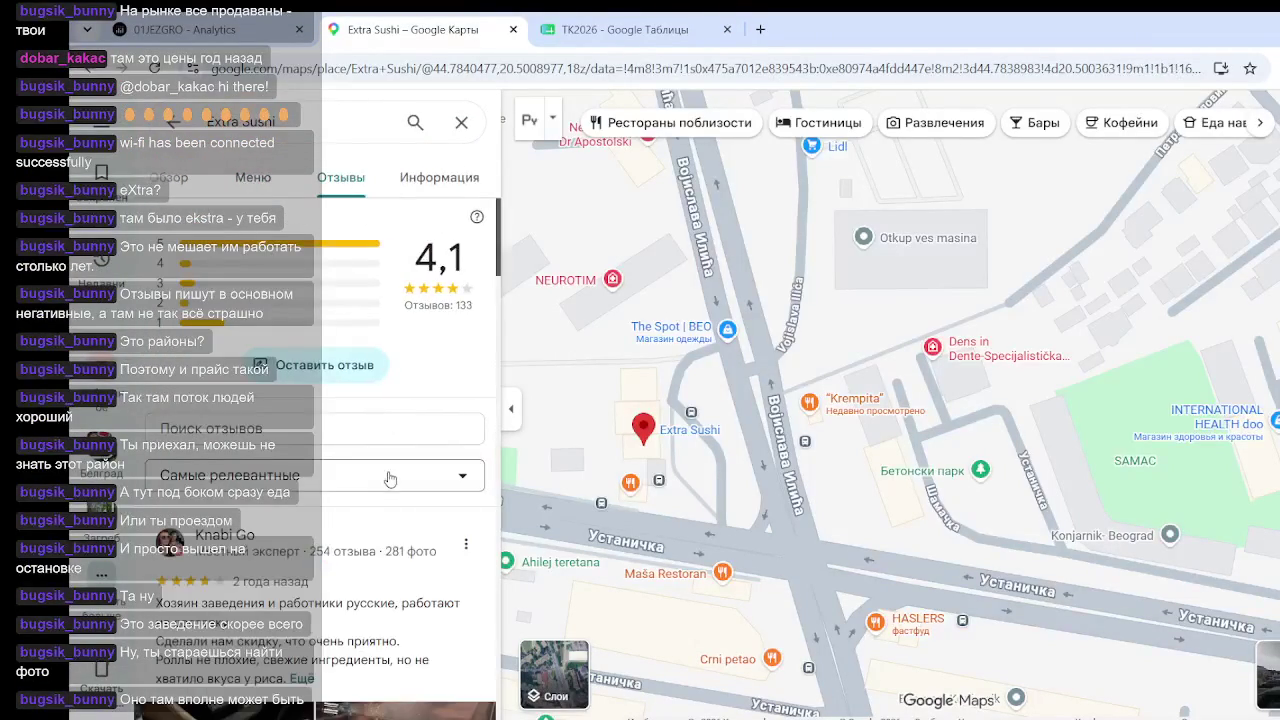
# Expand the first review's full text and open its receipt photo full-size
pyautogui.scroll(-3, 352, 460)
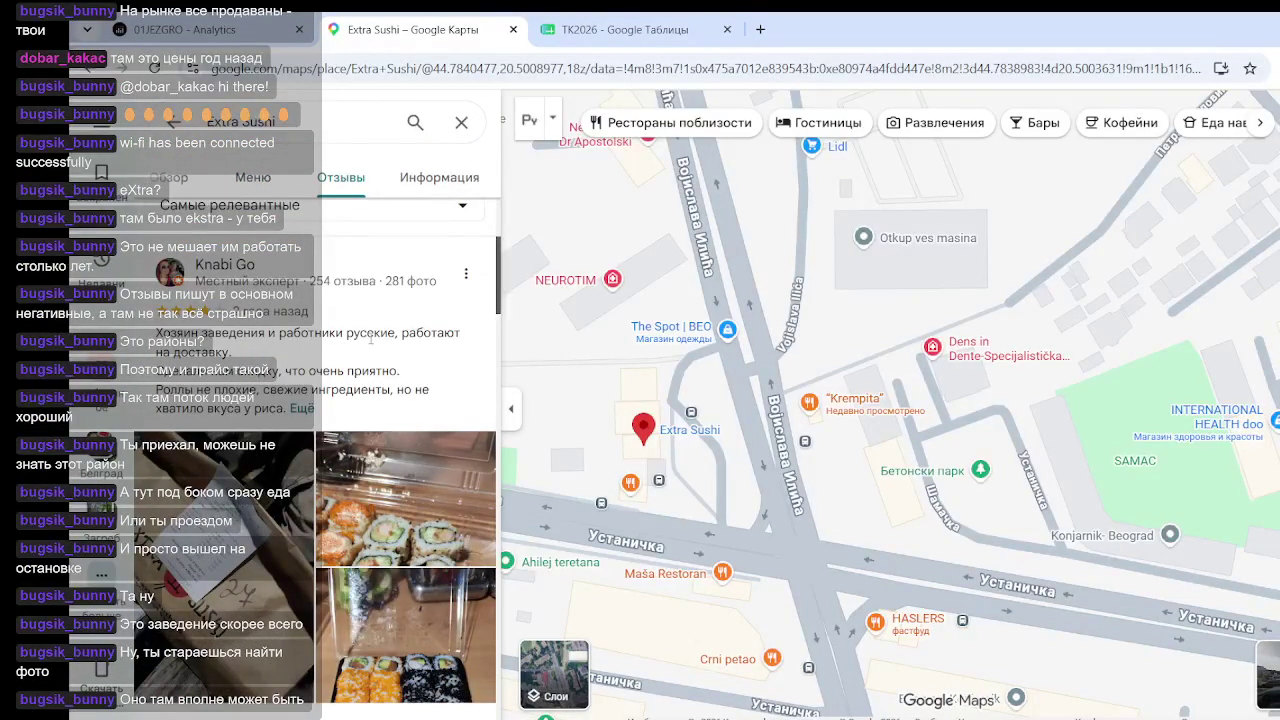
pyautogui.moveTo(232, 356)
pyautogui.mouseDown()
pyautogui.moveTo(276, 333)
pyautogui.moveTo(360, 333)
pyautogui.mouseUp()
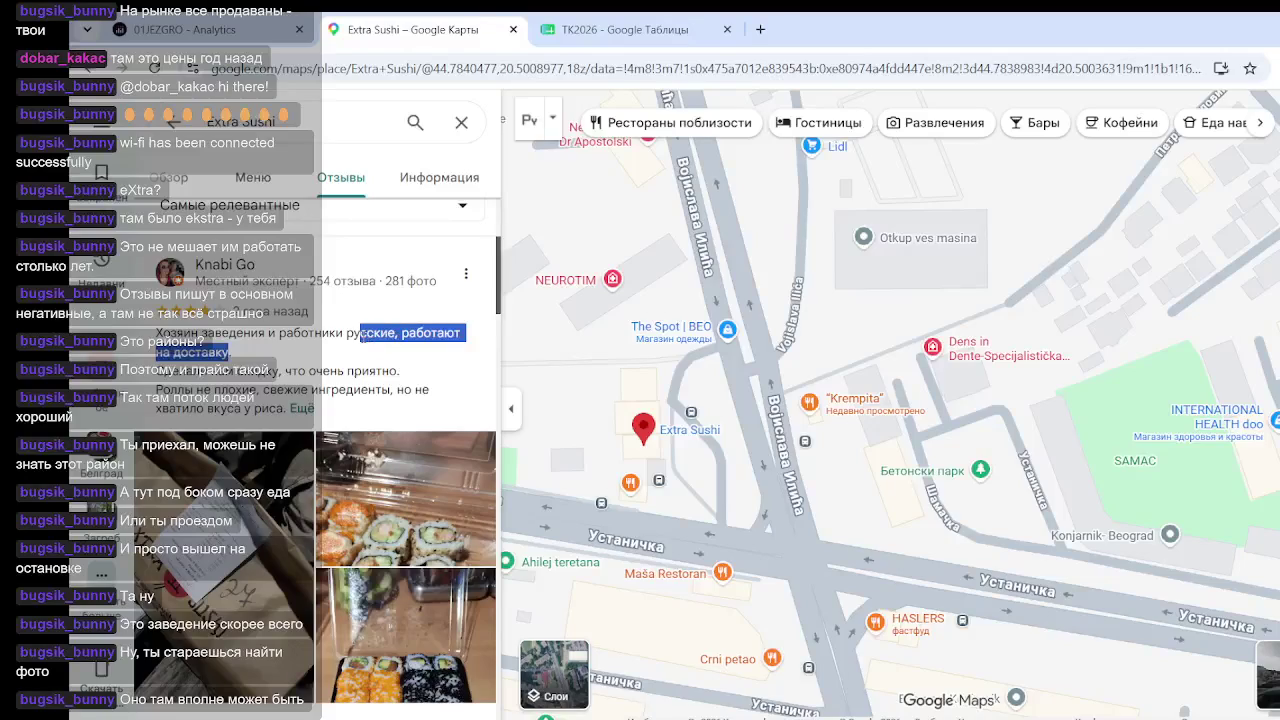
pyautogui.click(268, 383)
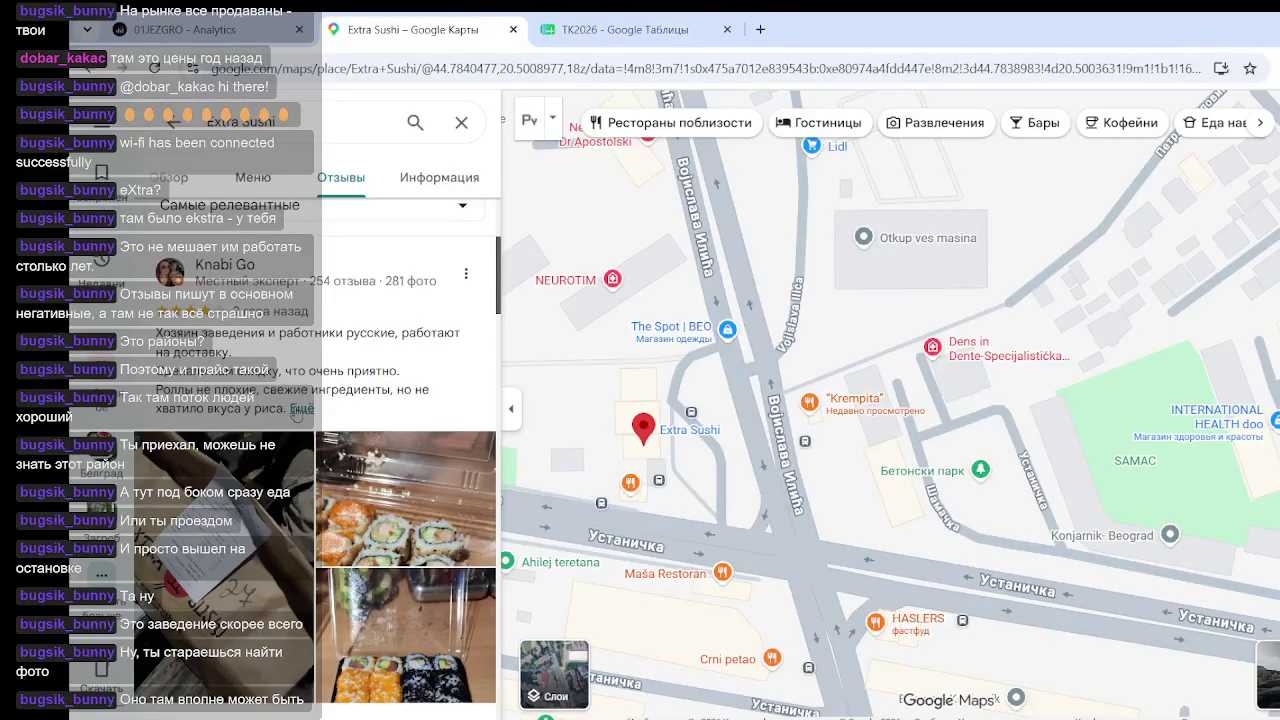
pyautogui.click(298, 410)
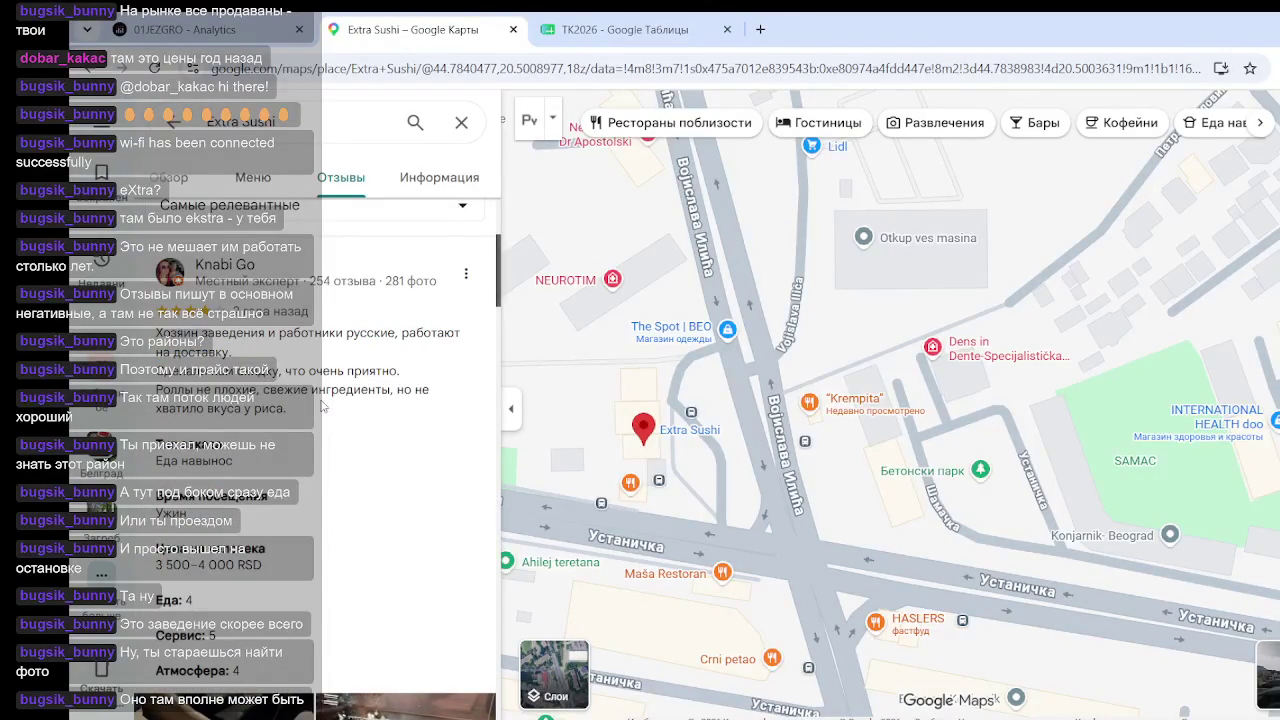
pyautogui.scroll(-3, 404, 413)
pyautogui.click(212, 466)
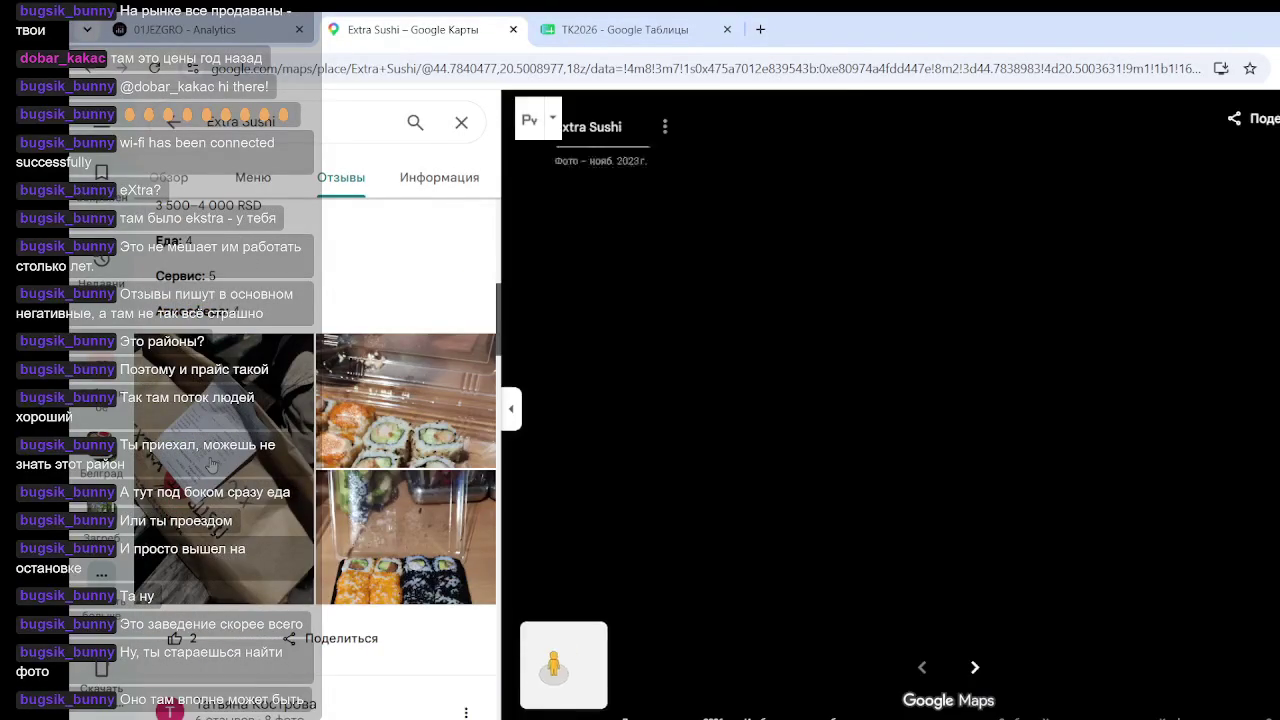
# Zoom into the receipt photo to examine its header, totals and bottom corner
pyautogui.scroll(3, 928, 345)
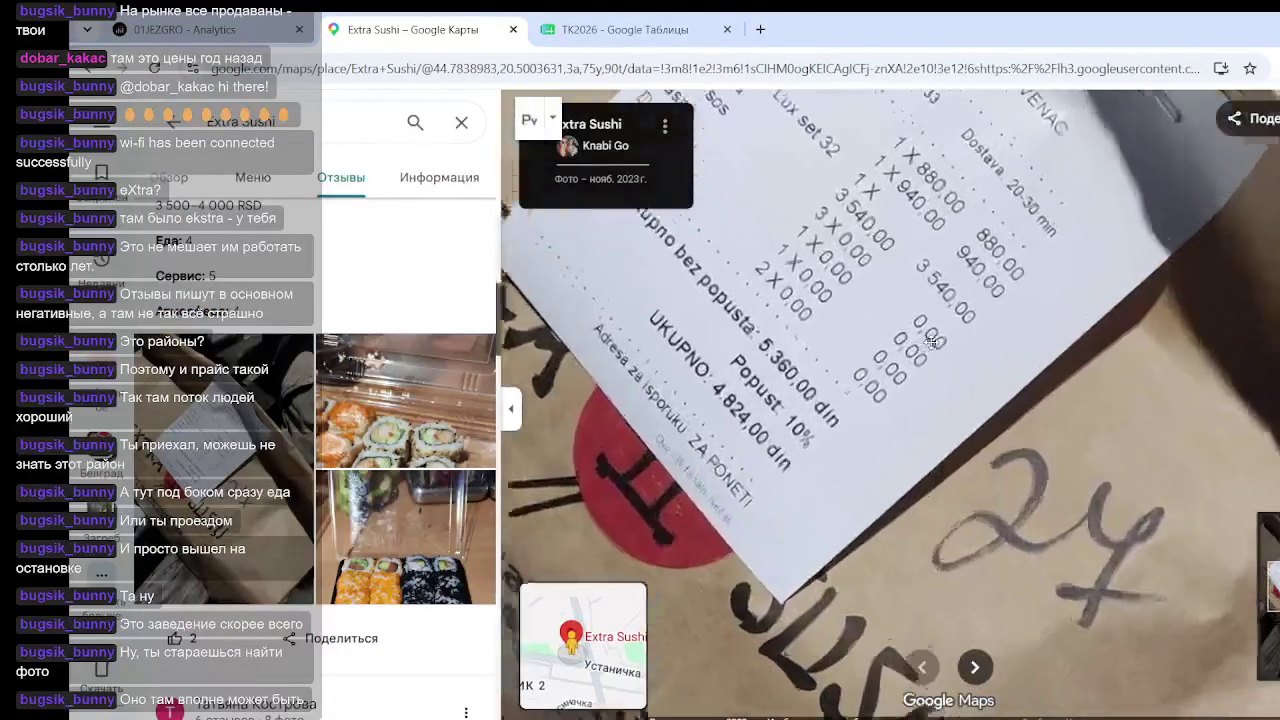
pyautogui.moveTo(903, 376); pyautogui.dragTo(824, 434)
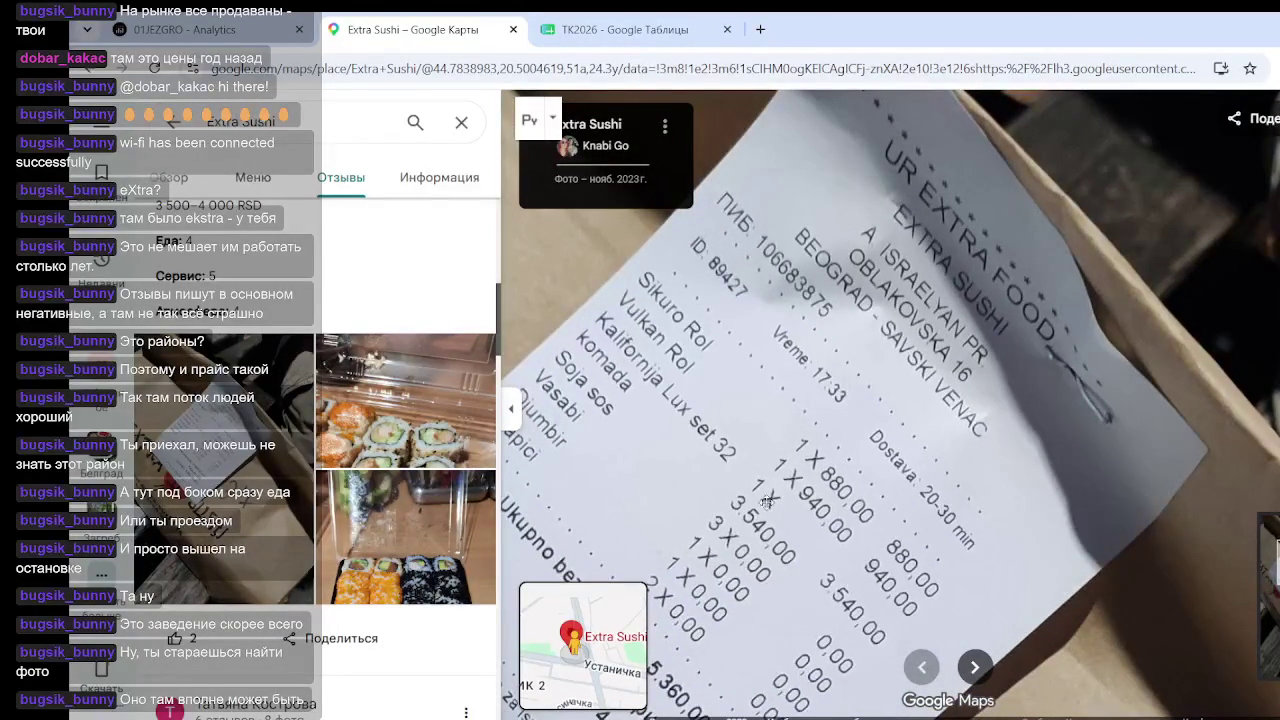
pyautogui.moveTo(749, 513)
pyautogui.mouseDown()
pyautogui.moveTo(790, 470)
pyautogui.moveTo(760, 420)
pyautogui.moveTo(696, 399)
pyautogui.moveTo(788, 360)
pyautogui.mouseUp()
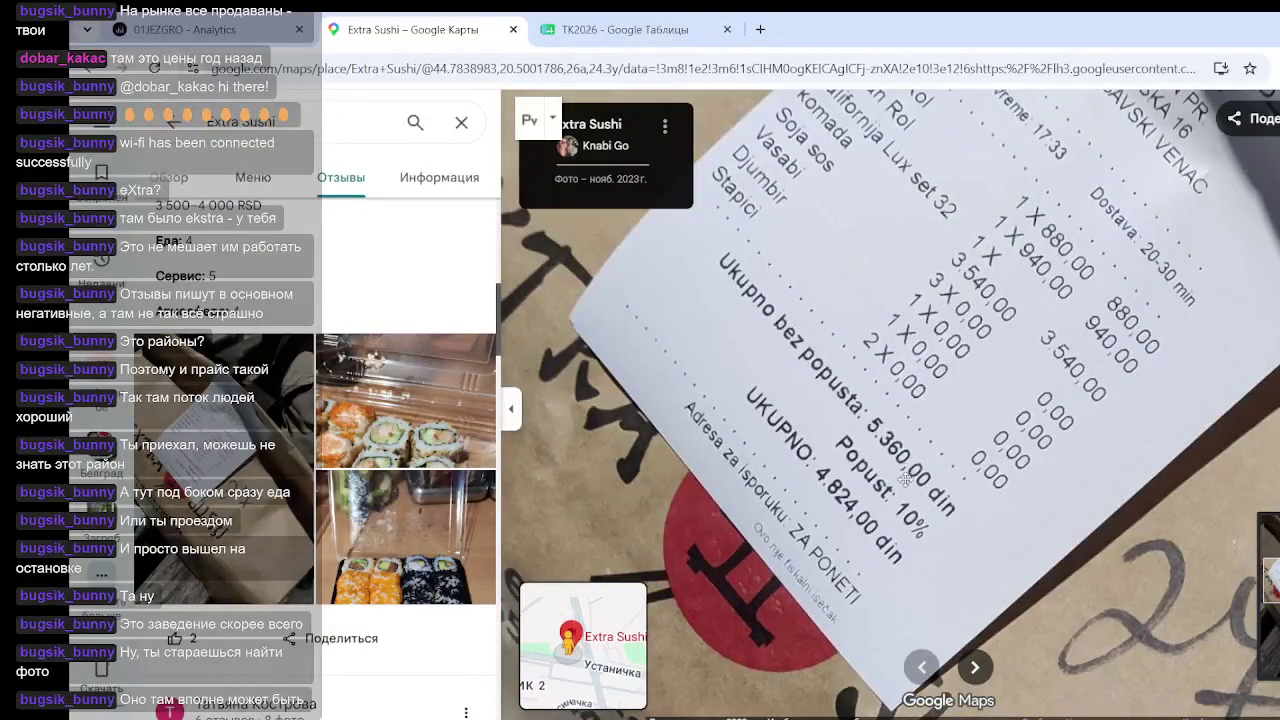
pyautogui.moveTo(802, 616)
pyautogui.mouseDown()
pyautogui.moveTo(814, 491)
pyautogui.moveTo(817, 520)
pyautogui.mouseUp()
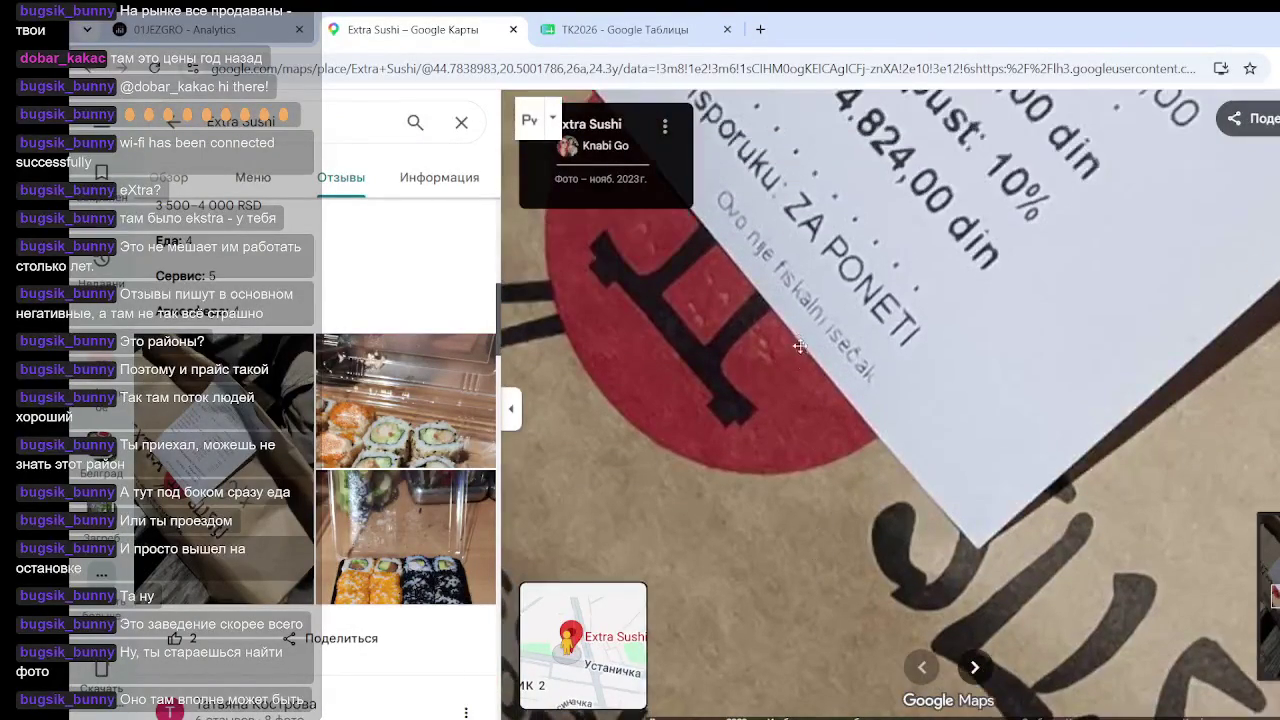
pyautogui.moveTo(884, 309)
pyautogui.mouseDown()
pyautogui.moveTo(891, 318)
pyautogui.moveTo(954, 292)
pyautogui.moveTo(974, 353)
pyautogui.mouseUp()
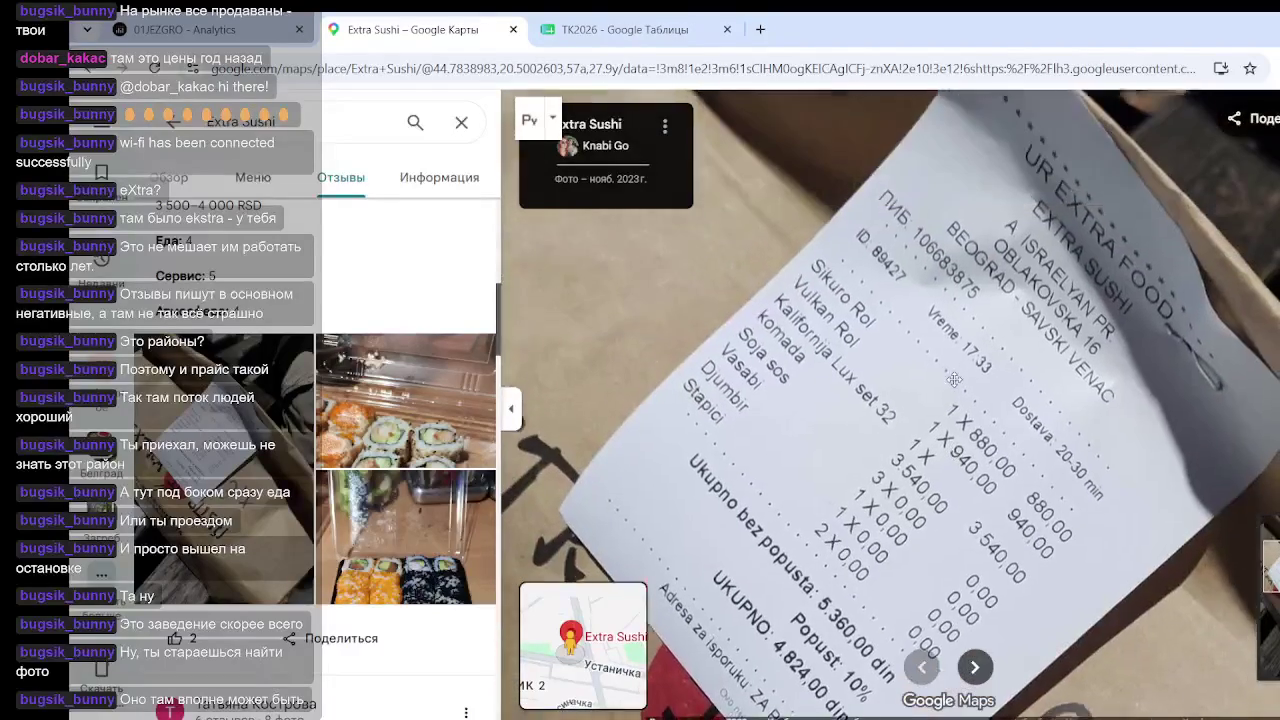
# Re-read the UR EXTRA FOOD header and the Ukupno and Popust totals, then zoom back out
pyautogui.scroll(5, 955, 375)
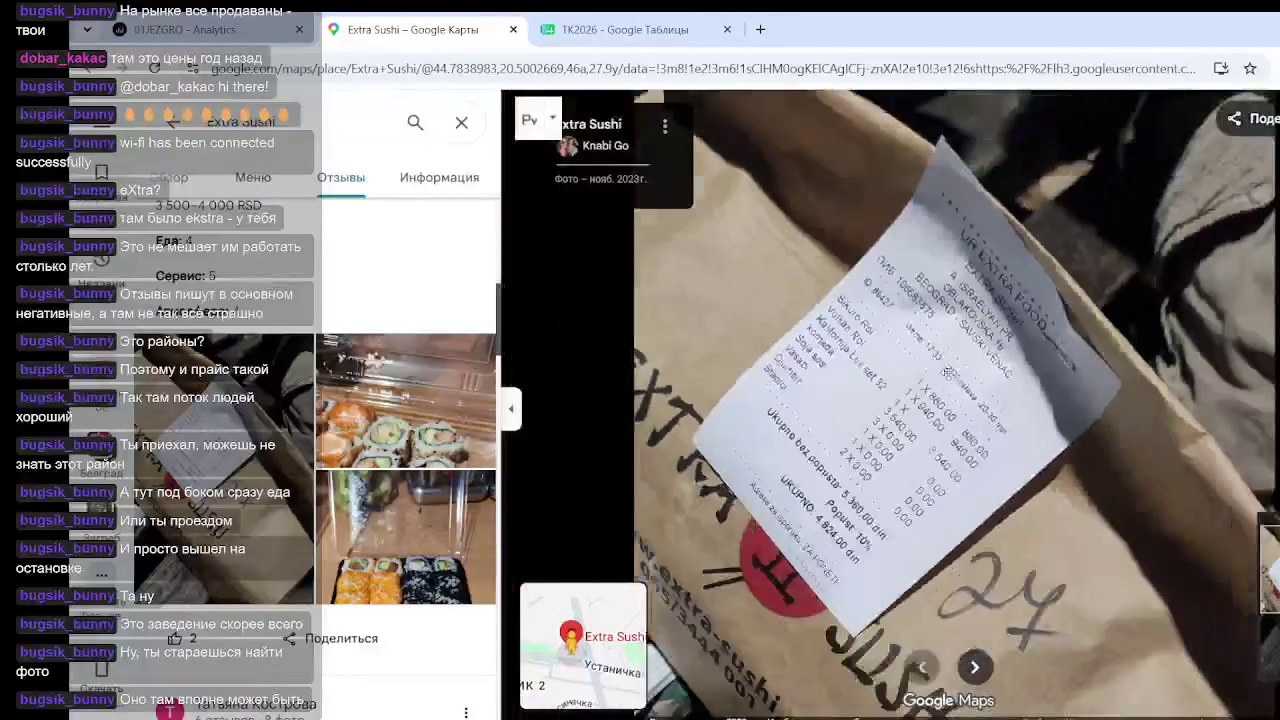
pyautogui.scroll(5, 958, 369)
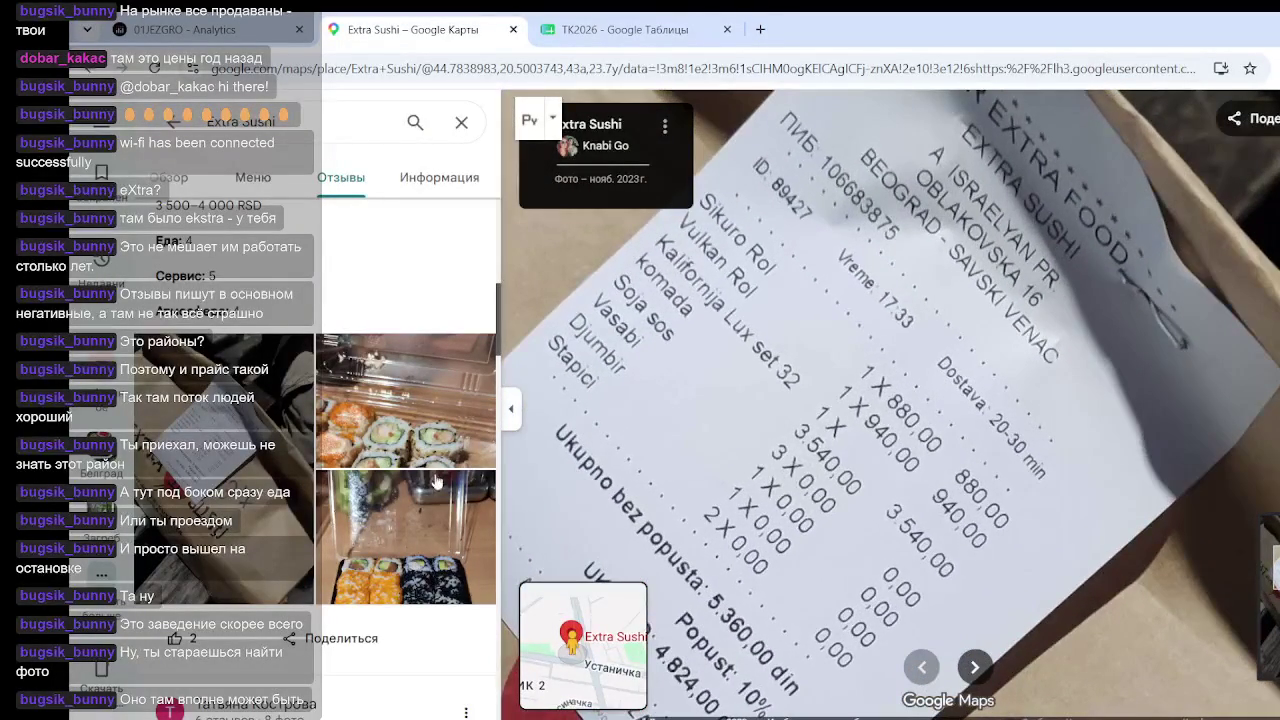
pyautogui.moveTo(972, 385)
pyautogui.mouseDown()
pyautogui.moveTo(951, 430)
pyautogui.moveTo(951, 412)
pyautogui.mouseUp()
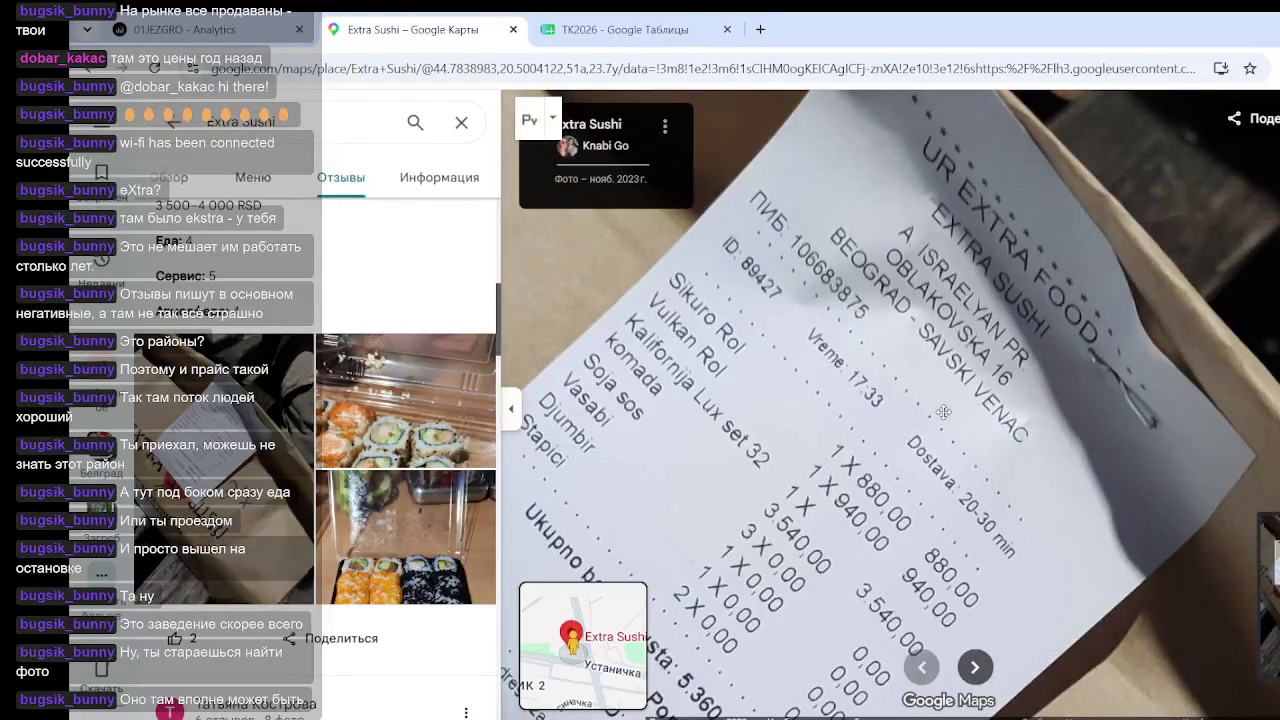
pyautogui.moveTo(820, 505)
pyautogui.mouseDown()
pyautogui.moveTo(955, 370)
pyautogui.moveTo(961, 383)
pyautogui.mouseUp()
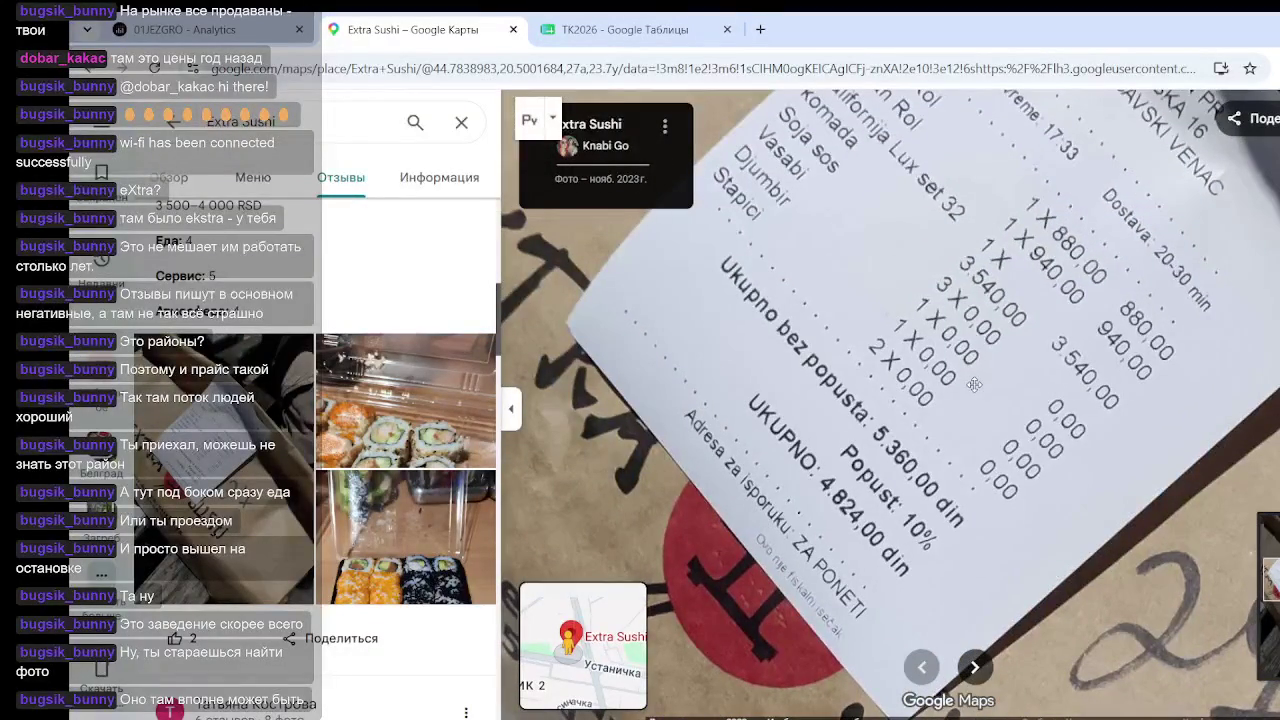
pyautogui.scroll(-3, 911, 229)
pyautogui.scroll(-4, 410, 450)
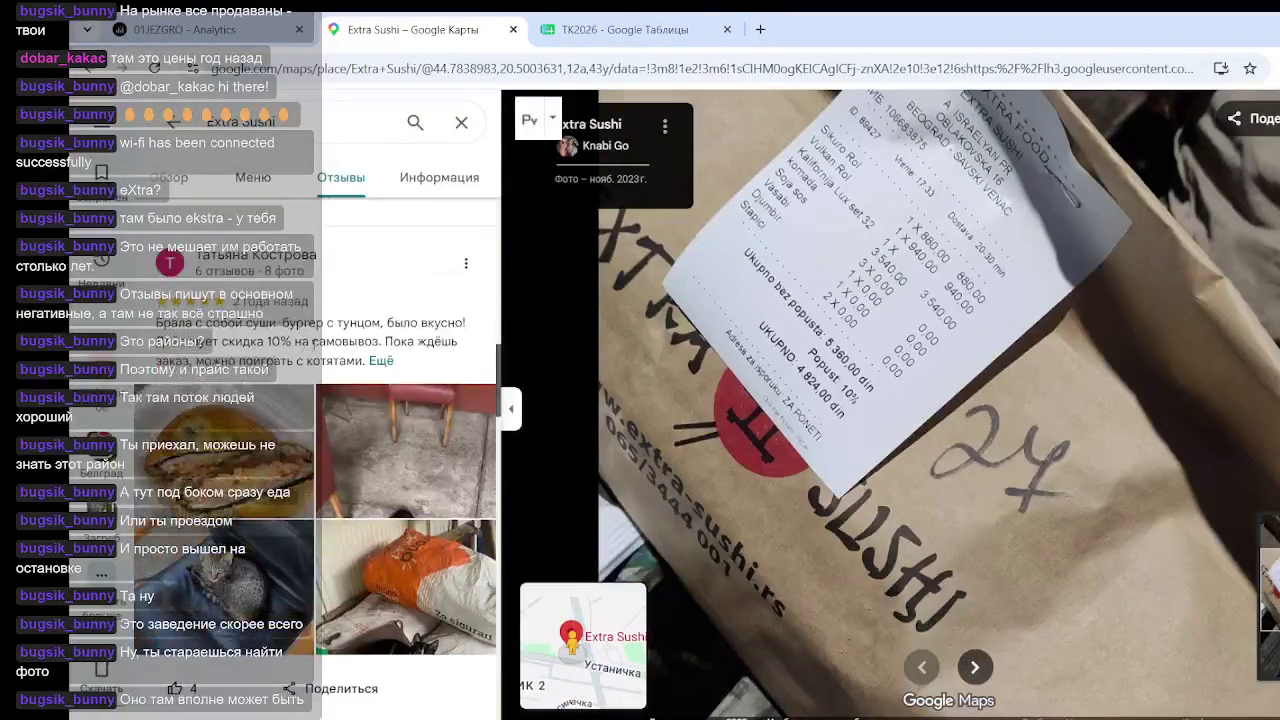
pyautogui.scroll(-1, 400, 460)
# Browse the review photos of the cat on the orange bag and the sushi burger
pyautogui.click(394, 459)
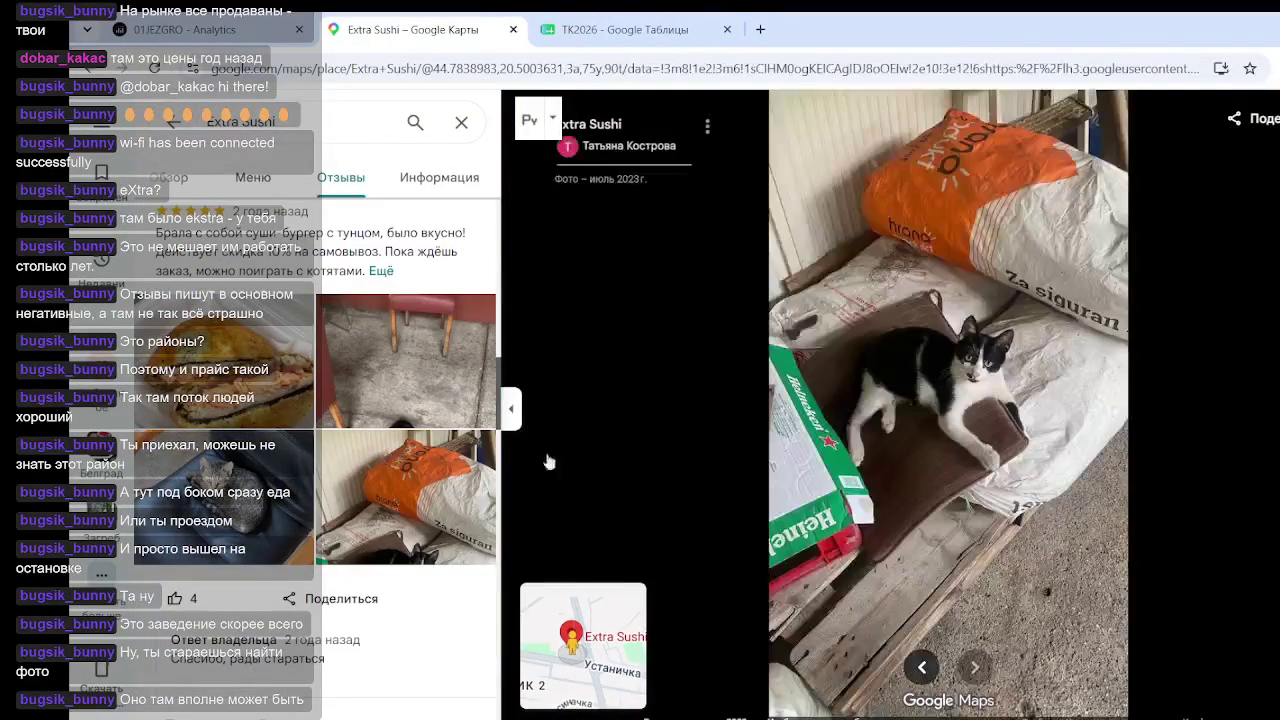
pyautogui.scroll(5, 981, 308)
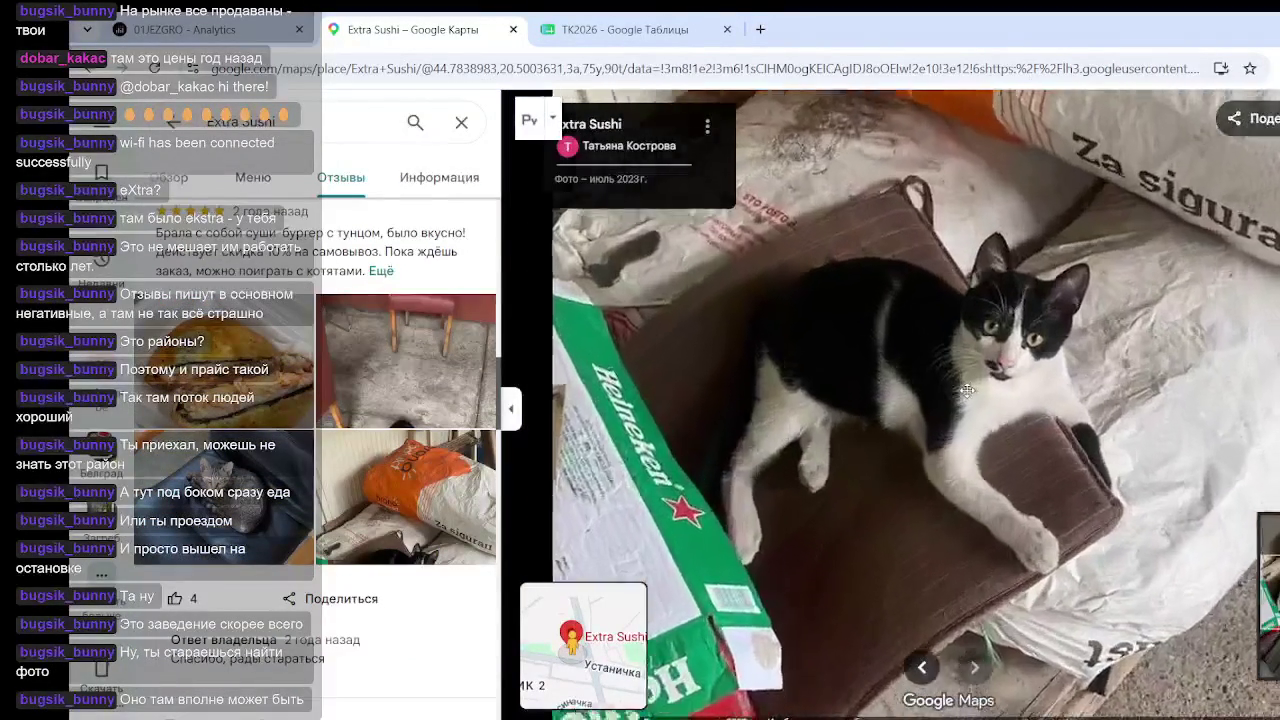
pyautogui.scroll(-3, 877, 395)
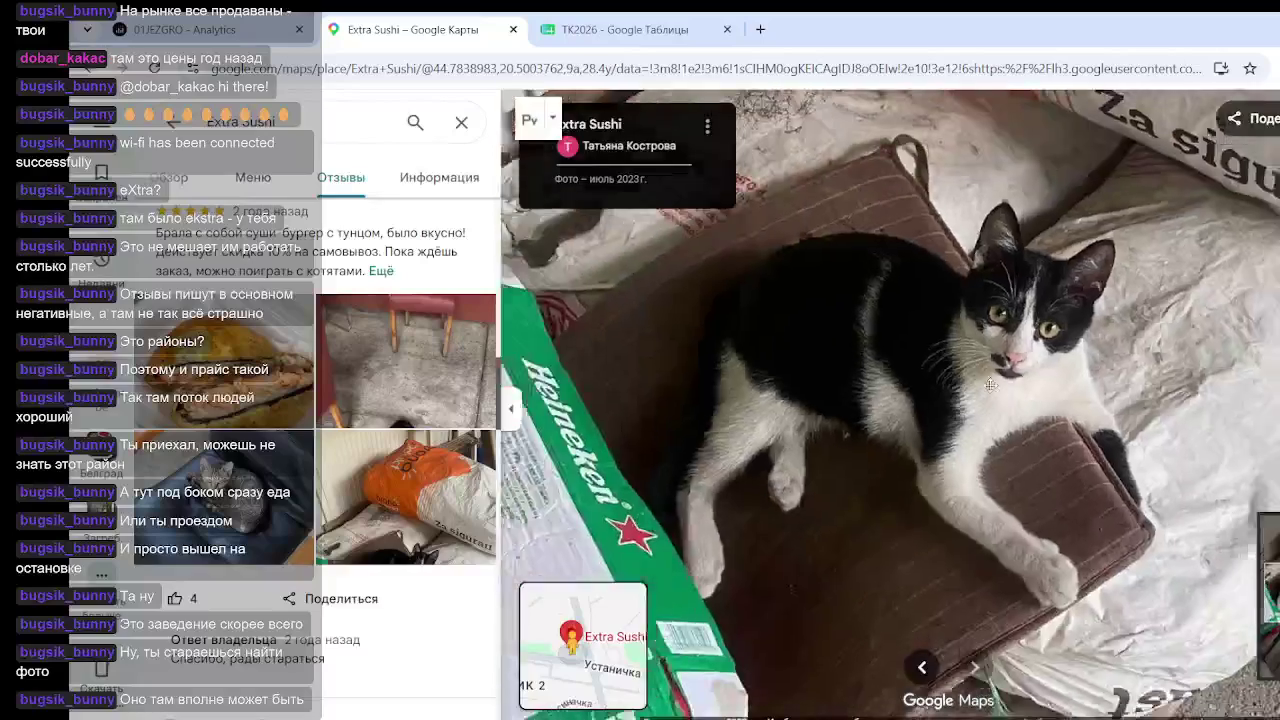
pyautogui.scroll(-3, 1006, 292)
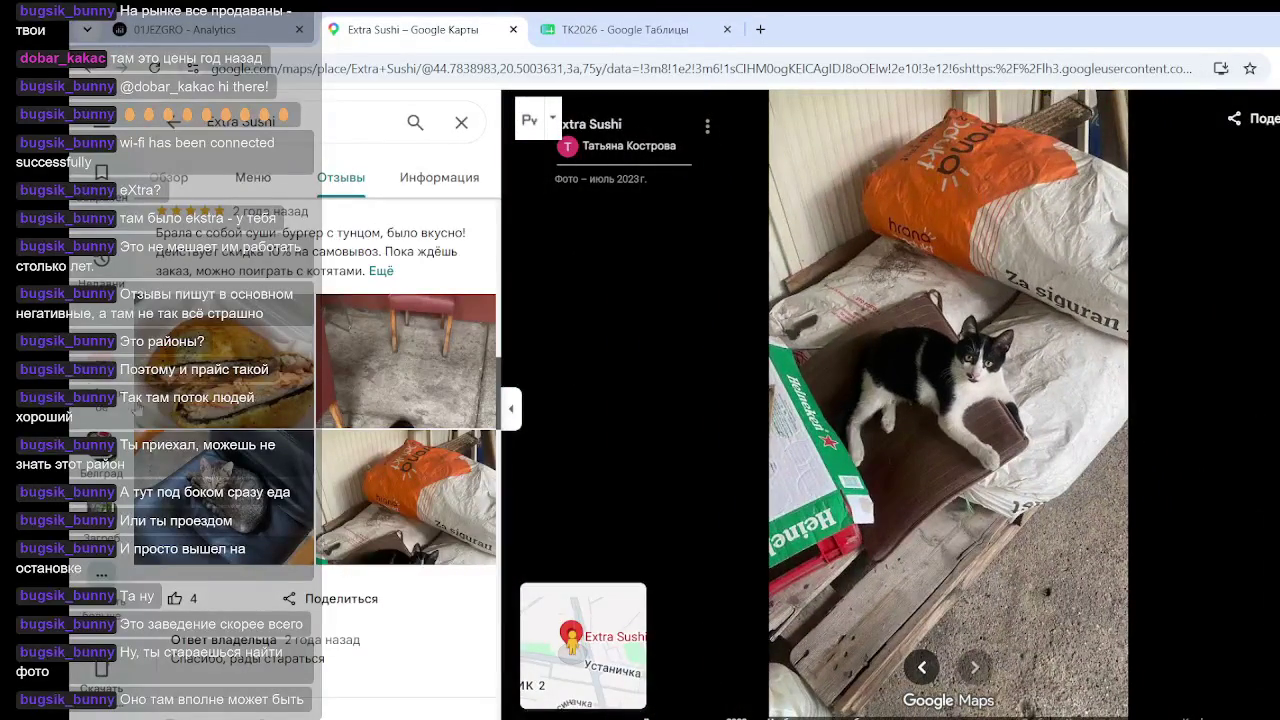
pyautogui.click(197, 349)
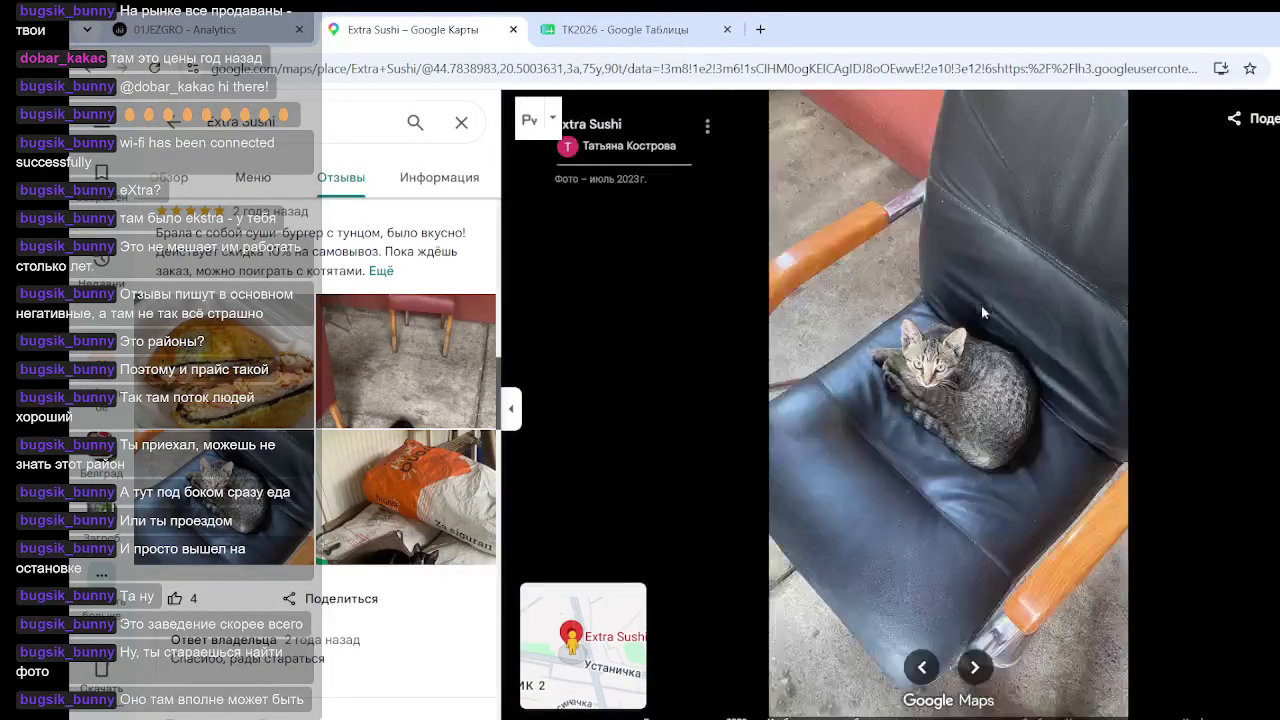
pyautogui.scroll(3, 946, 386)
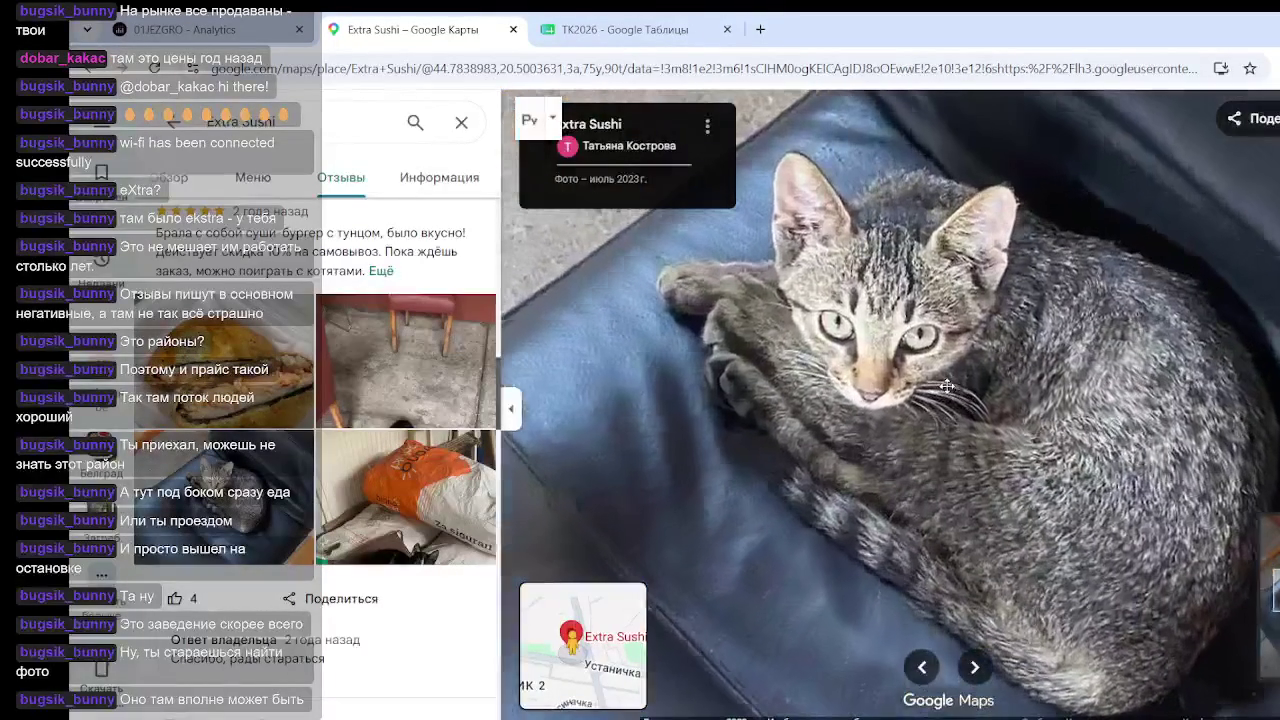
pyautogui.press('Right')
pyautogui.scroll(3, 1027, 389)
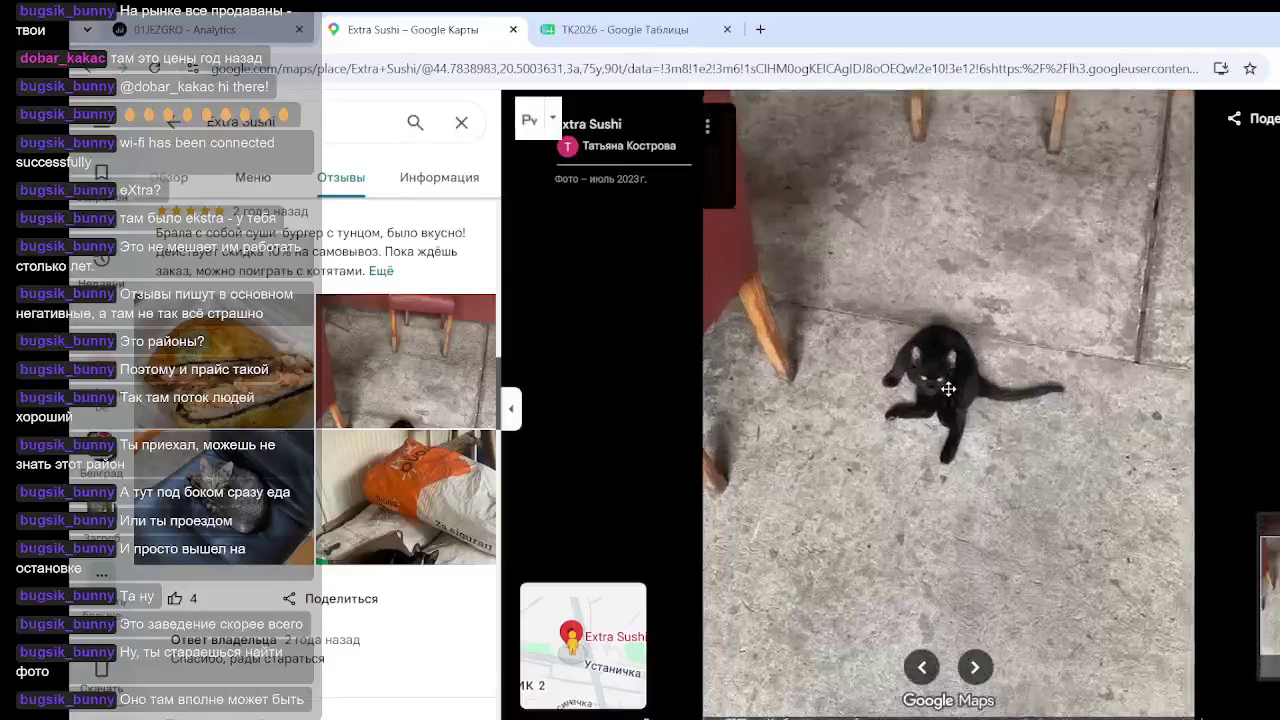
# Expand the review text and view the sushi burger, cat-on-chair and black-and-white cat photos
pyautogui.click(381, 271)
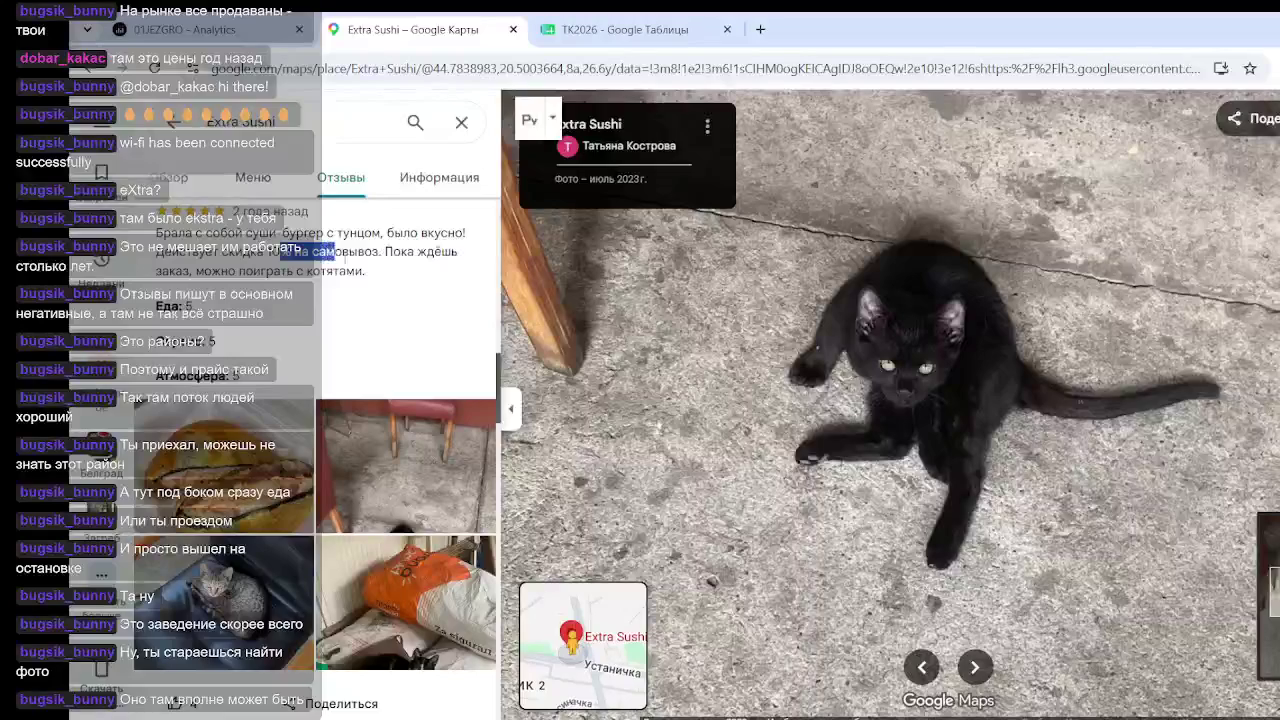
pyautogui.click(252, 477)
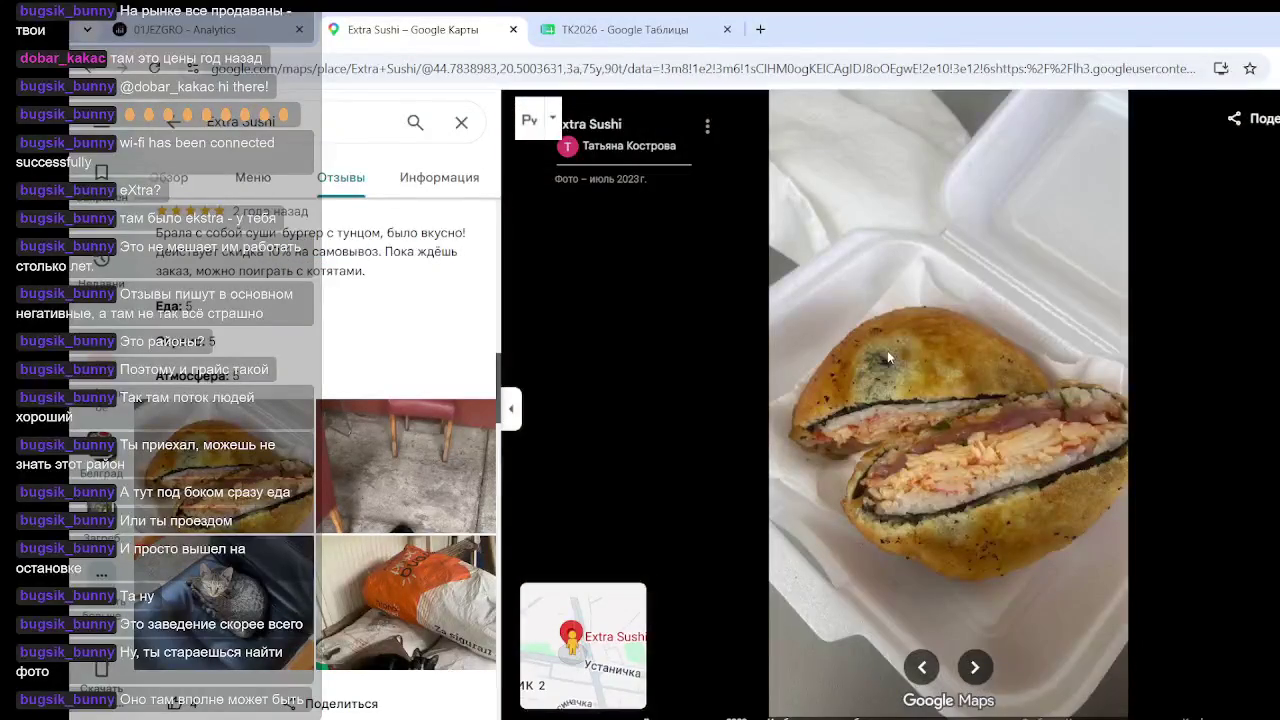
pyautogui.click(274, 578)
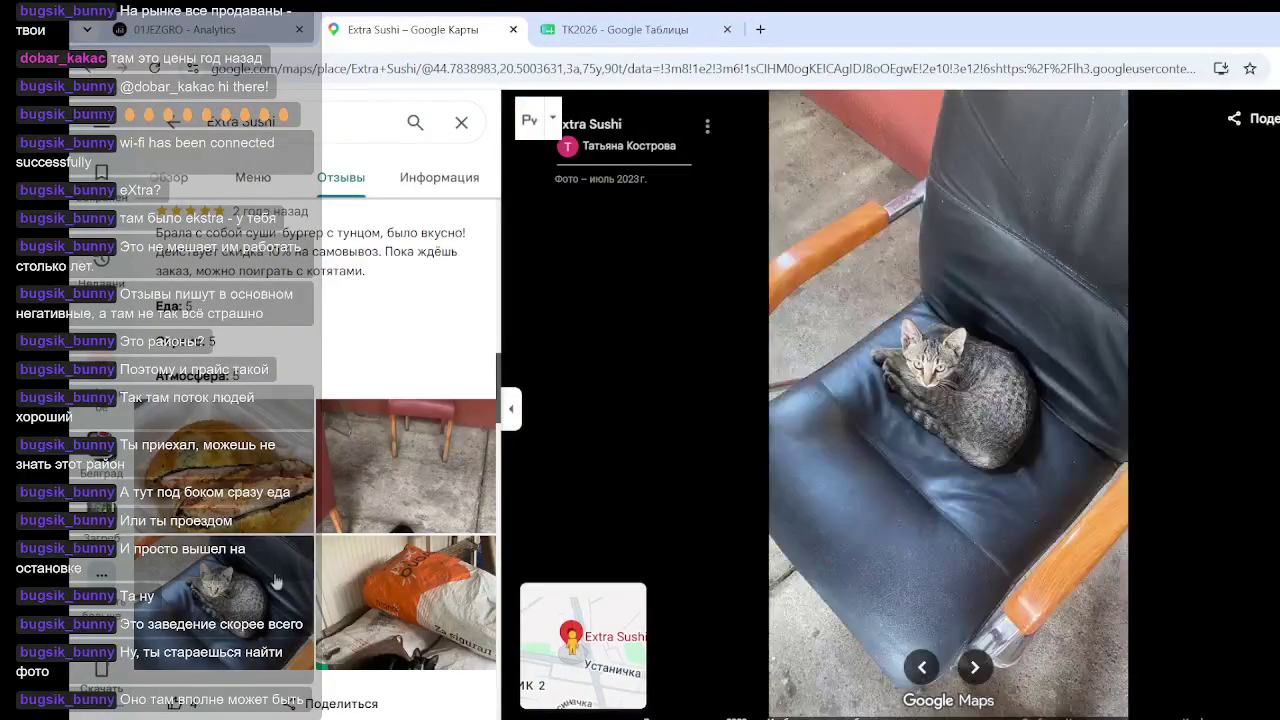
pyautogui.click(448, 585)
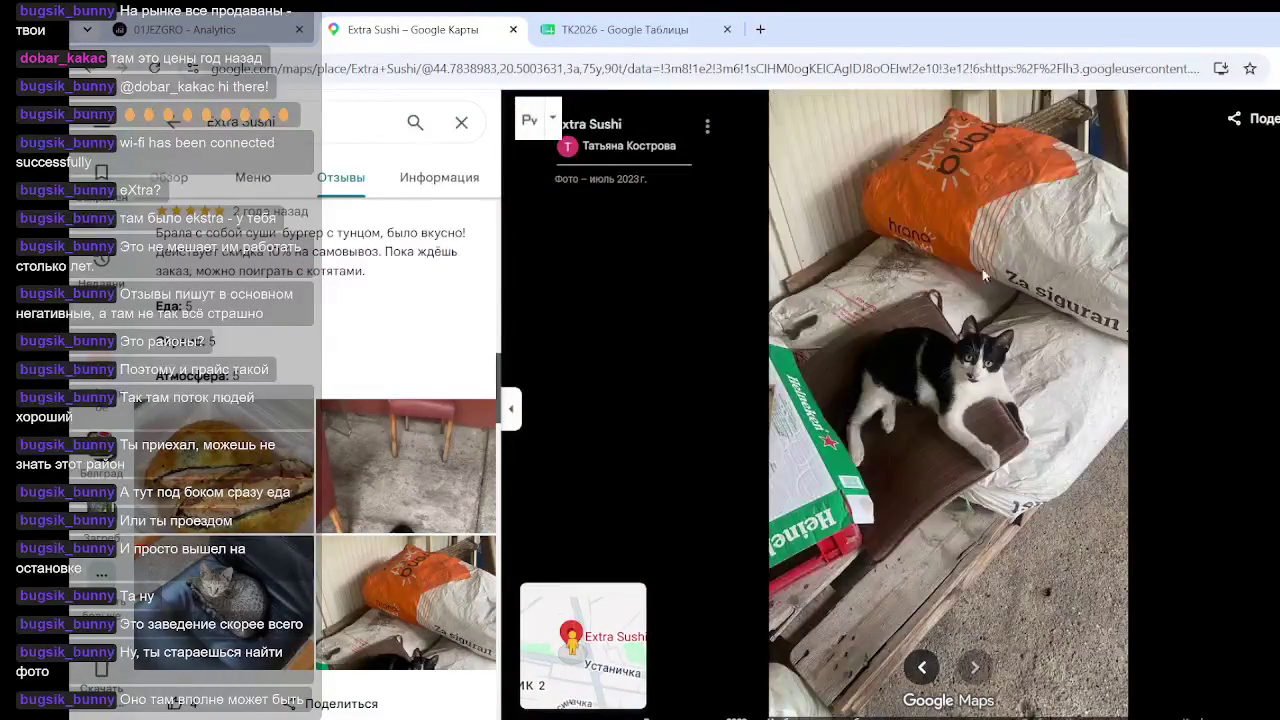
# Zoom and pan around the black-and-white cat photo and the orange bag
pyautogui.scroll(5, 1021, 271)
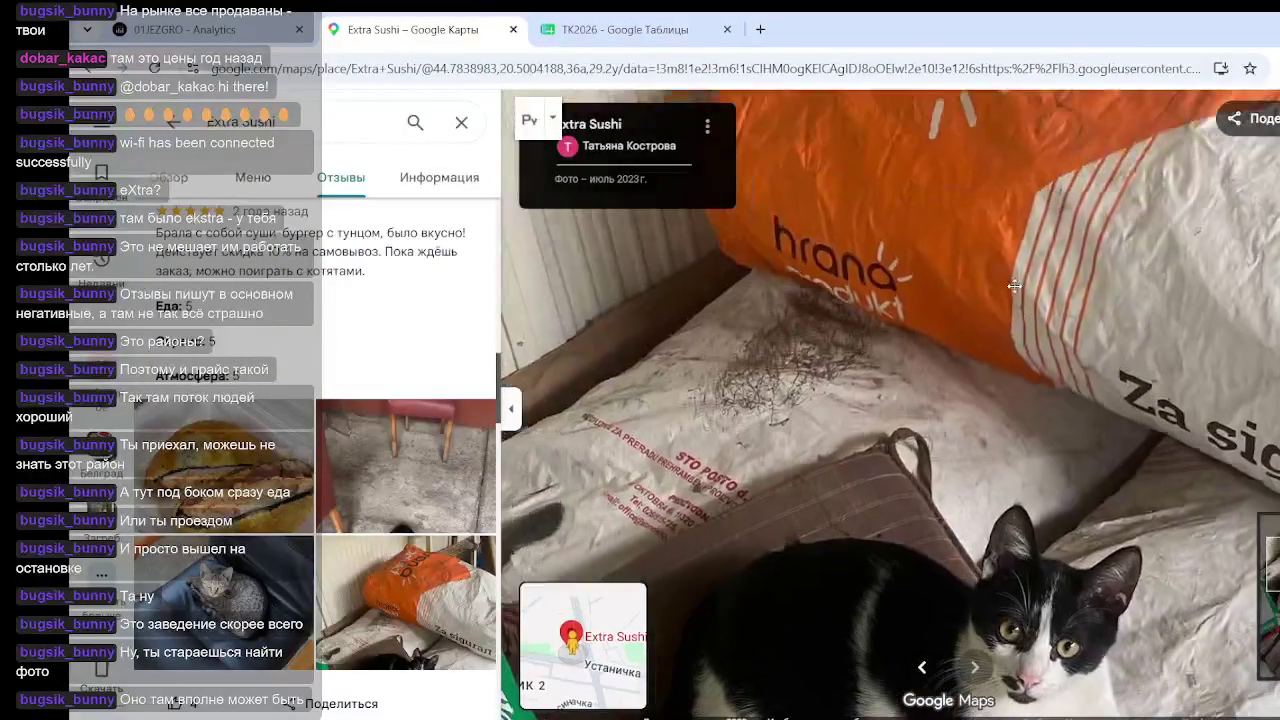
pyautogui.moveTo(976, 284)
pyautogui.mouseDown()
pyautogui.moveTo(900, 330)
pyautogui.moveTo(923, 434)
pyautogui.mouseUp()
pyautogui.moveTo(951, 343)
pyautogui.mouseDown()
pyautogui.moveTo(894, 303)
pyautogui.moveTo(902, 348)
pyautogui.moveTo(920, 300)
pyautogui.moveTo(1000, 200)
pyautogui.moveTo(1122, 151)
pyautogui.moveTo(1105, 300)
pyautogui.mouseUp()
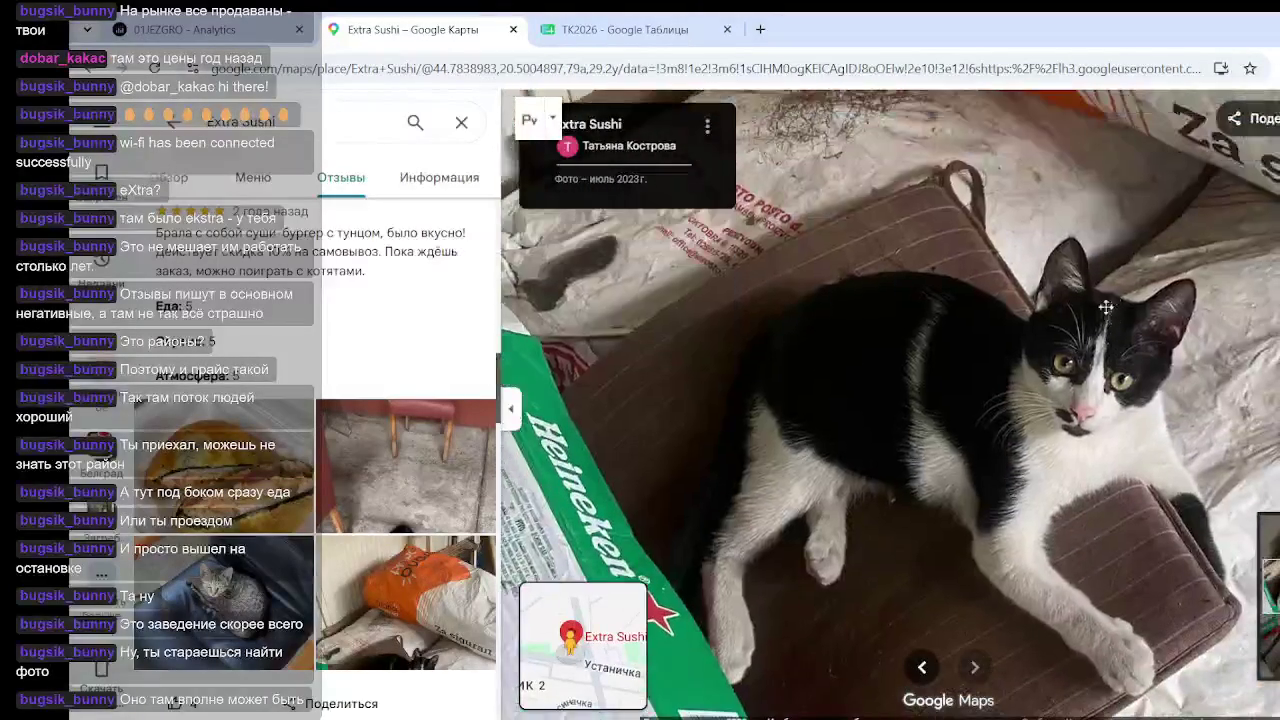
pyautogui.scroll(-3, 1105, 300)
pyautogui.scroll(-5, 297, 451)
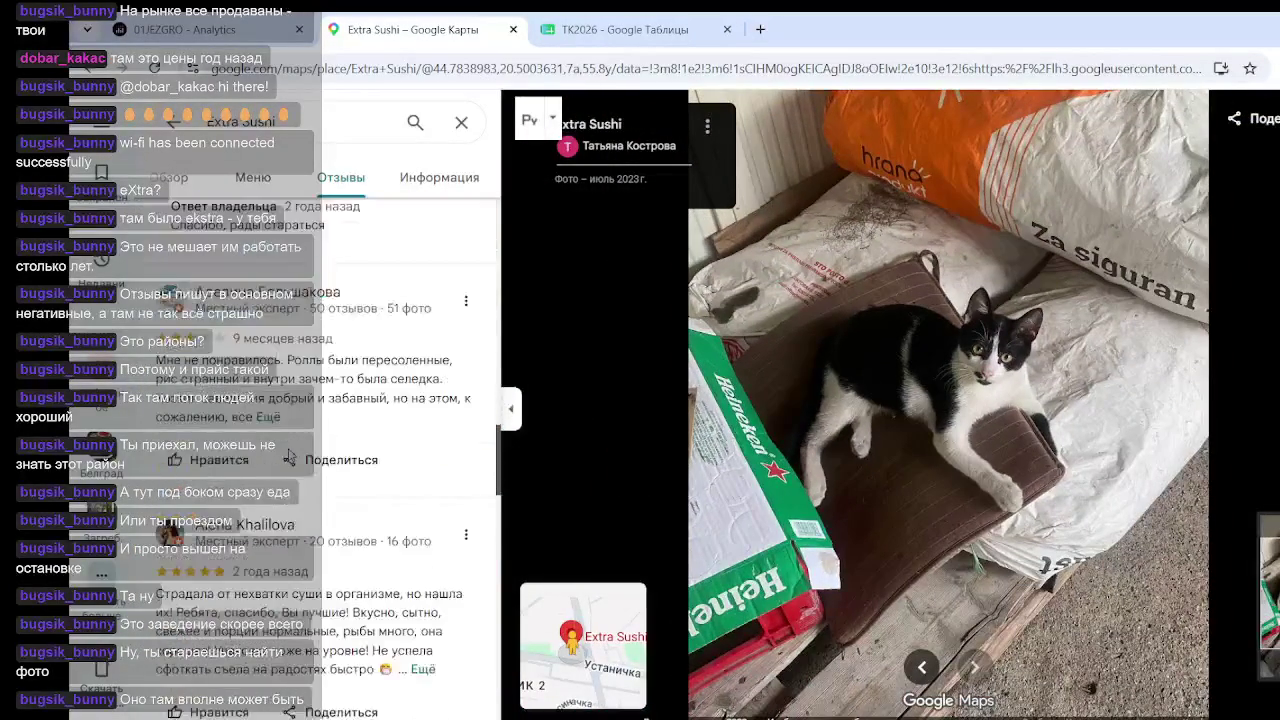
pyautogui.scroll(-5, 352, 445)
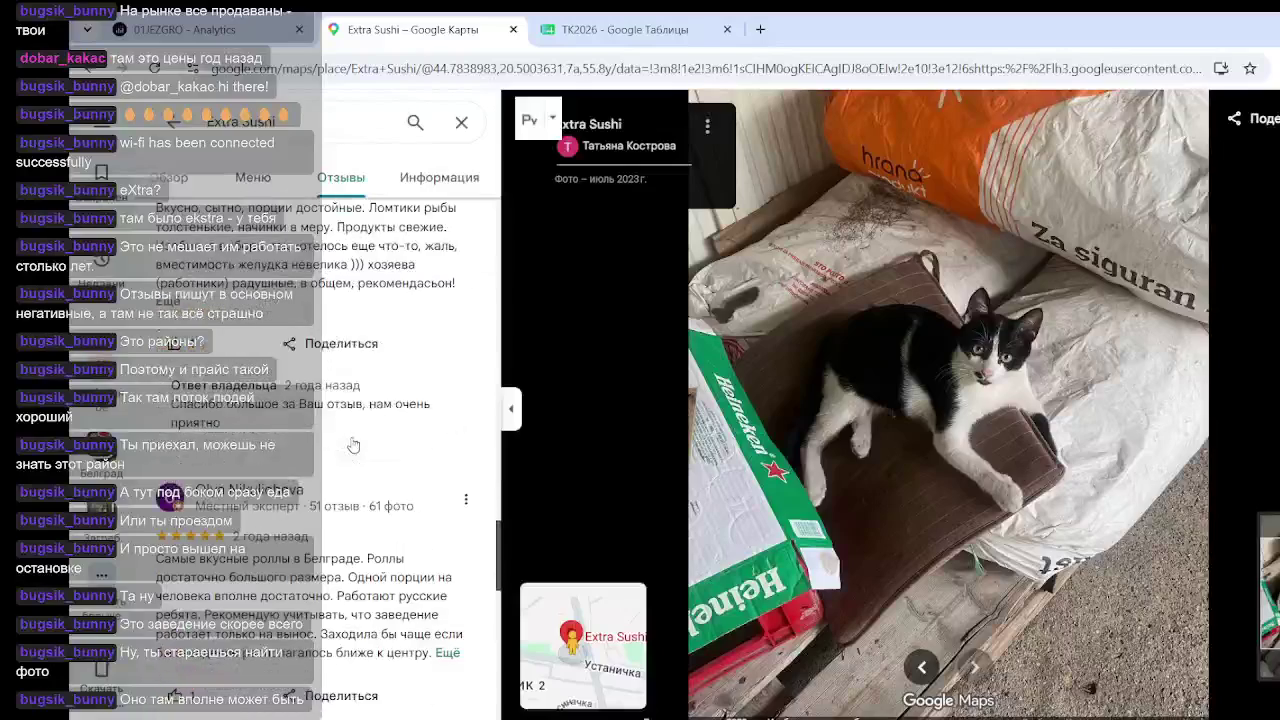
pyautogui.scroll(-2, 360, 422)
pyautogui.scroll(3, 361, 418)
# Return to the map, drop a pin beside Extra Sushi at Шамачка 2, and close its details
pyautogui.click(618, 686)
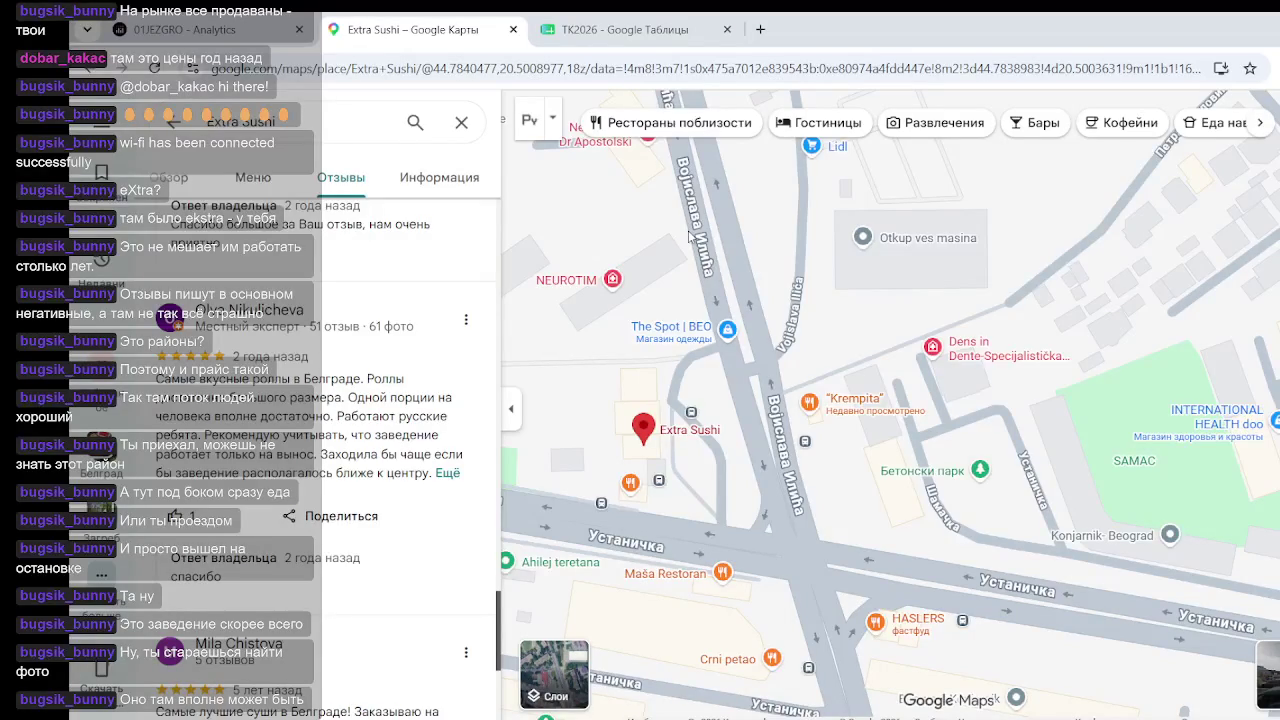
pyautogui.click(864, 484)
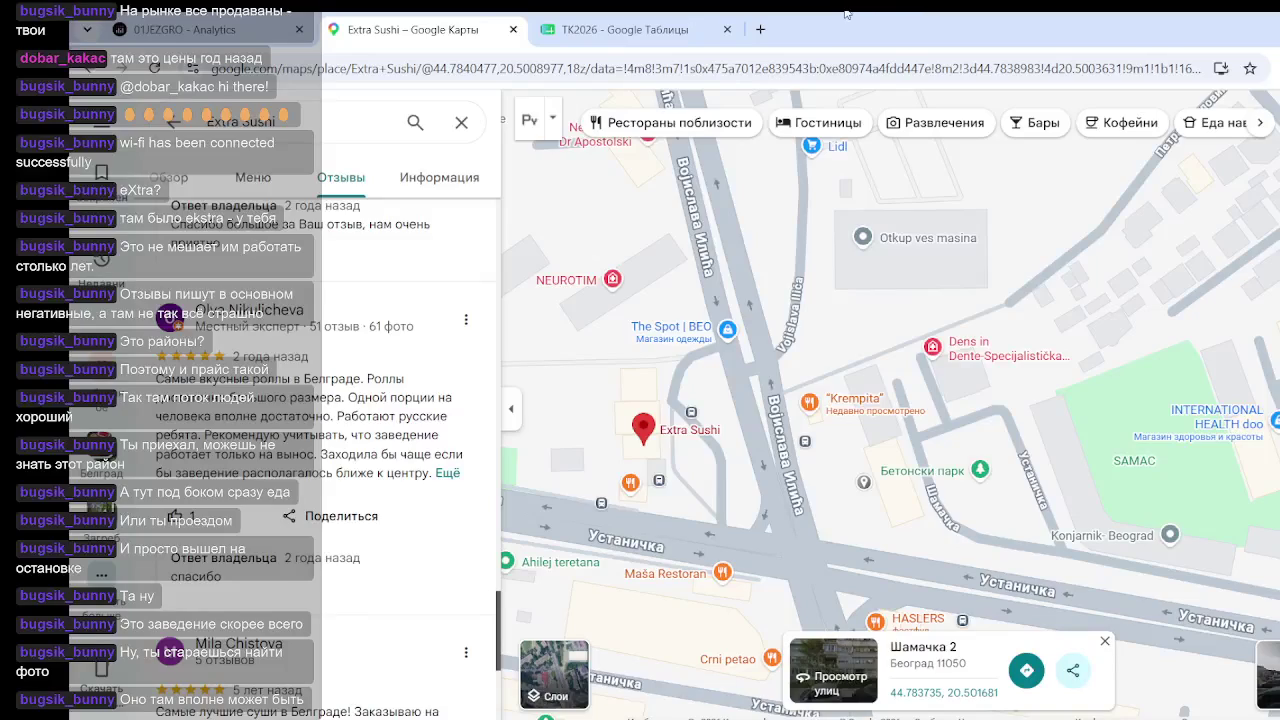
pyautogui.click(461, 124)
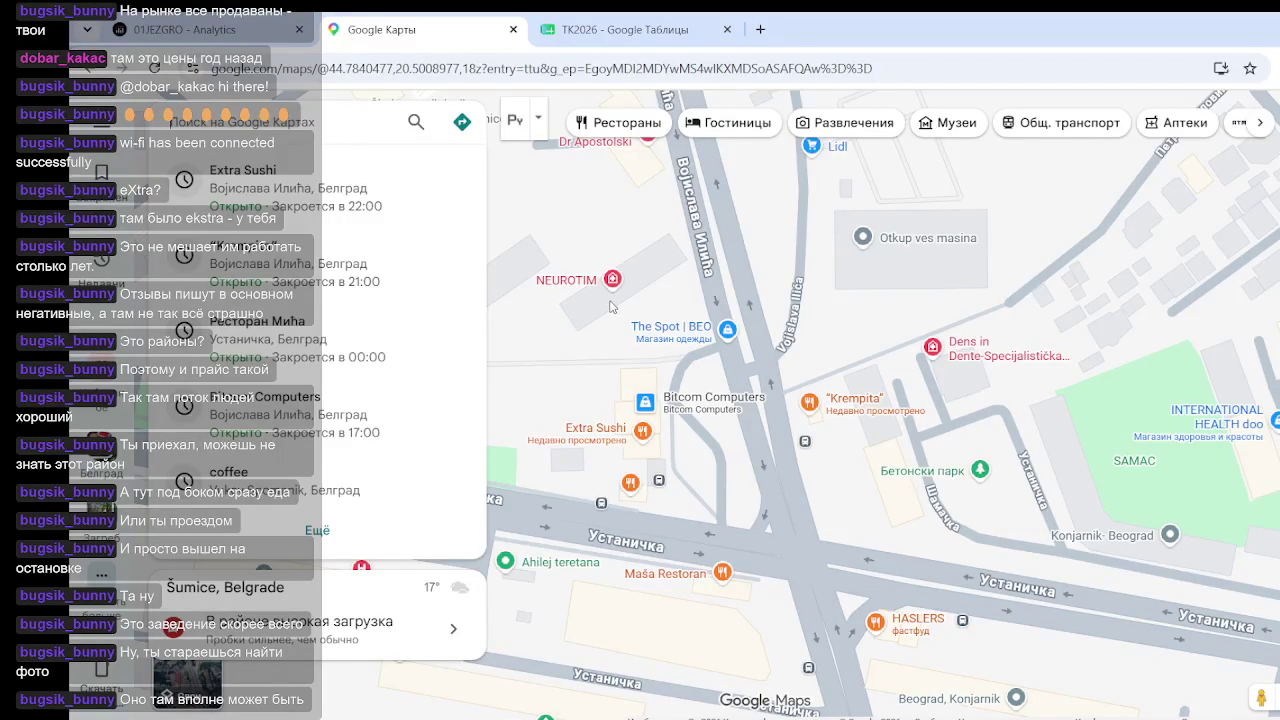
# Zoom out and pan south to the streets near Vojislava Ilića and the ФК Синђелић field
pyautogui.moveTo(597, 280)
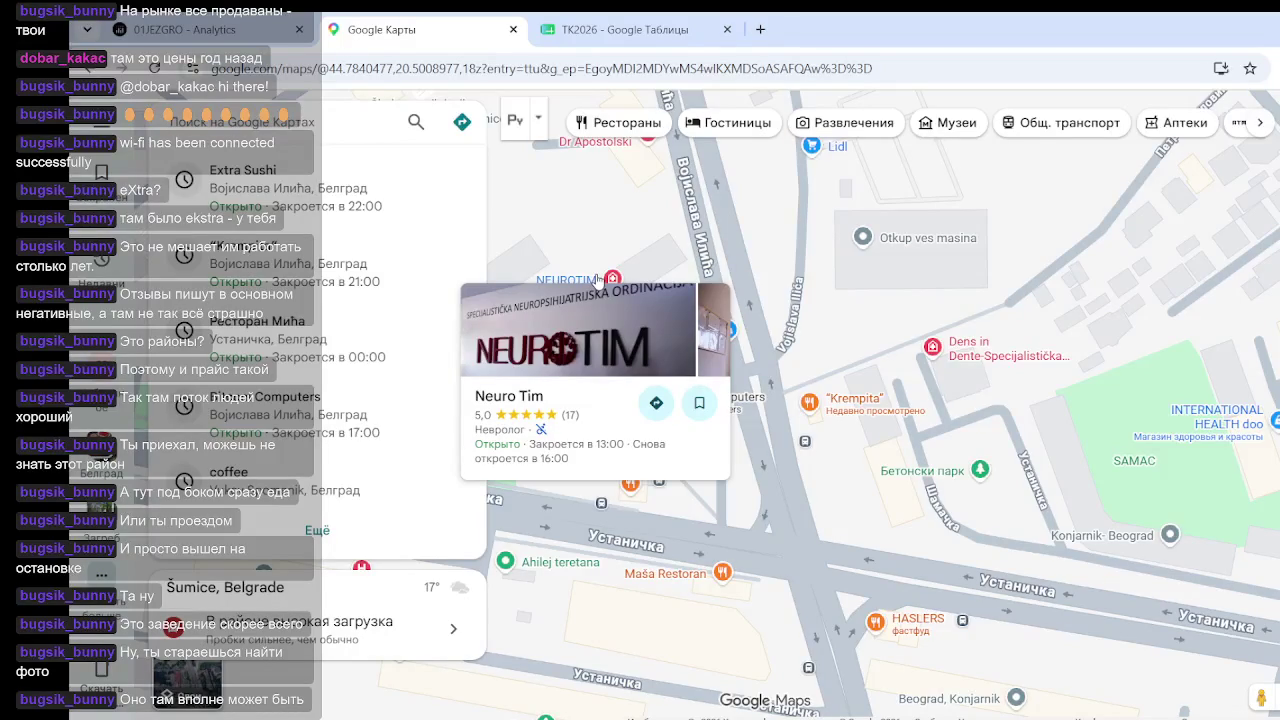
pyautogui.scroll(-2, 1270, 250)
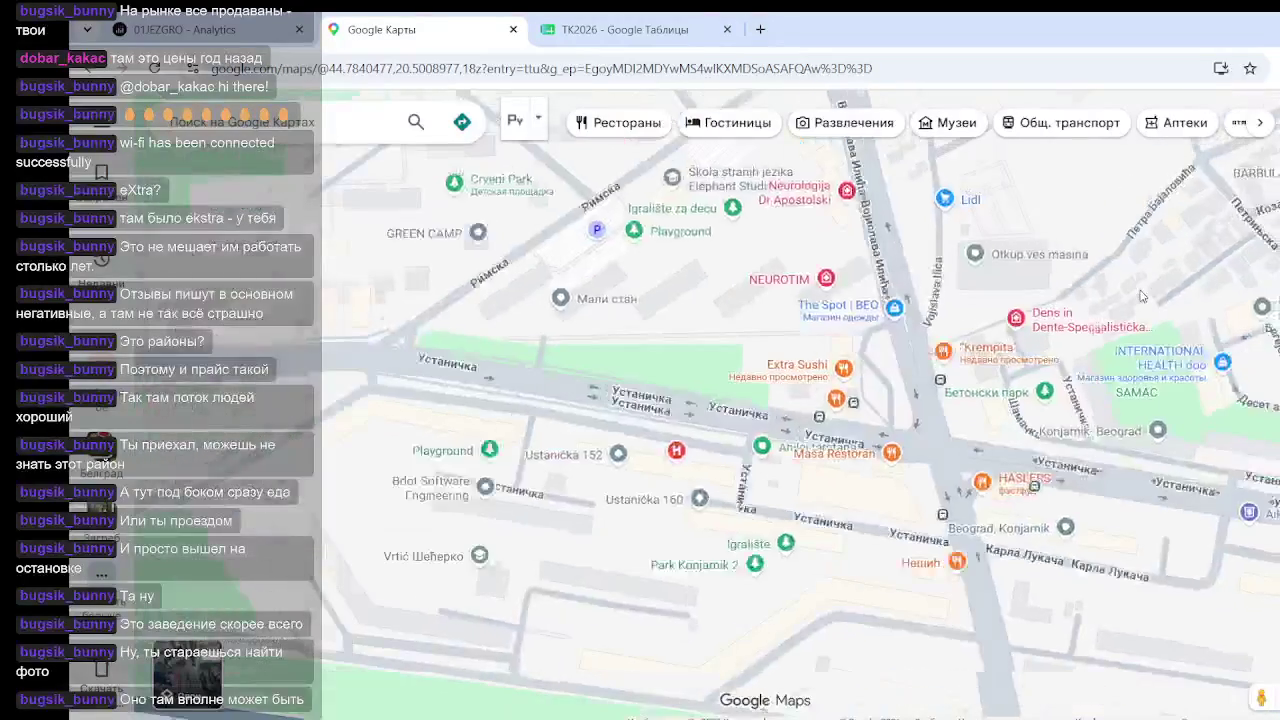
pyautogui.scroll(-2, 1270, 250)
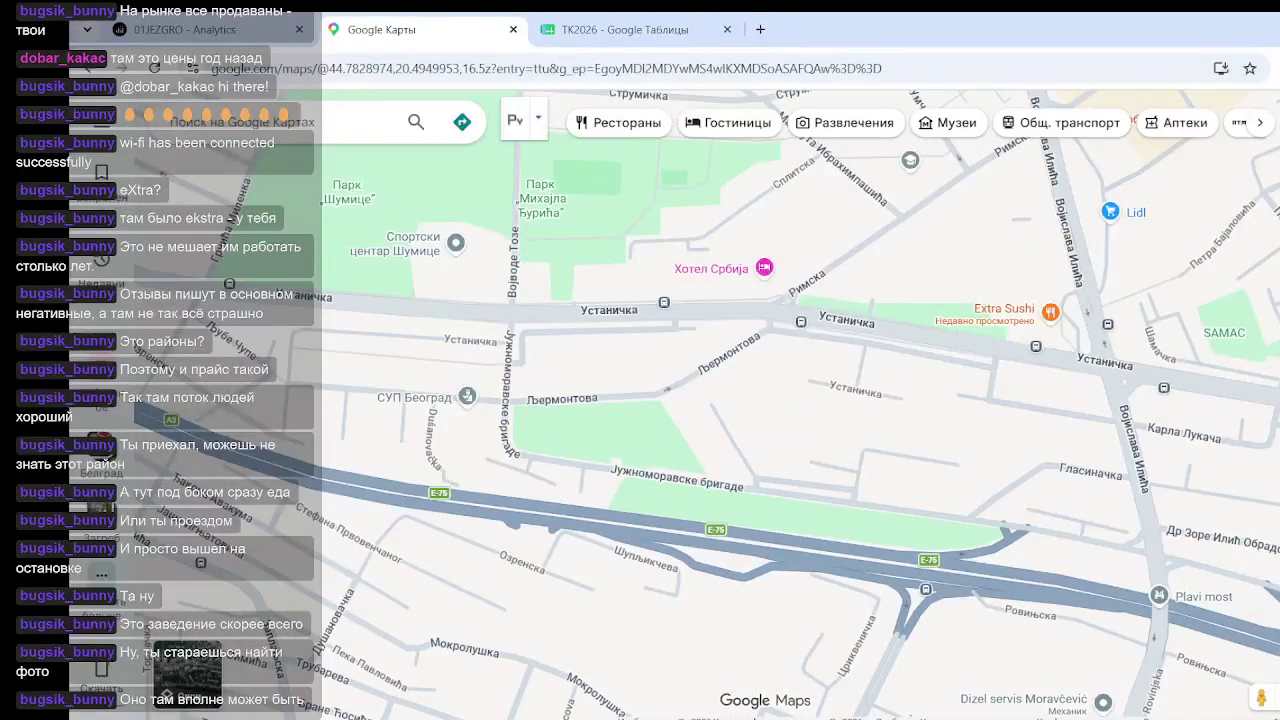
pyautogui.scroll(-2, 868, 287)
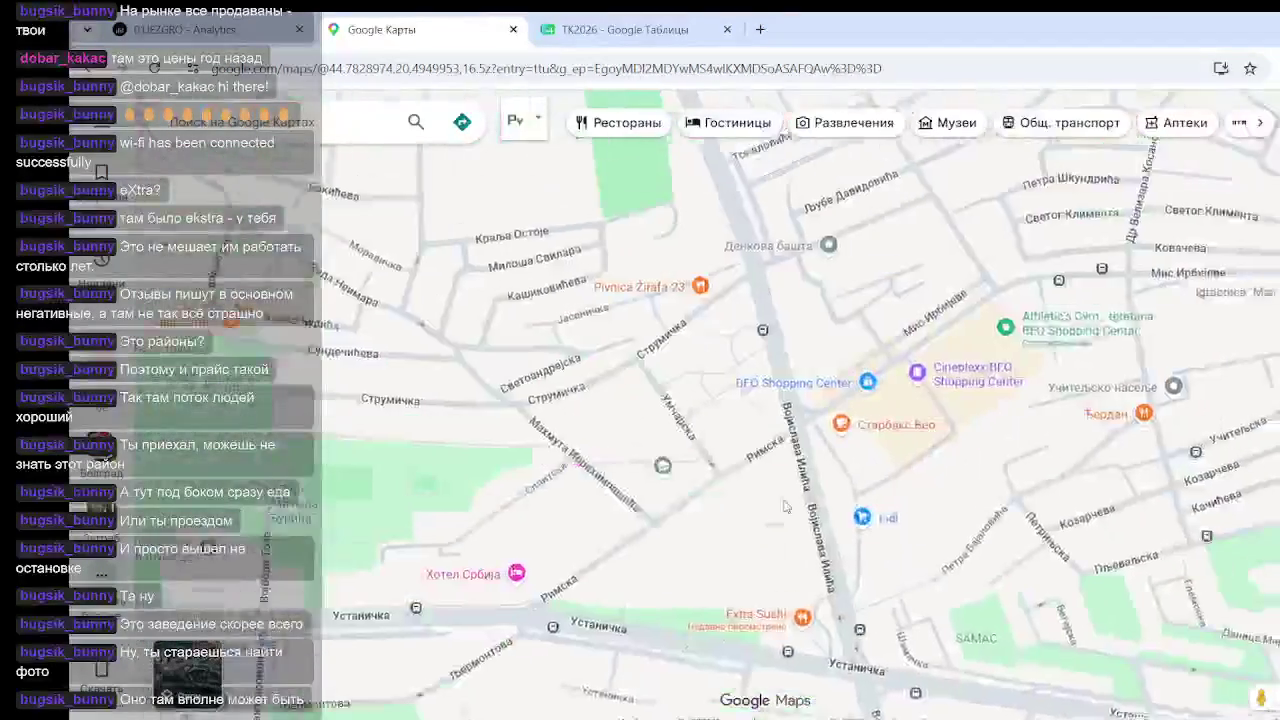
pyautogui.scroll(-1, 868, 287)
pyautogui.moveTo(868, 200); pyautogui.dragTo(896, 418)
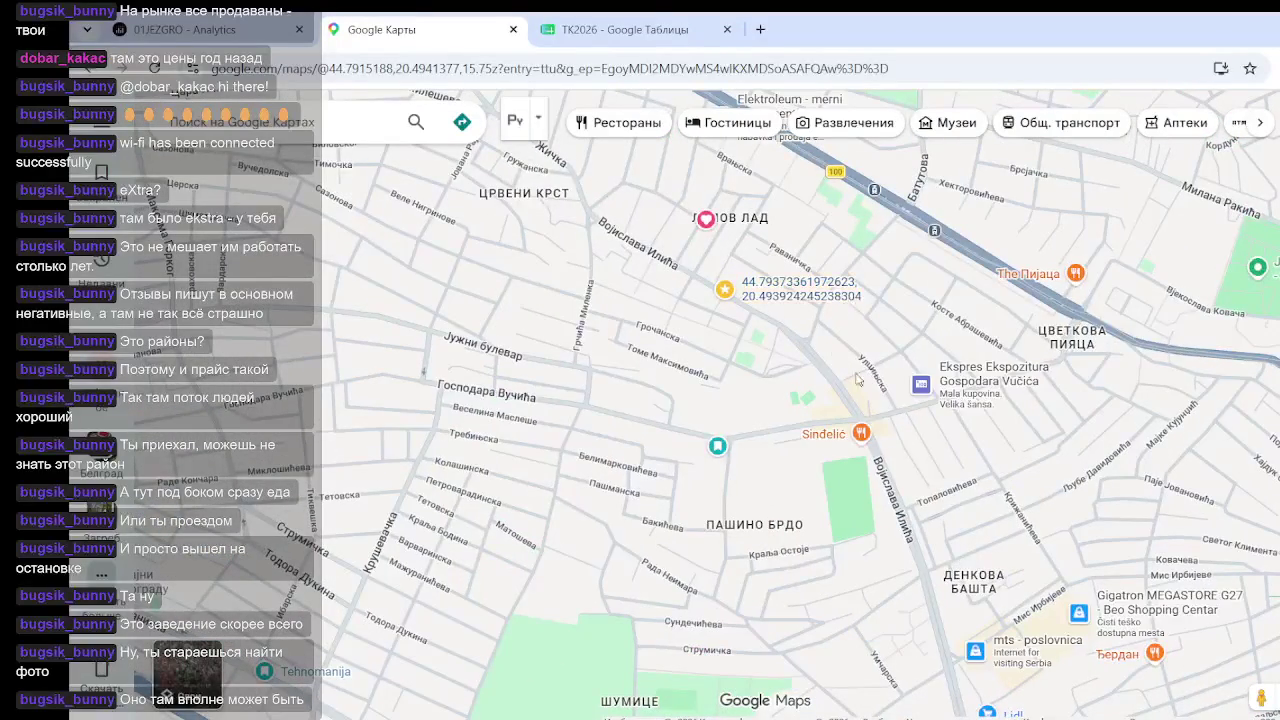
pyautogui.moveTo(943, 372)
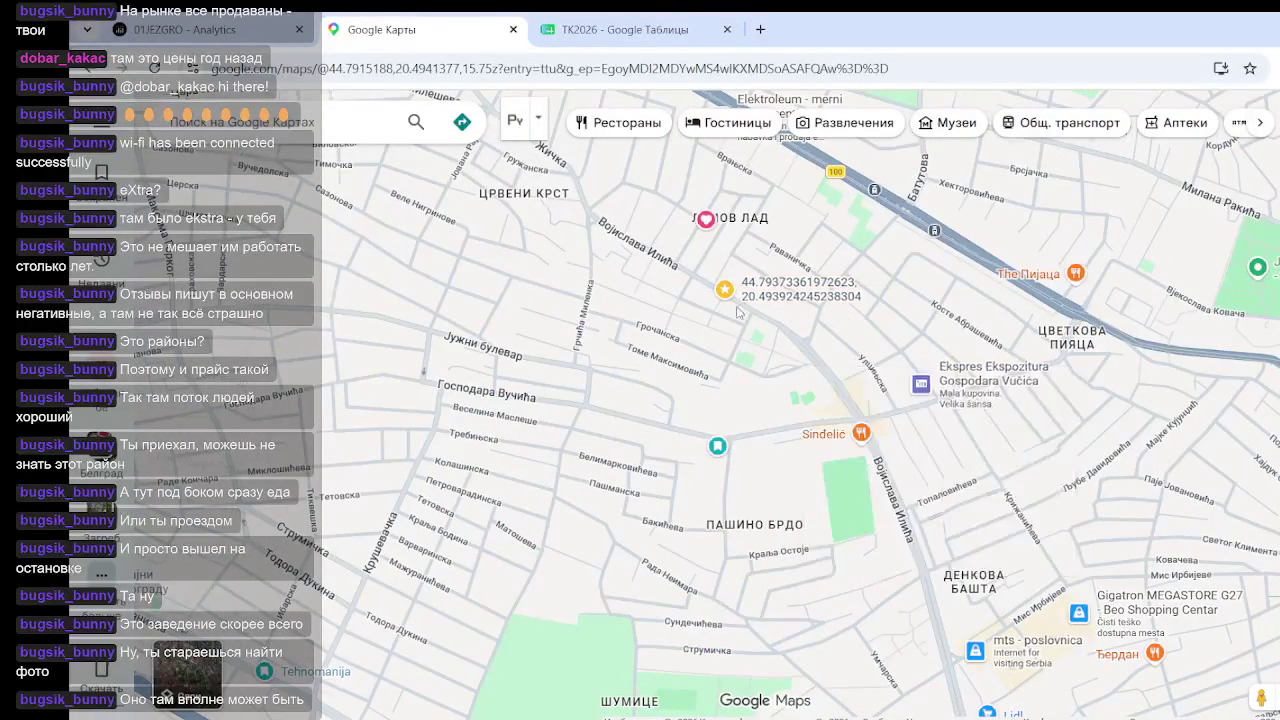
pyautogui.scroll(2, 730, 305)
pyautogui.moveTo(700, 403); pyautogui.dragTo(718, 455)
pyautogui.press('Down')
pyautogui.press('Down')
pyautogui.press('Right')
pyautogui.press('Down')
pyautogui.press('Right')
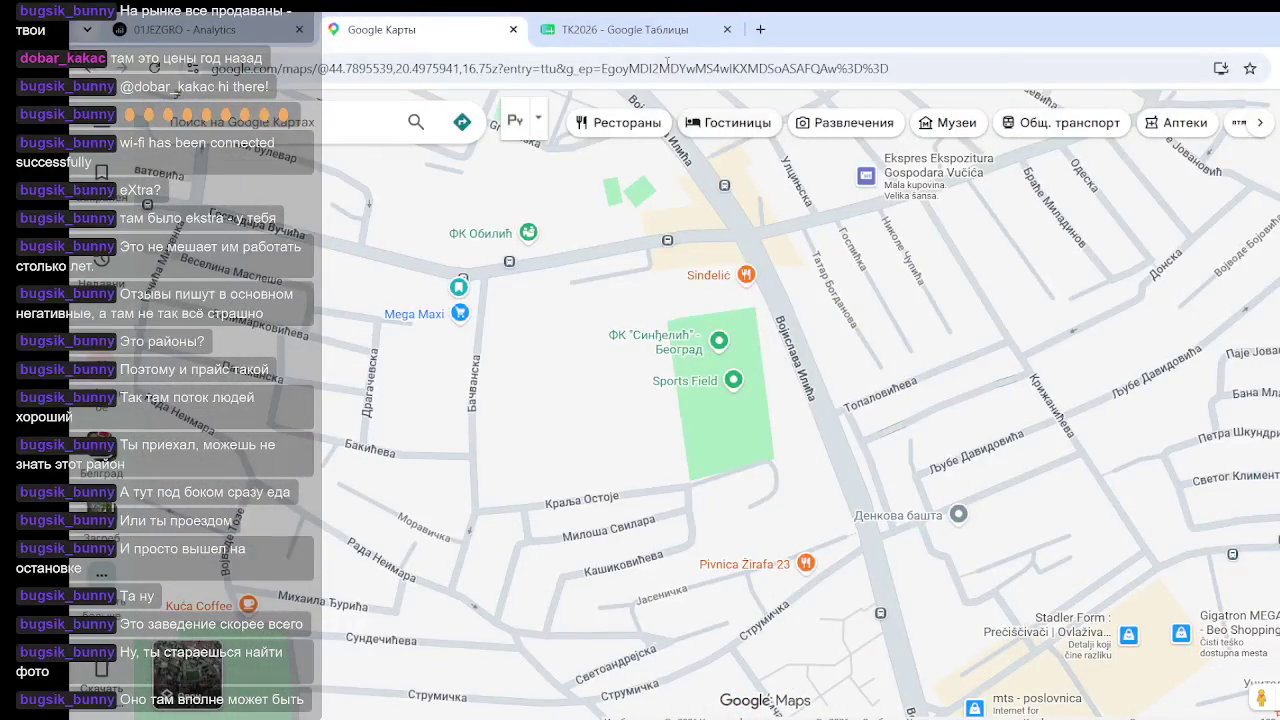
# Search Google for 'wolt' in a new tab and open the Wolt delivery site
pyautogui.click(760, 30)
pyautogui.write('wolt')
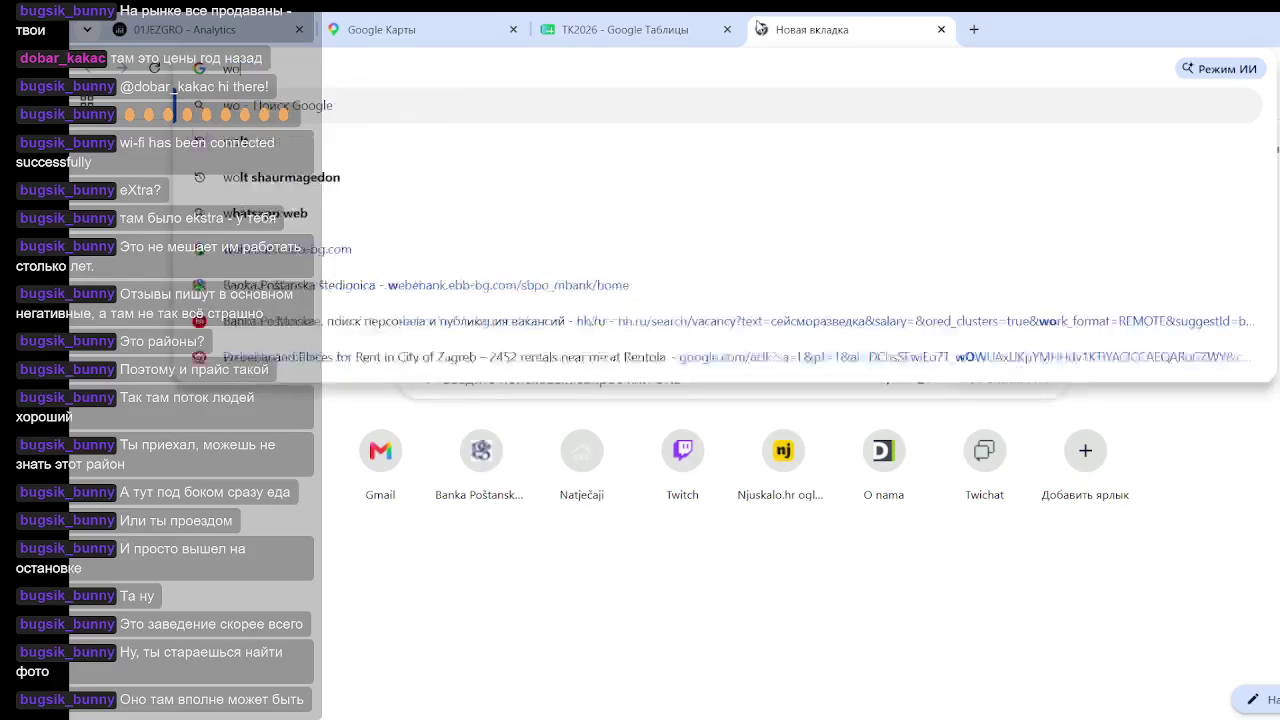
pyautogui.press('Return')
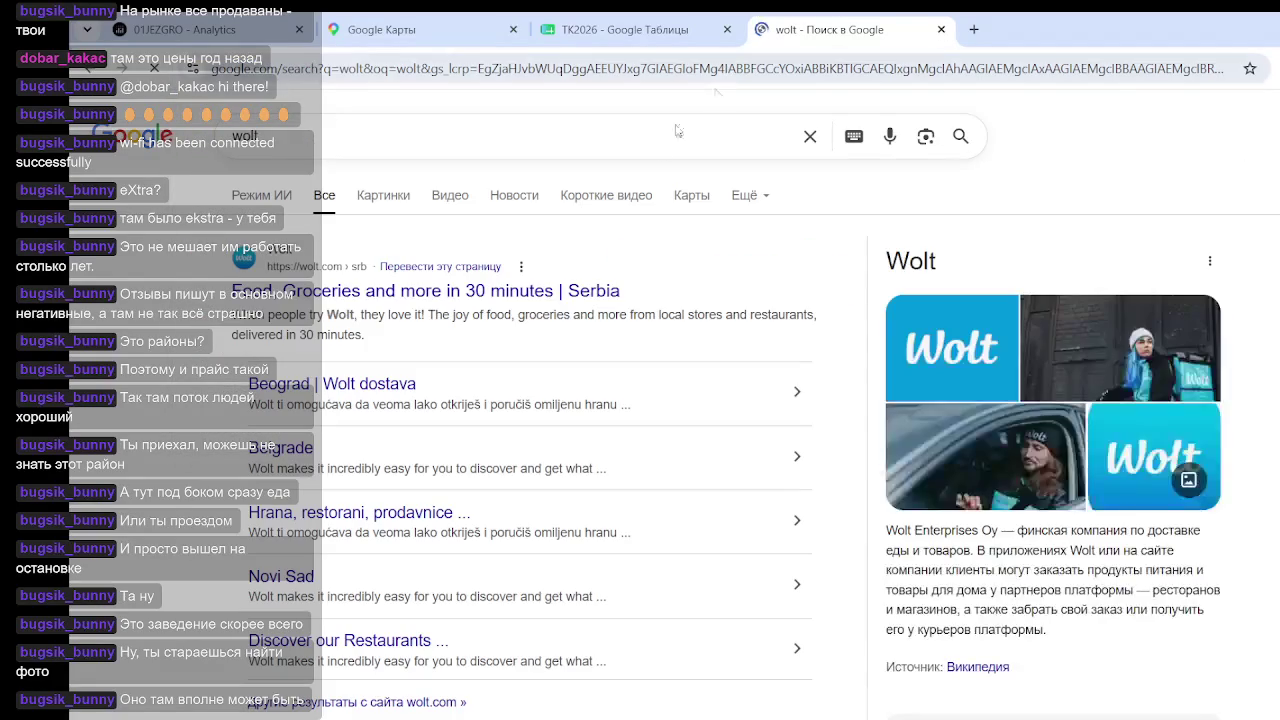
pyautogui.click(317, 291)
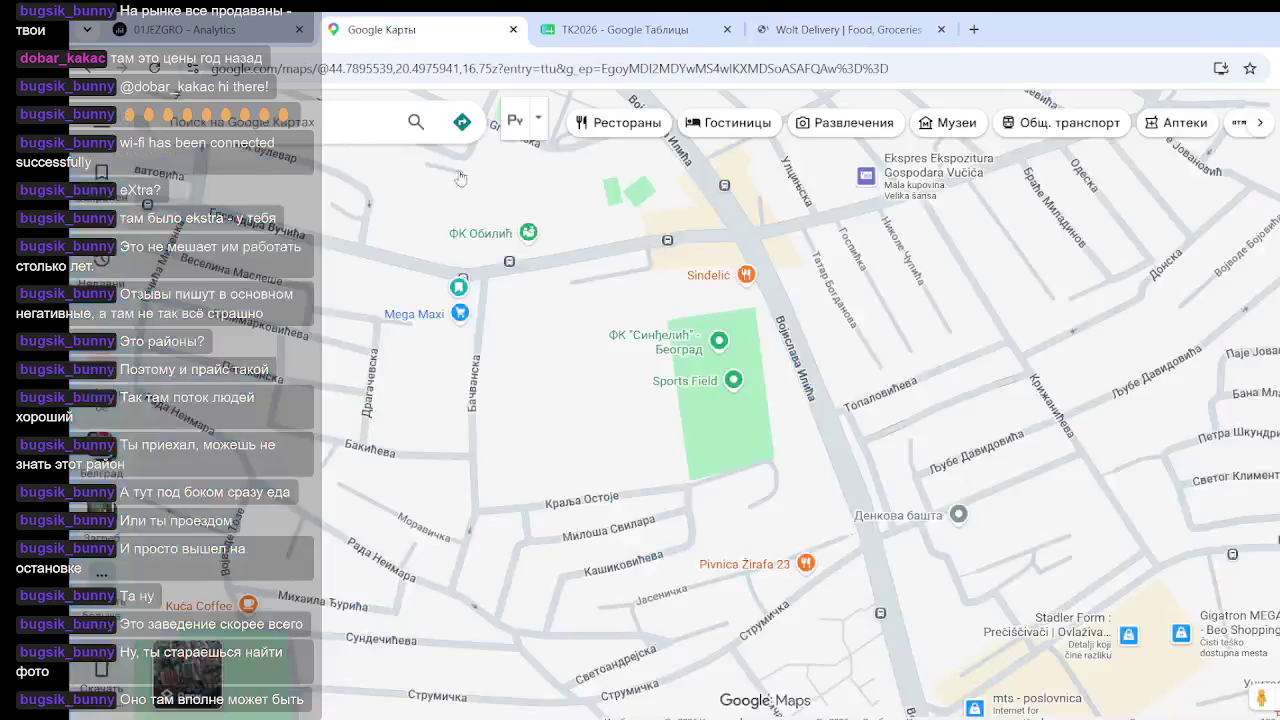
# Find Extra Sushi on the Belgrade Google map and select its place name
pyautogui.click(420, 29)
pyautogui.scroll(-3, 849, 356)
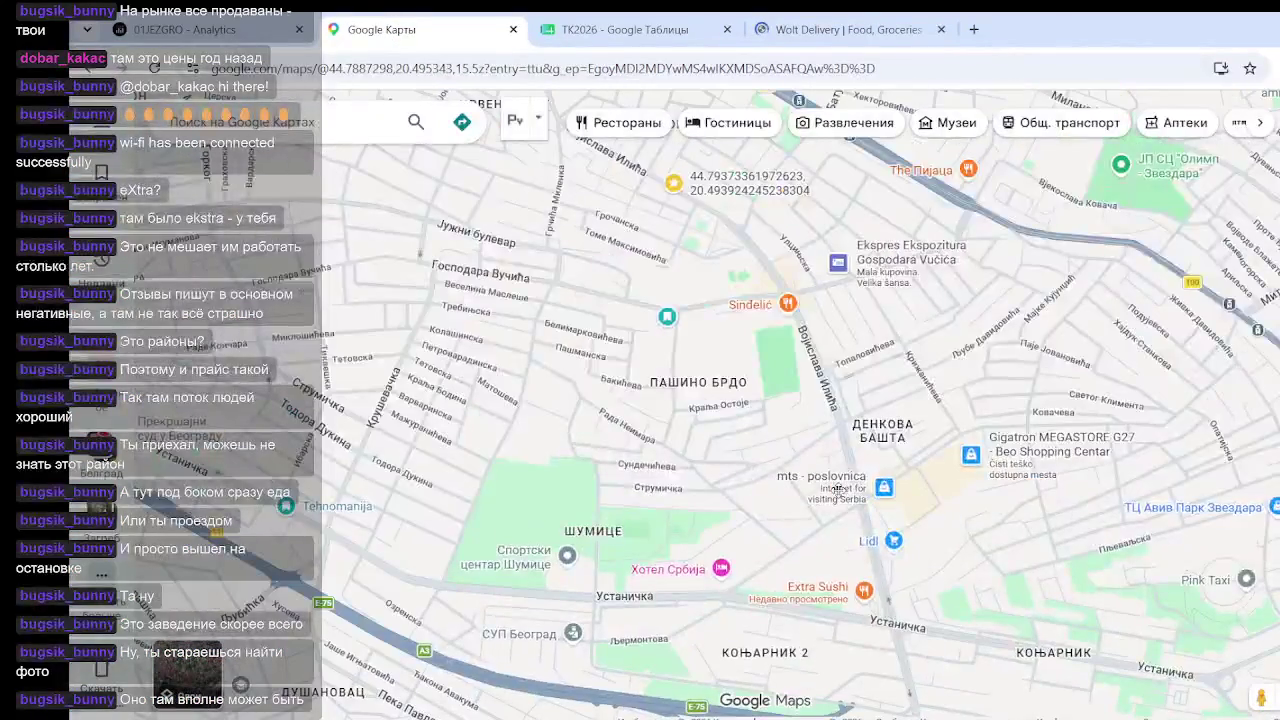
pyautogui.moveTo(836, 490); pyautogui.dragTo(808, 386)
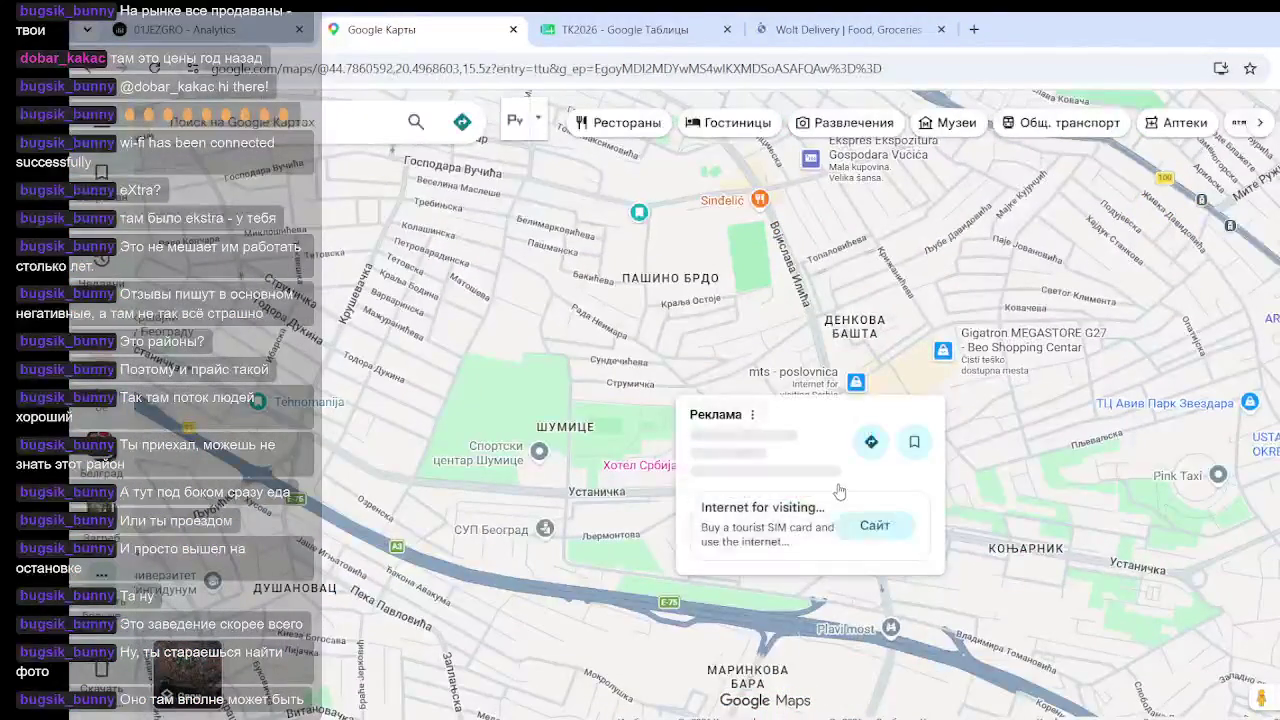
pyautogui.click(836, 485)
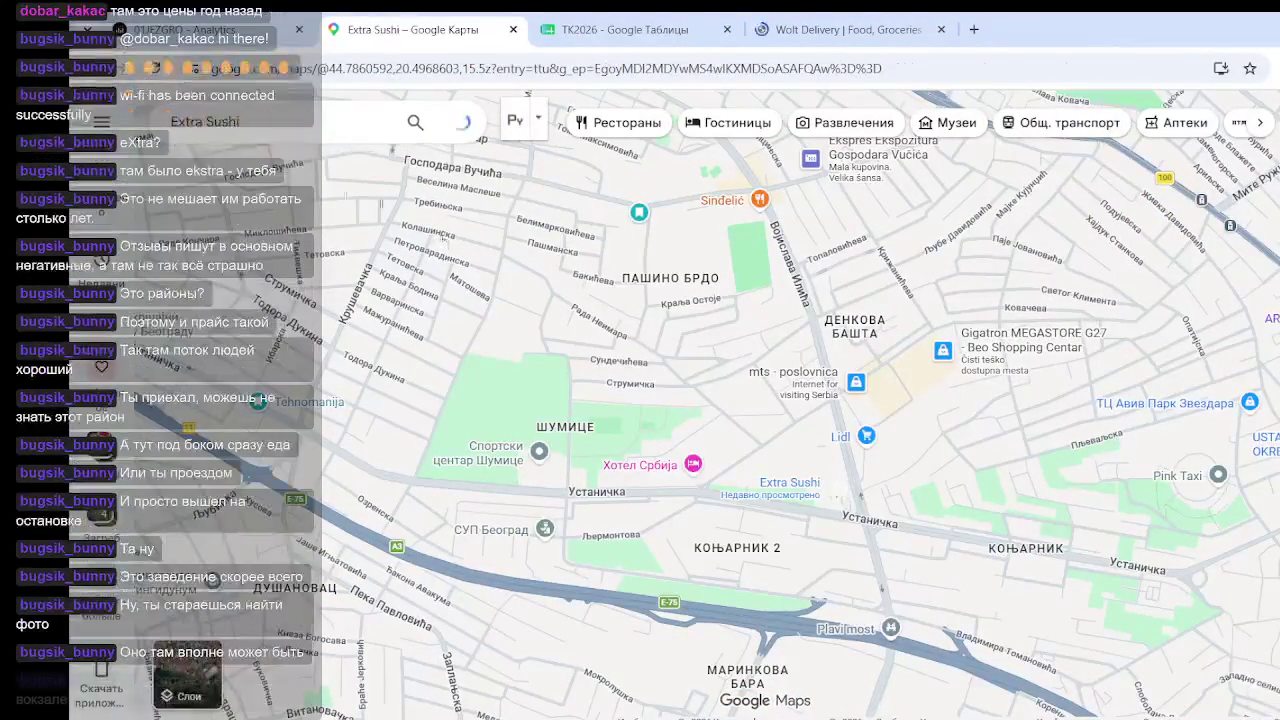
pyautogui.moveTo(256, 333); pyautogui.dragTo(150, 337)
pyautogui.hotkey('ctrl', 'c')
# Paste Extra Sushi as the Wolt delivery address and check availability
pyautogui.click(848, 29)
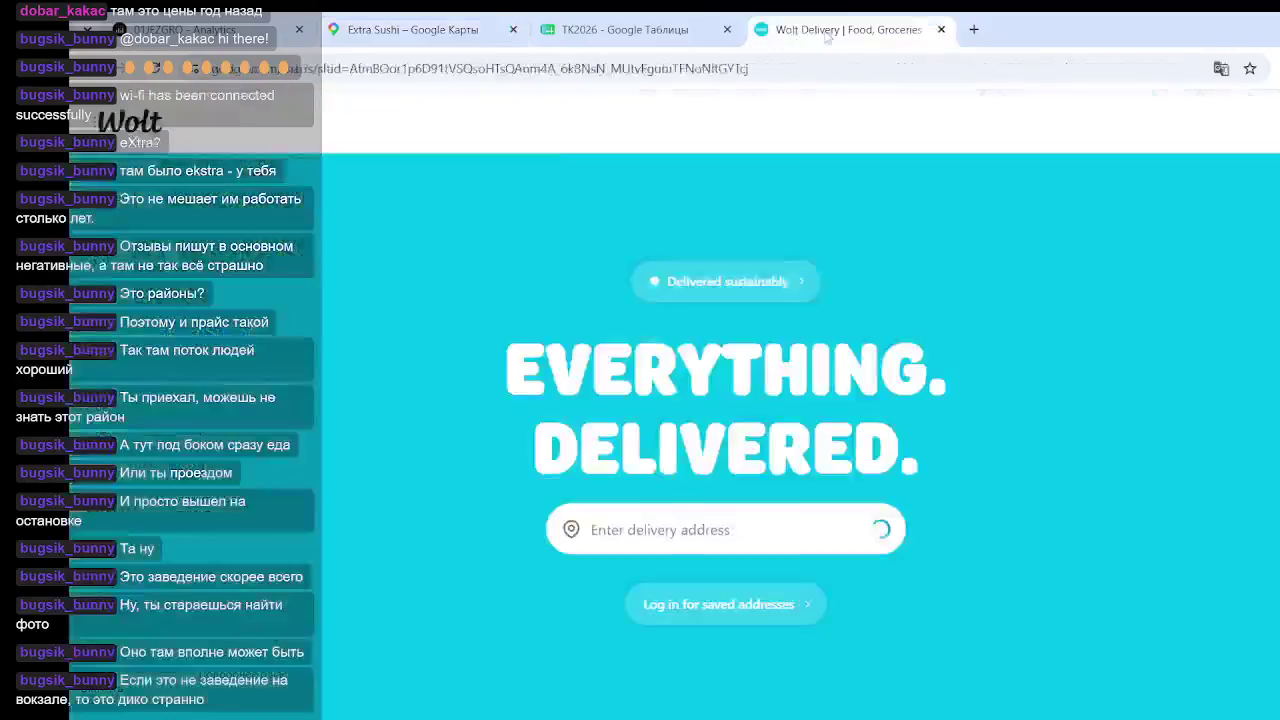
pyautogui.click(698, 550)
pyautogui.hotkey('ctrl', 'v')
pyautogui.press('Return')
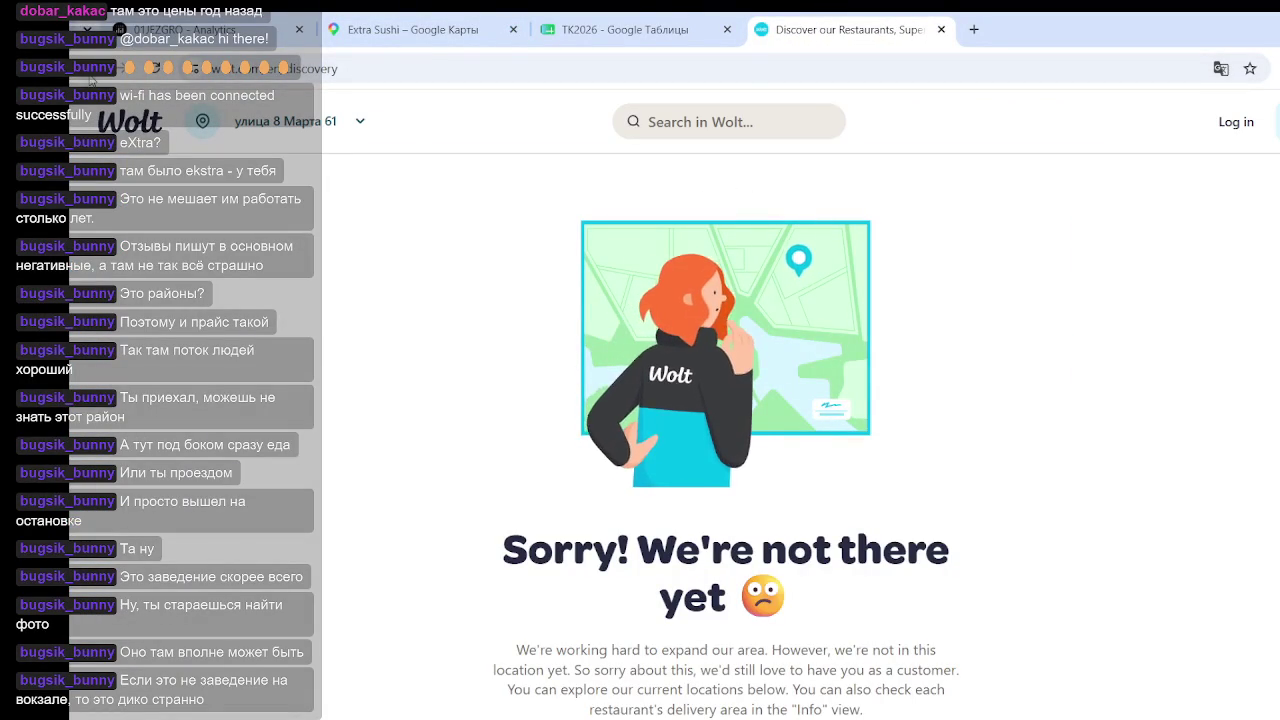
# Go back from Wolt to the 'wolt' Google search results
pyautogui.click(165, 112)
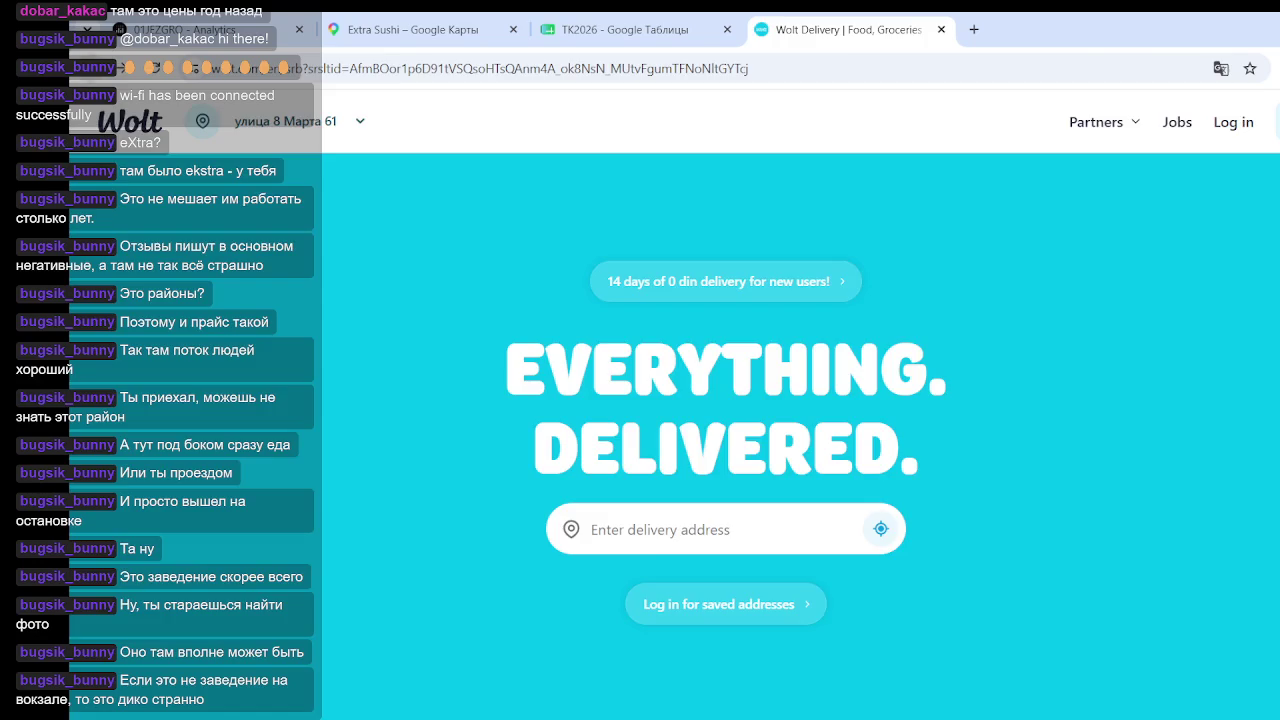
pyautogui.hotkey('alt', 'Left')
pyautogui.click(329, 132)
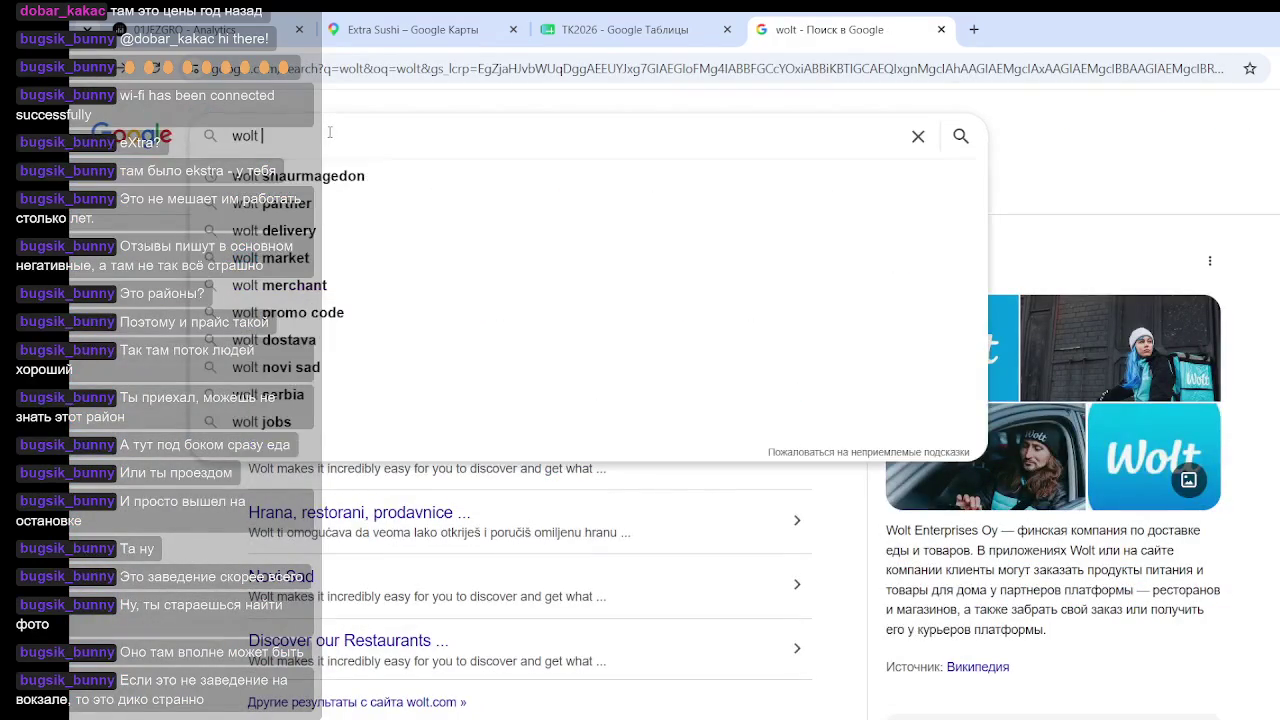
# Search for 'wolt Extra Sushi' and open the Extra Sushi restaurant page on Wolt
pyautogui.write('Extra Sushi')
pyautogui.press('Return')
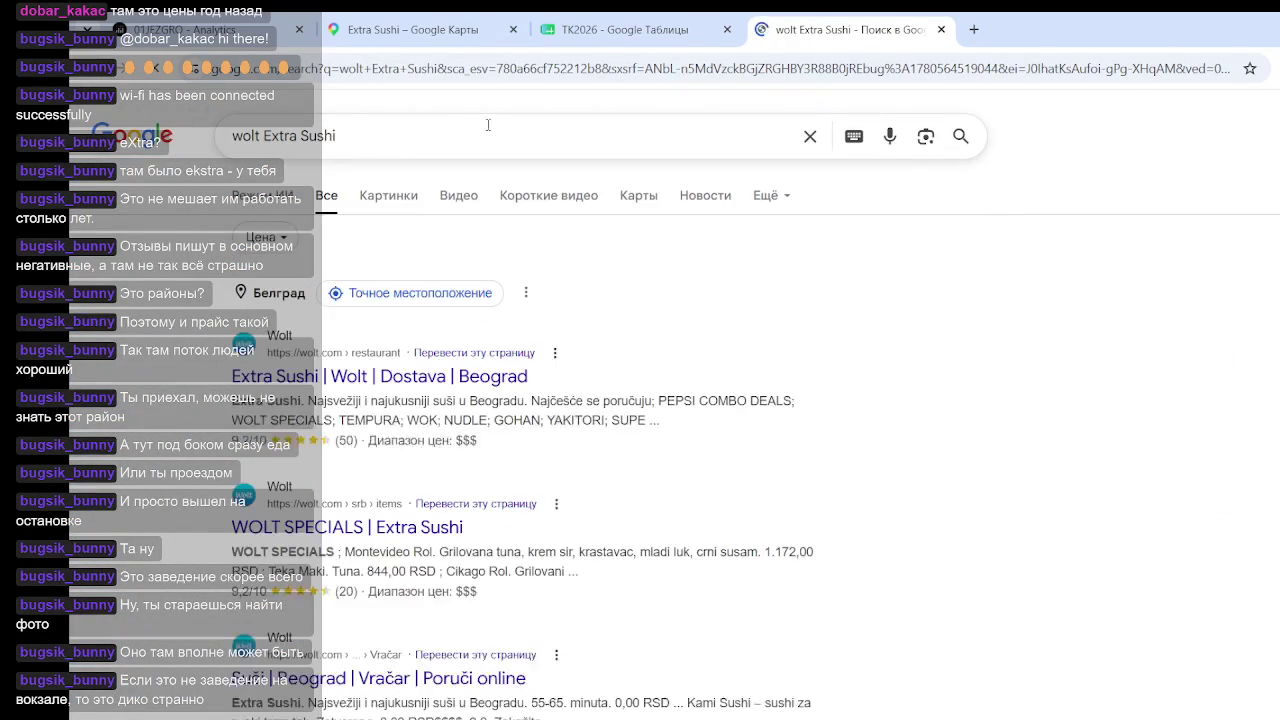
pyautogui.click(398, 387)
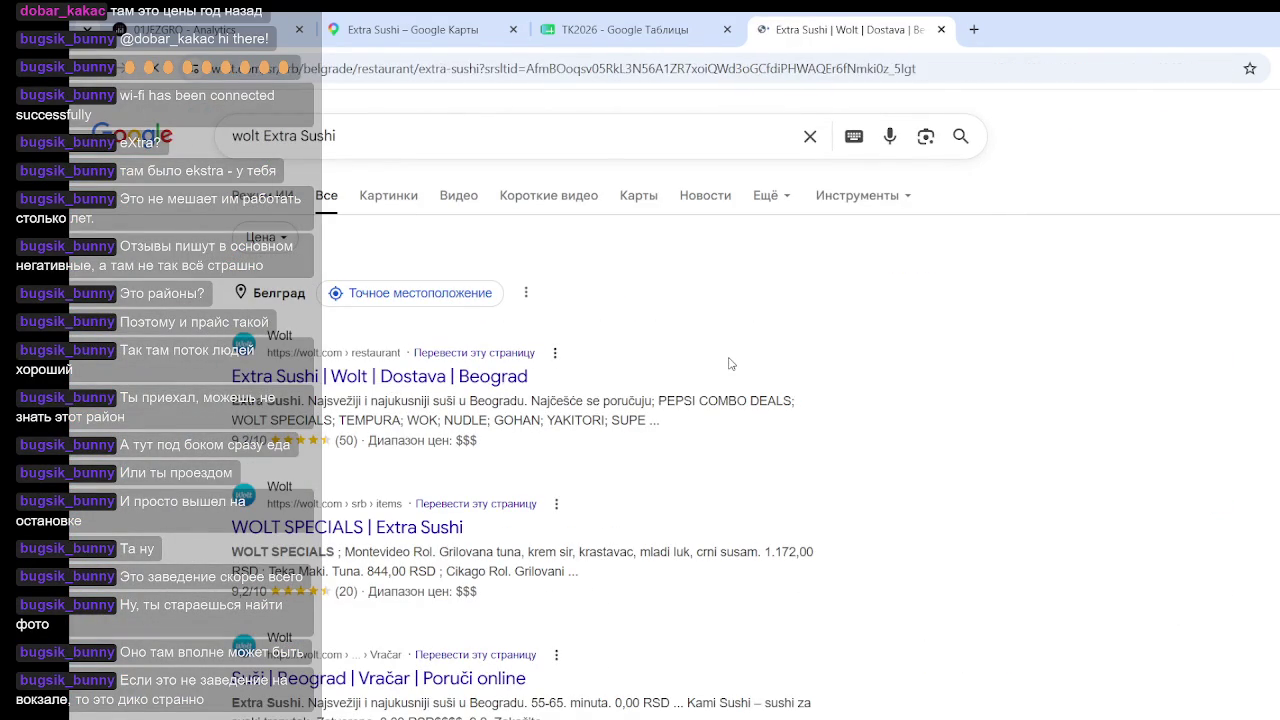
pyautogui.scroll(-3, 777, 306)
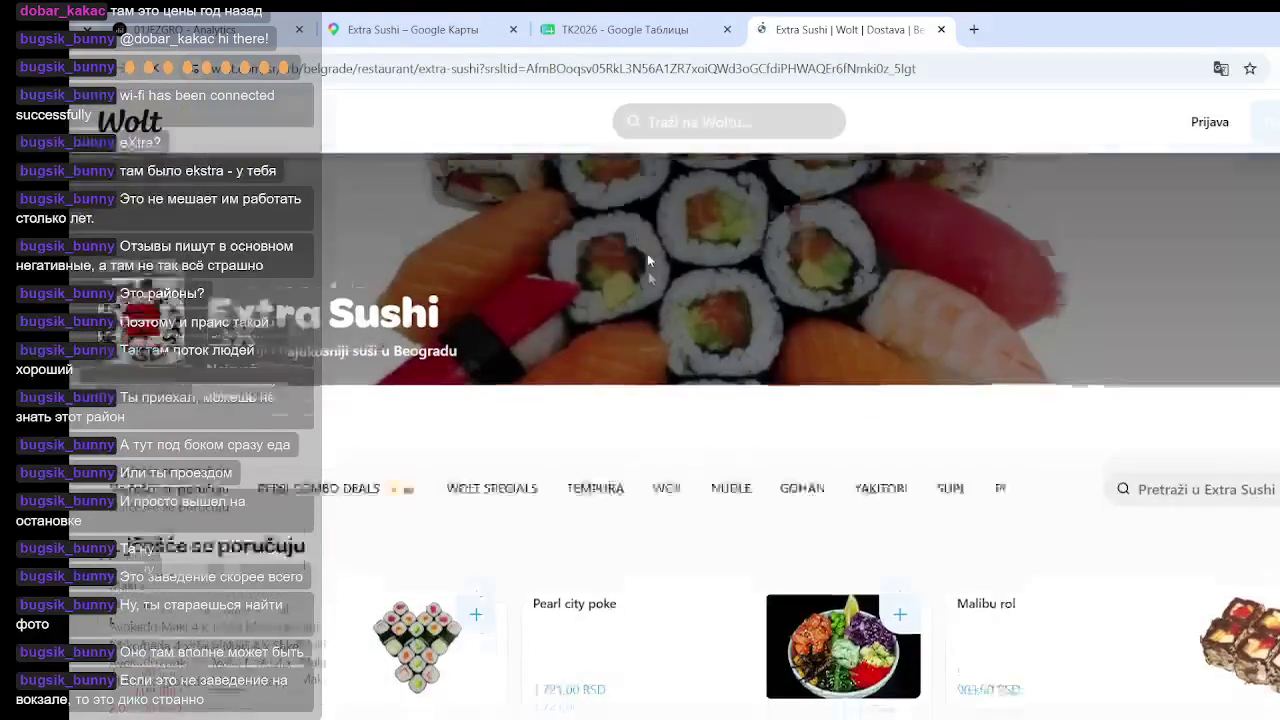
pyautogui.scroll(-5, 649, 262)
pyautogui.scroll(-6, 649, 261)
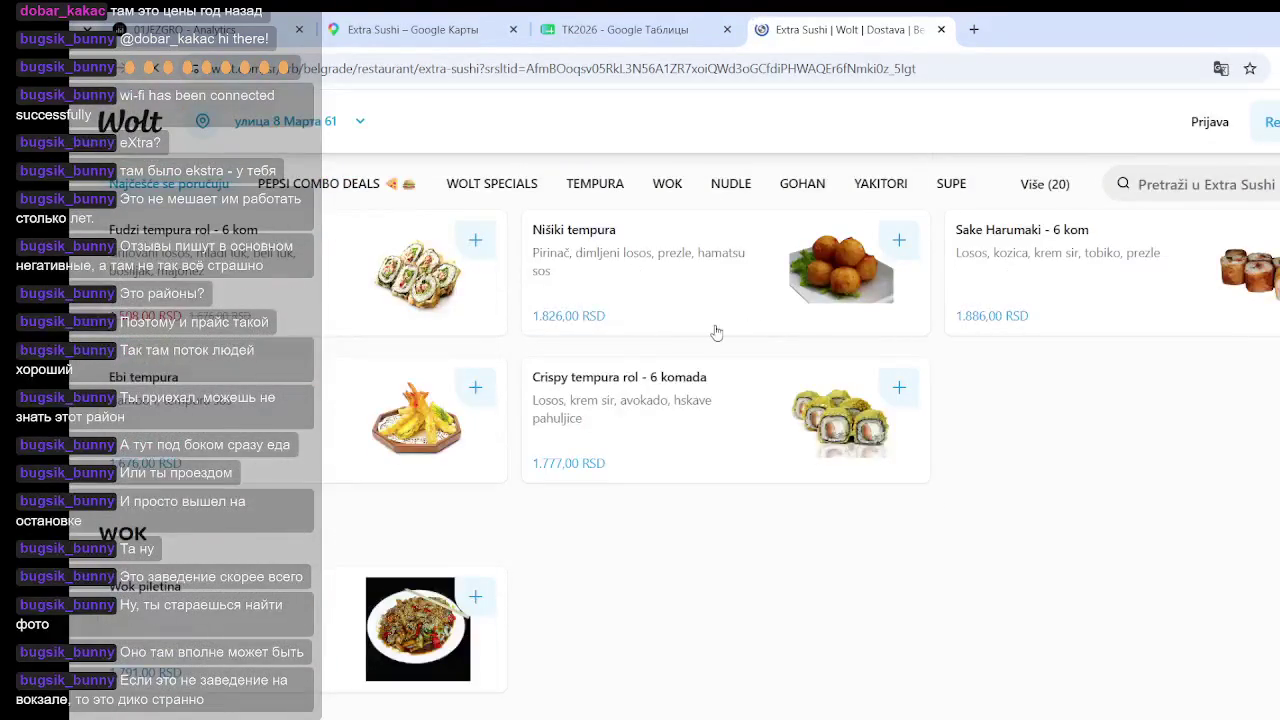
pyautogui.scroll(-1, 716, 332)
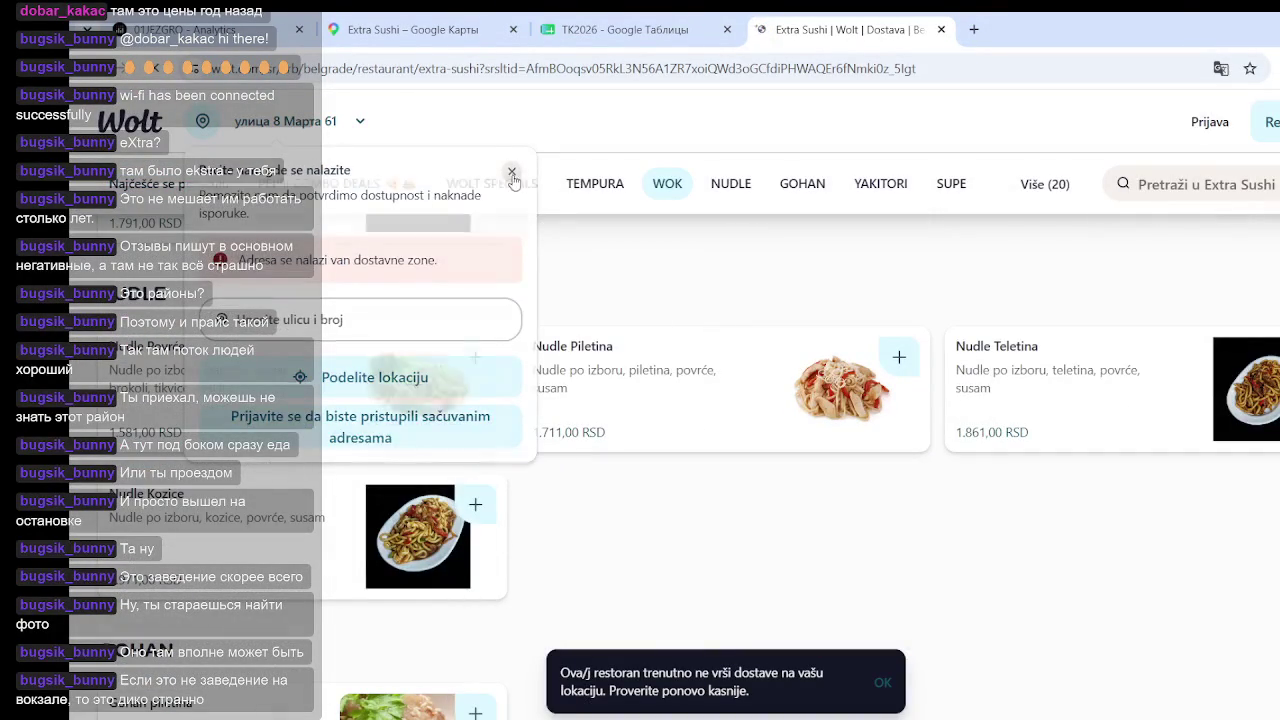
# Dismiss the address popup and scroll the menu to sushi burgers and rolls like Vegas rol
pyautogui.click(803, 397)
pyautogui.scroll(-3, 803, 397)
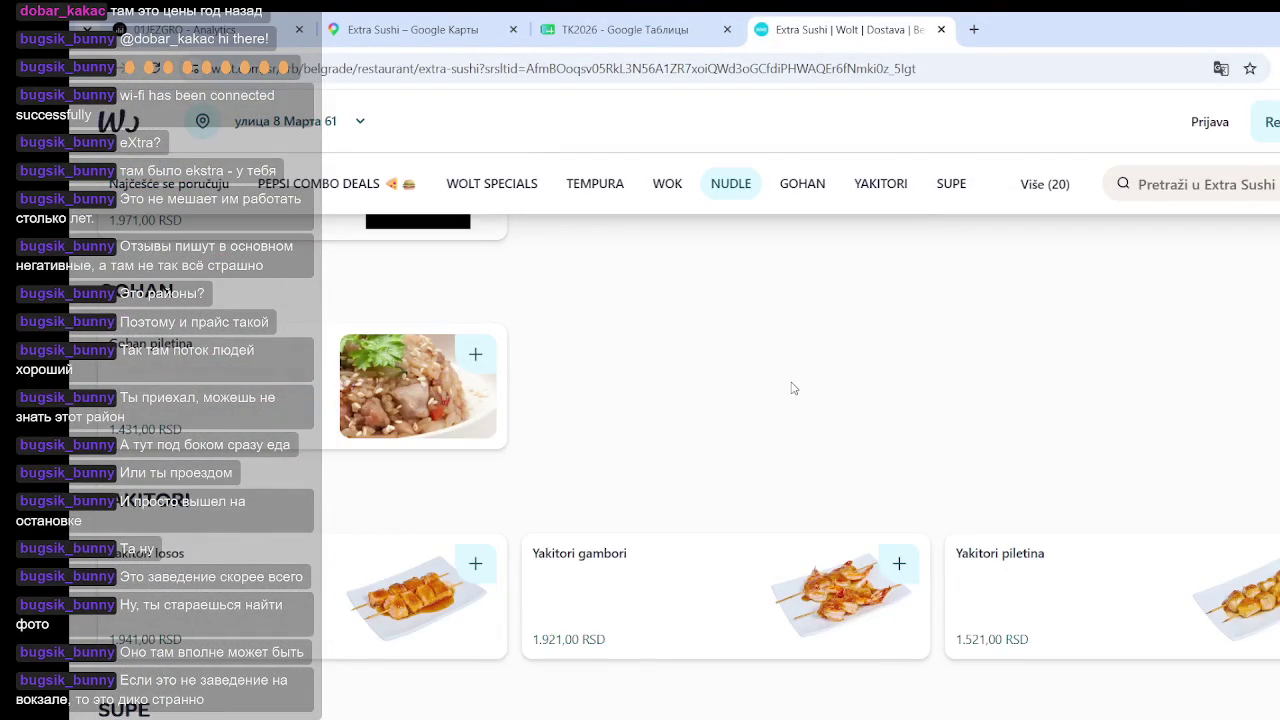
pyautogui.scroll(-10, 793, 388)
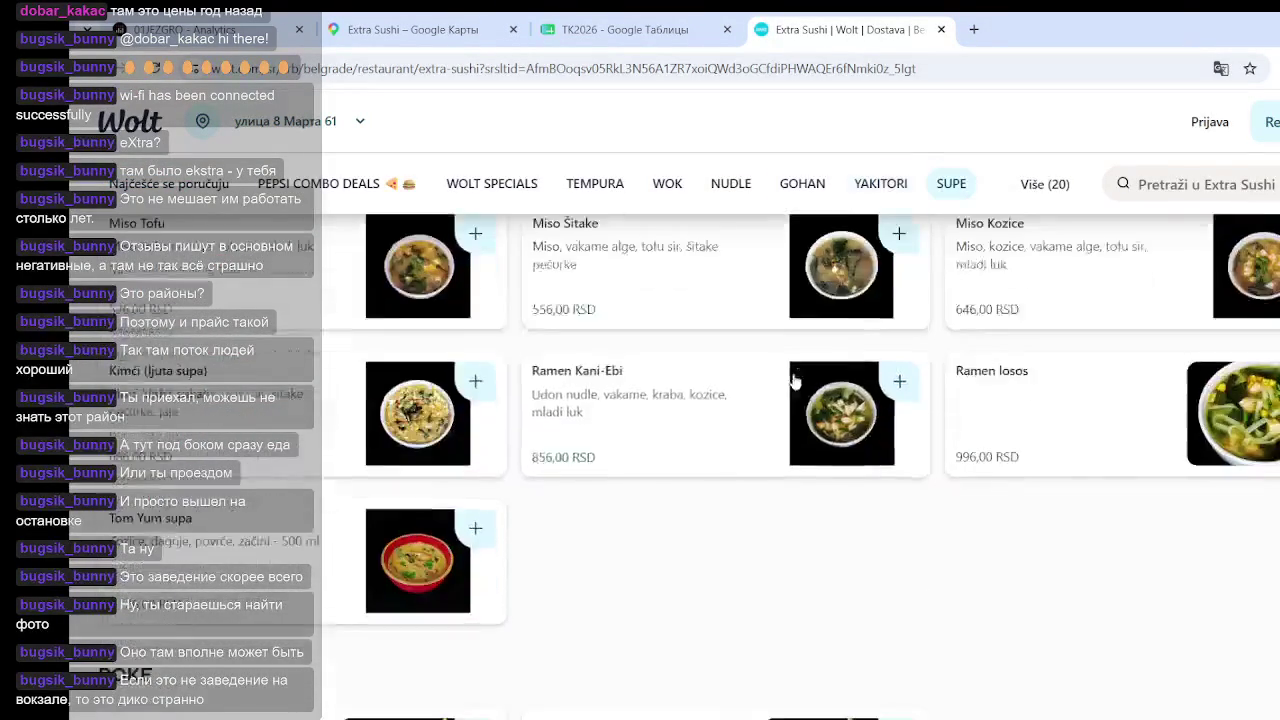
pyautogui.scroll(-10, 795, 380)
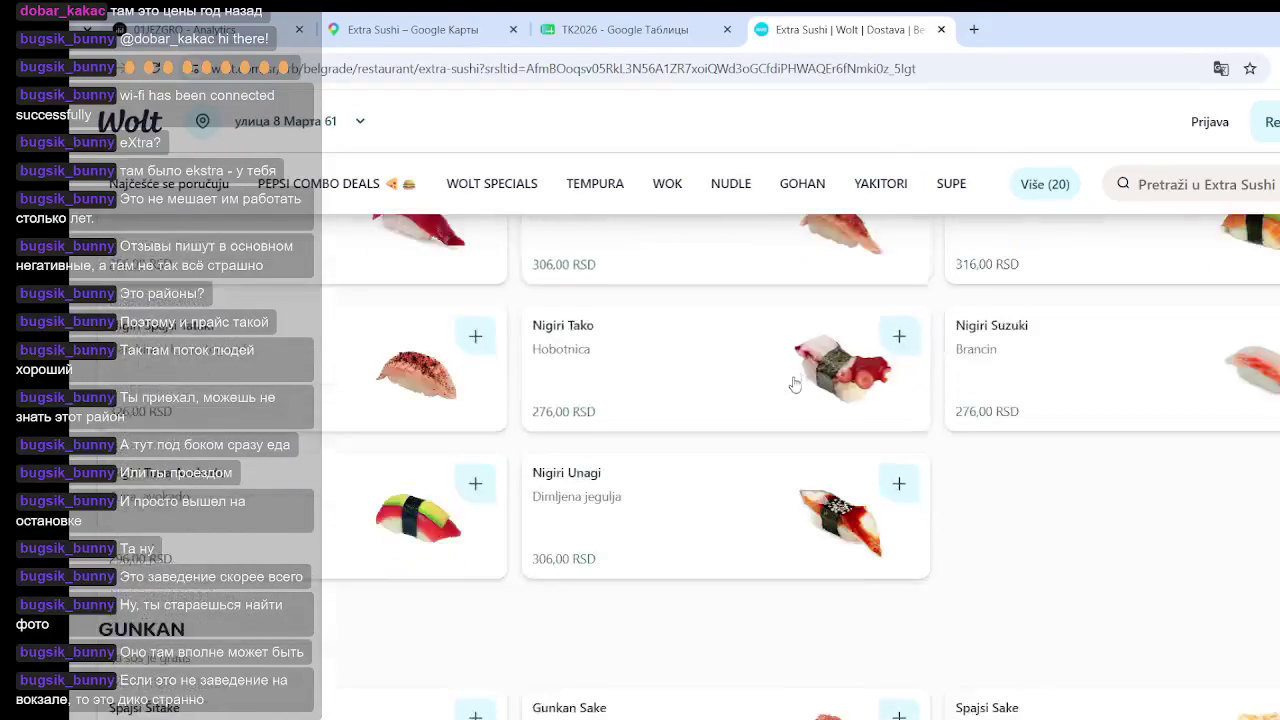
pyautogui.scroll(-10, 795, 384)
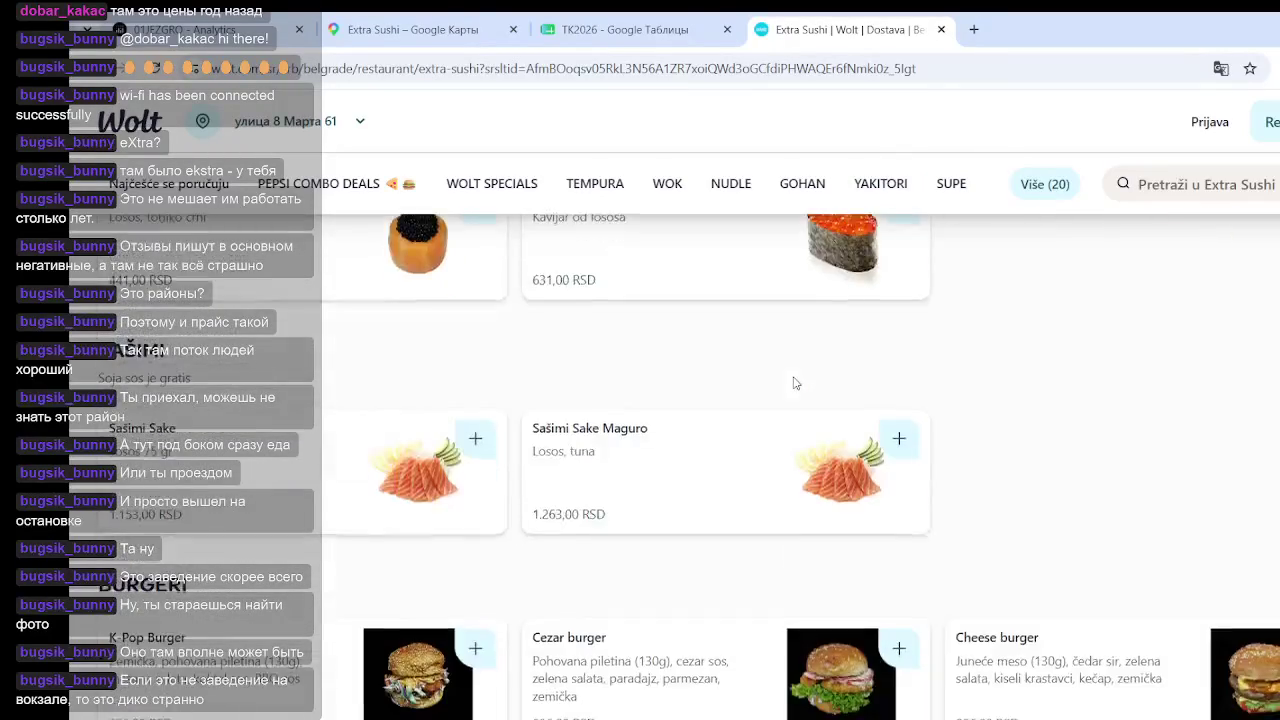
pyautogui.scroll(-3, 795, 383)
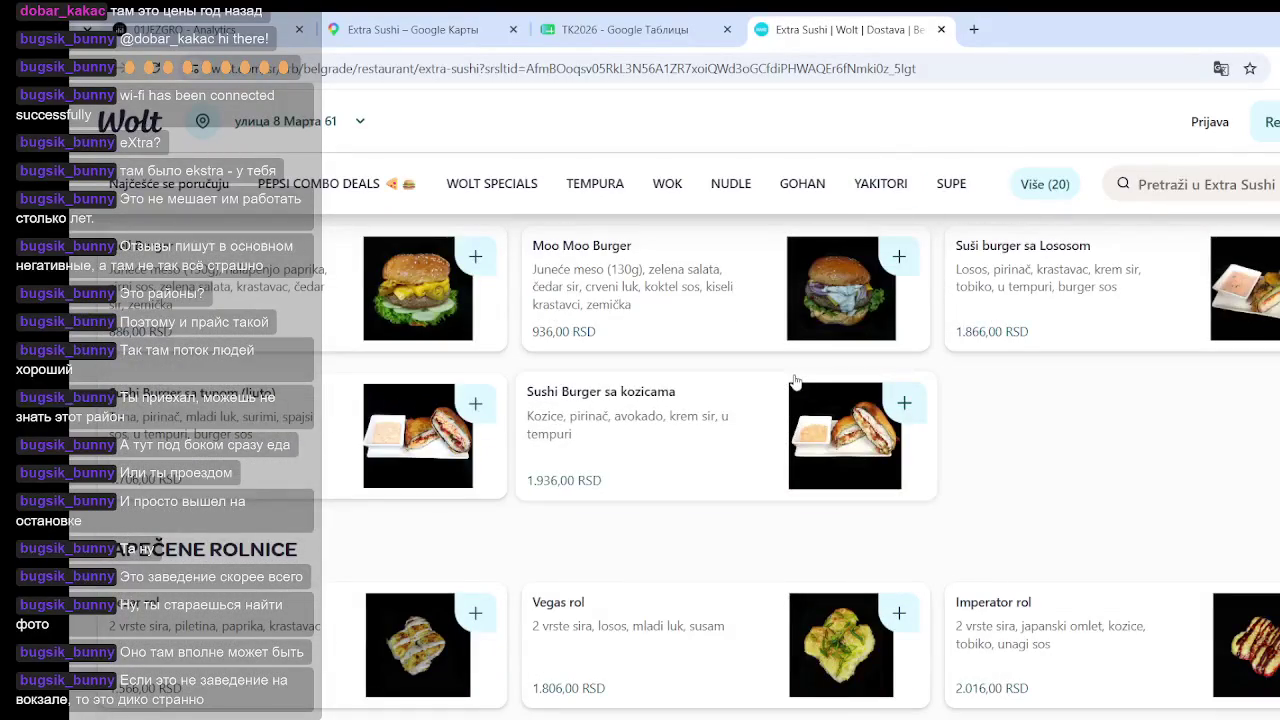
pyautogui.scroll(-3, 675, 398)
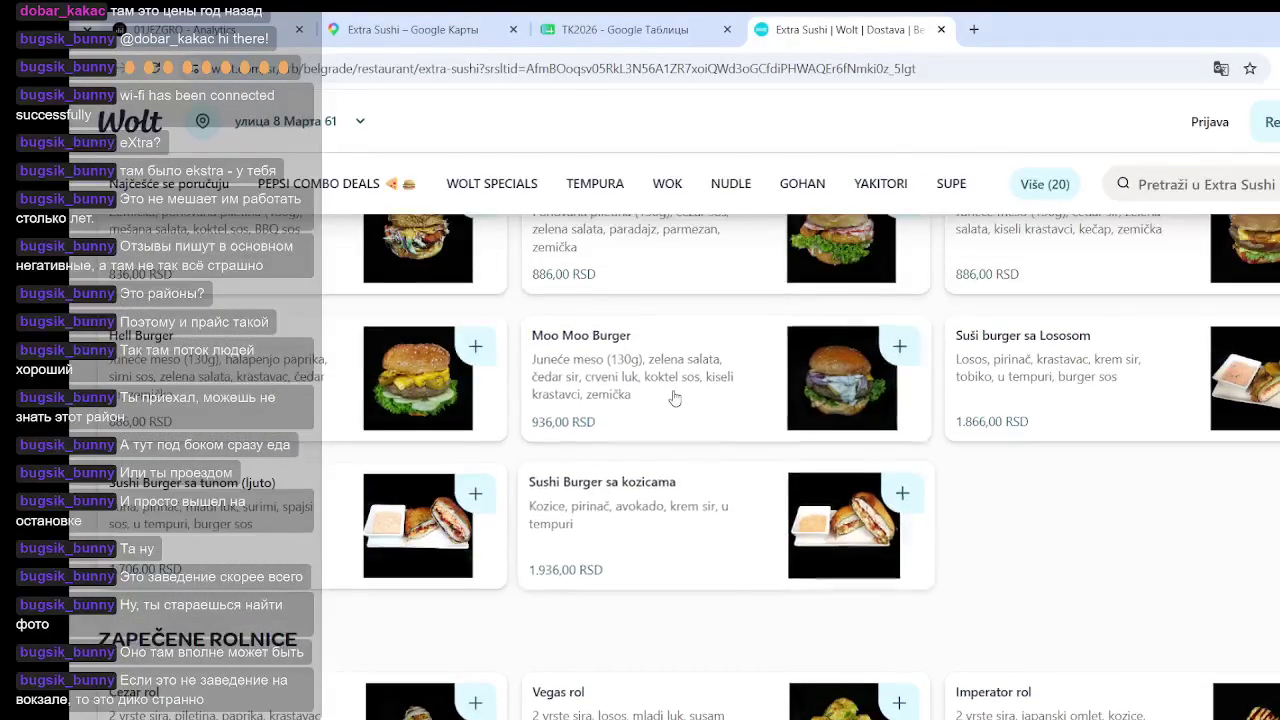
pyautogui.scroll(5, 675, 398)
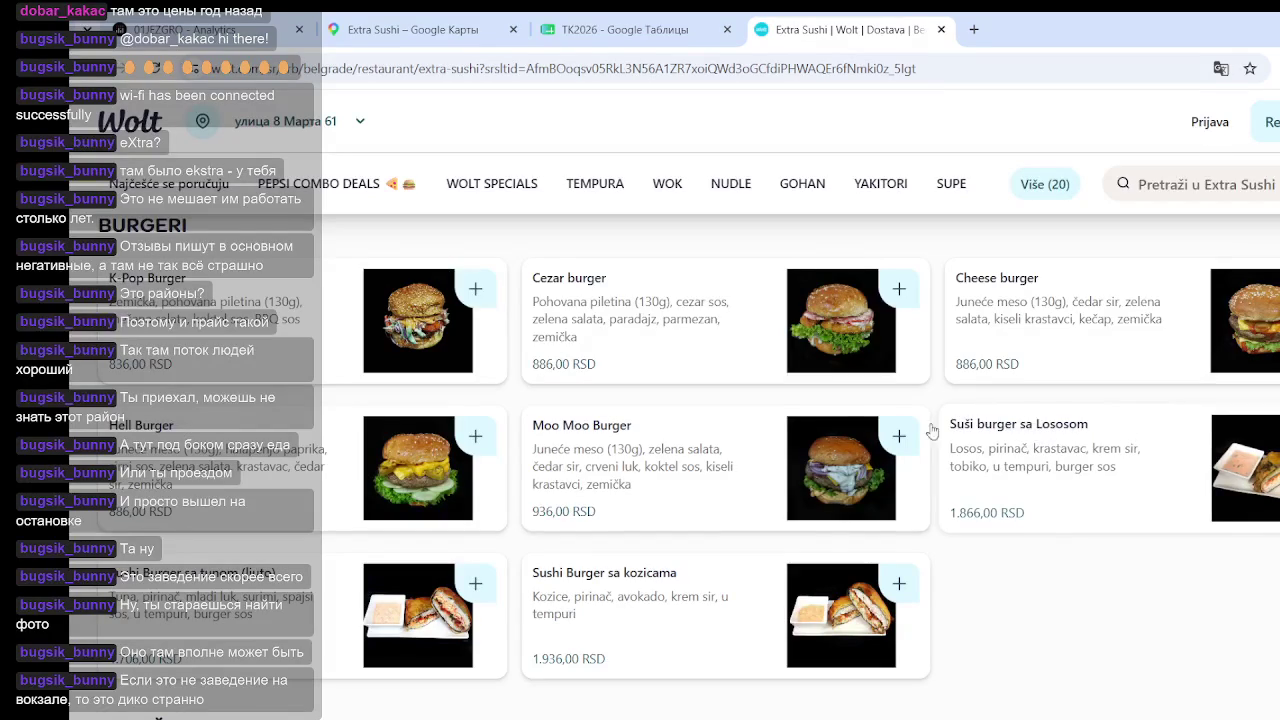
pyautogui.scroll(-2, 828, 470)
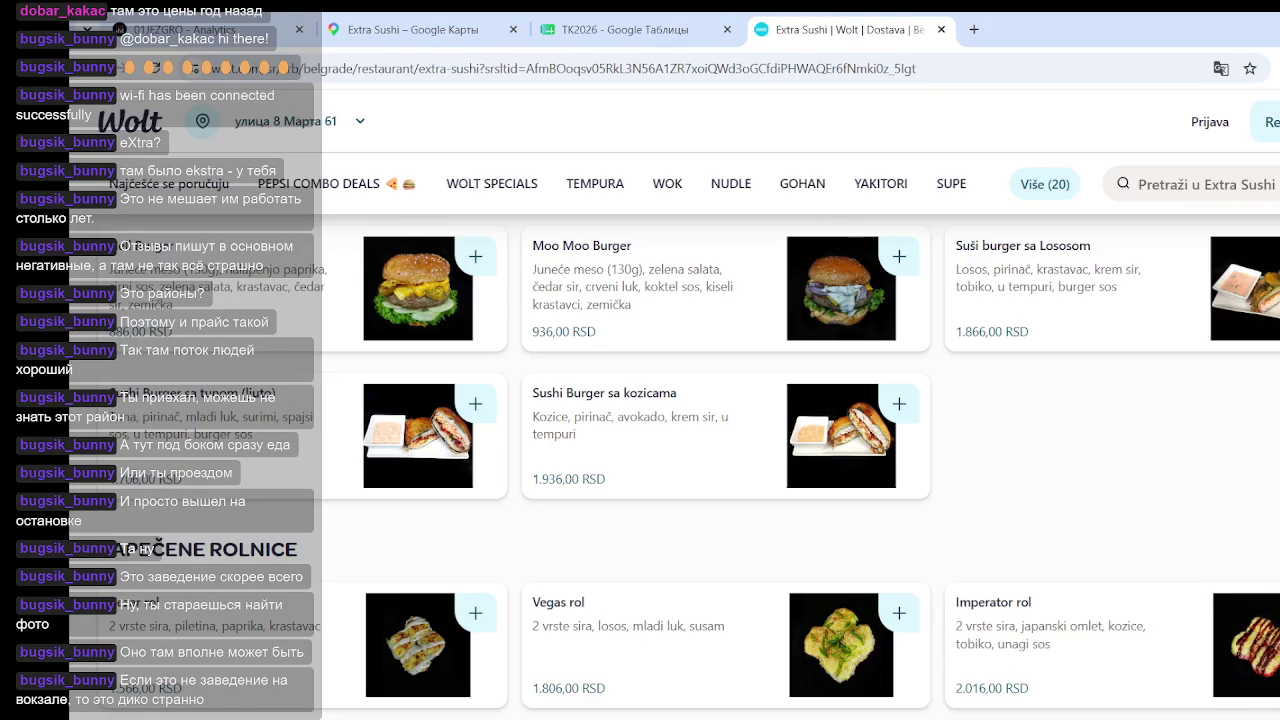
pyautogui.click(230, 30)
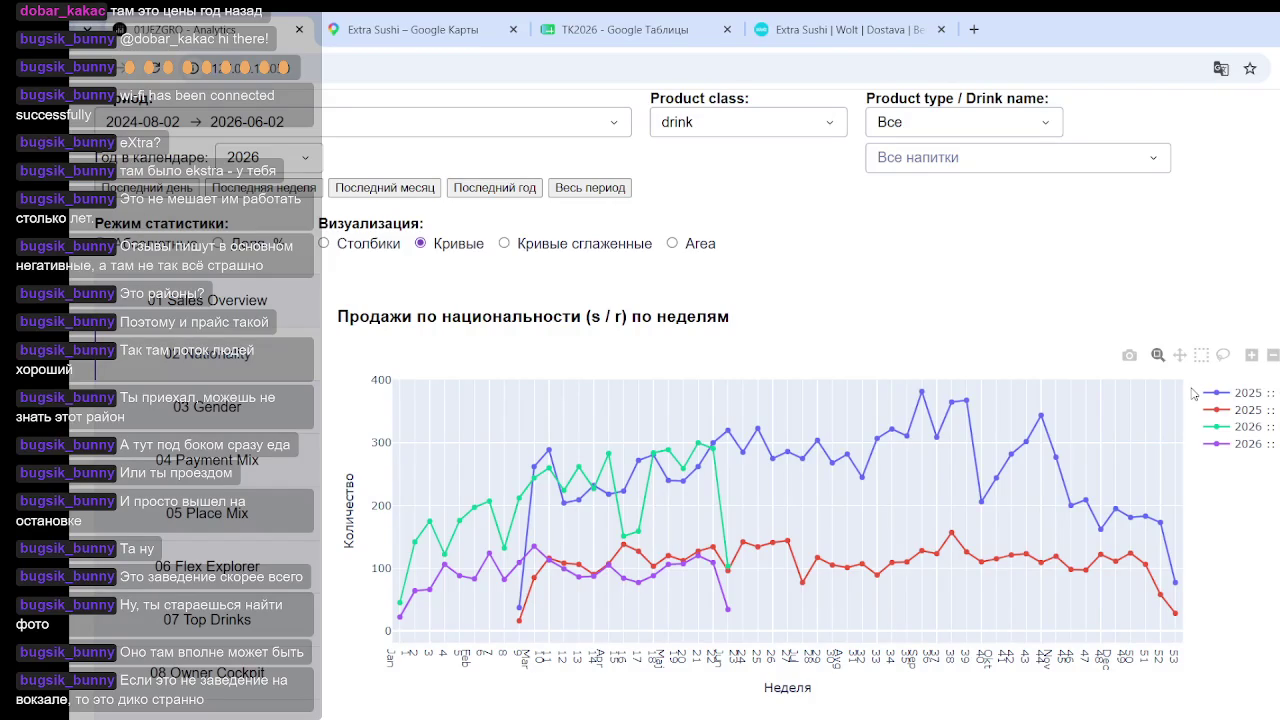
# Scroll to the weekly sales-by-nationality line charts and the 2025/2026 sales-share chart
pyautogui.scroll(-2, 1000, 330)
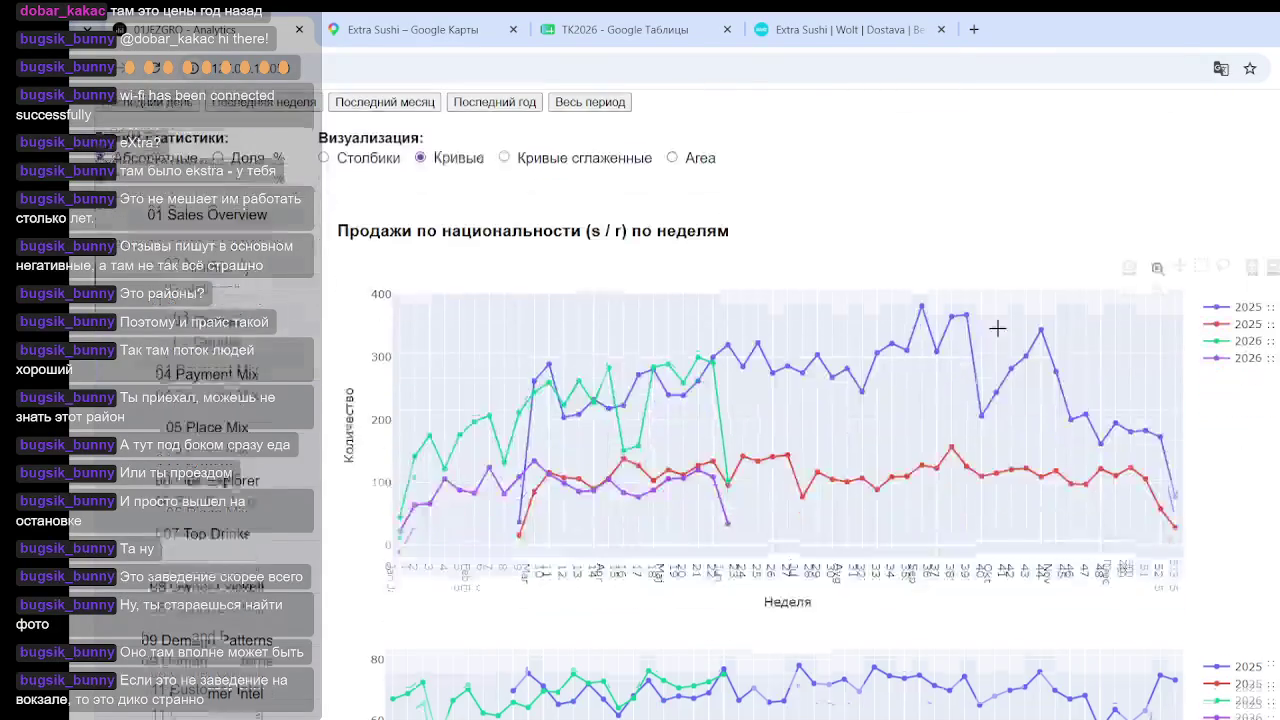
pyautogui.scroll(-2, 970, 400)
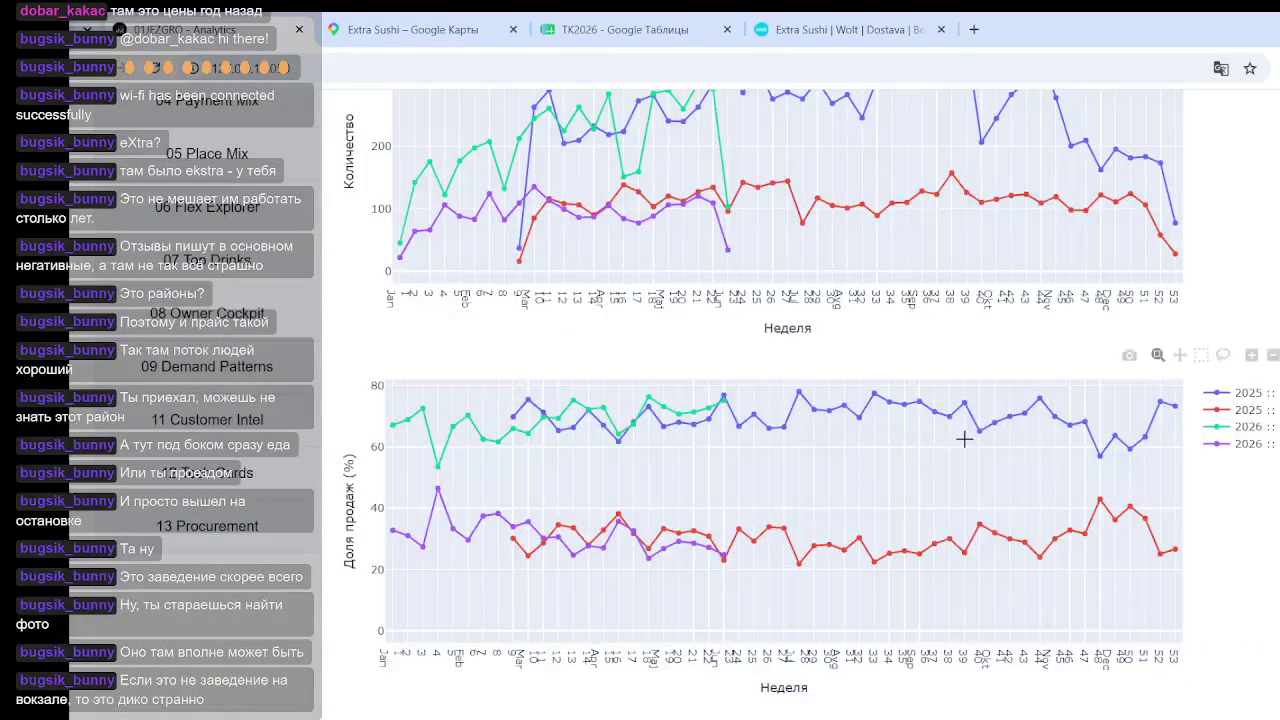
pyautogui.scroll(3, 964, 439)
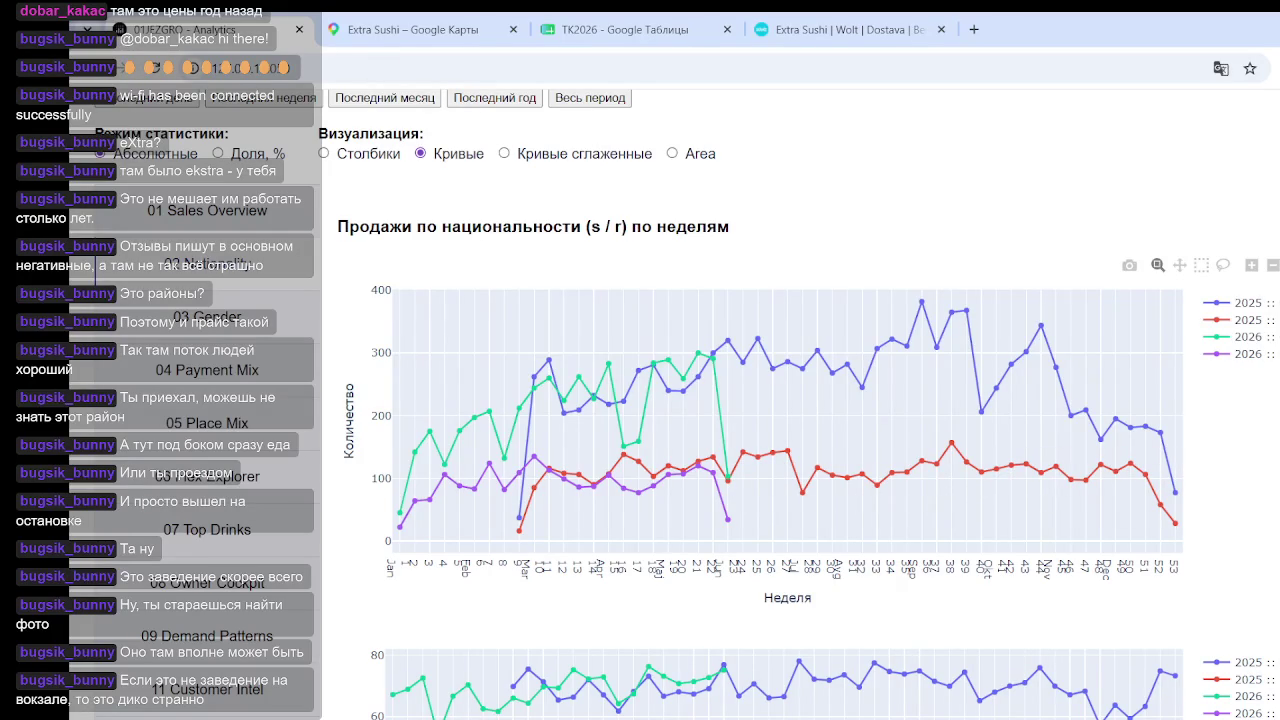
pyautogui.scroll(-3, 937, 449)
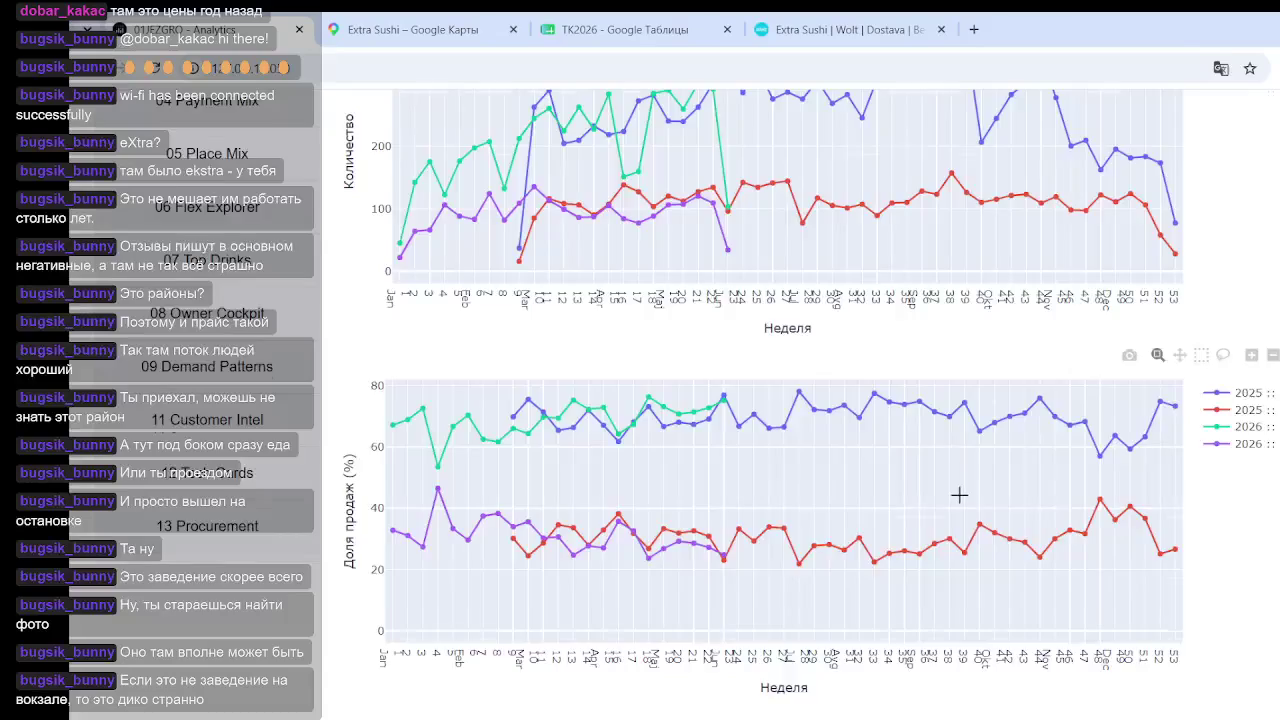
pyautogui.scroll(3, 959, 495)
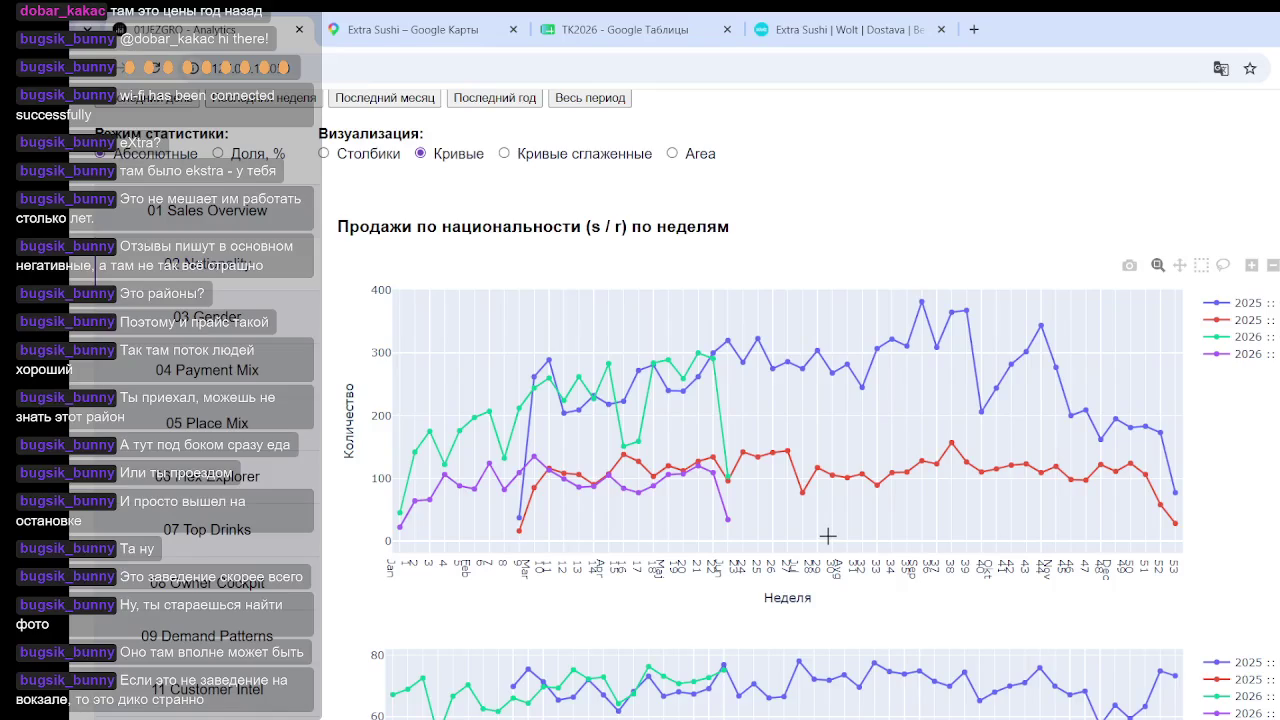
pyautogui.scroll(-2, 828, 537)
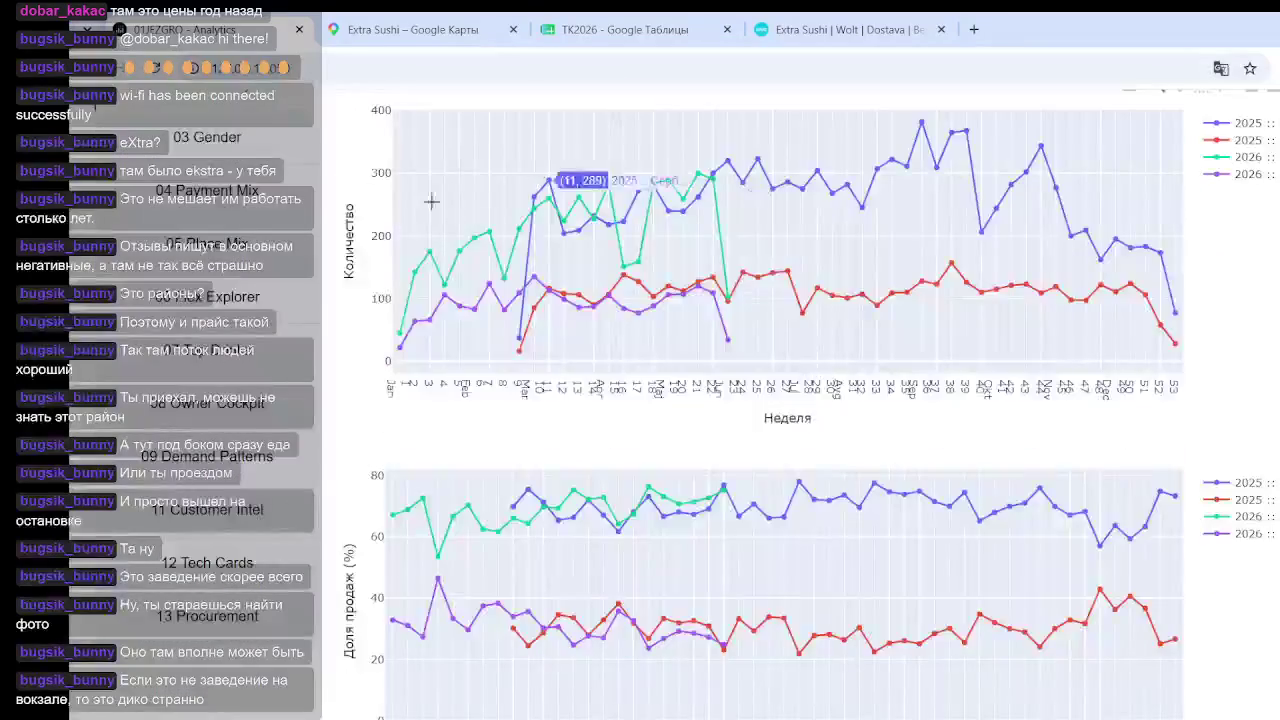
pyautogui.scroll(4, 428, 200)
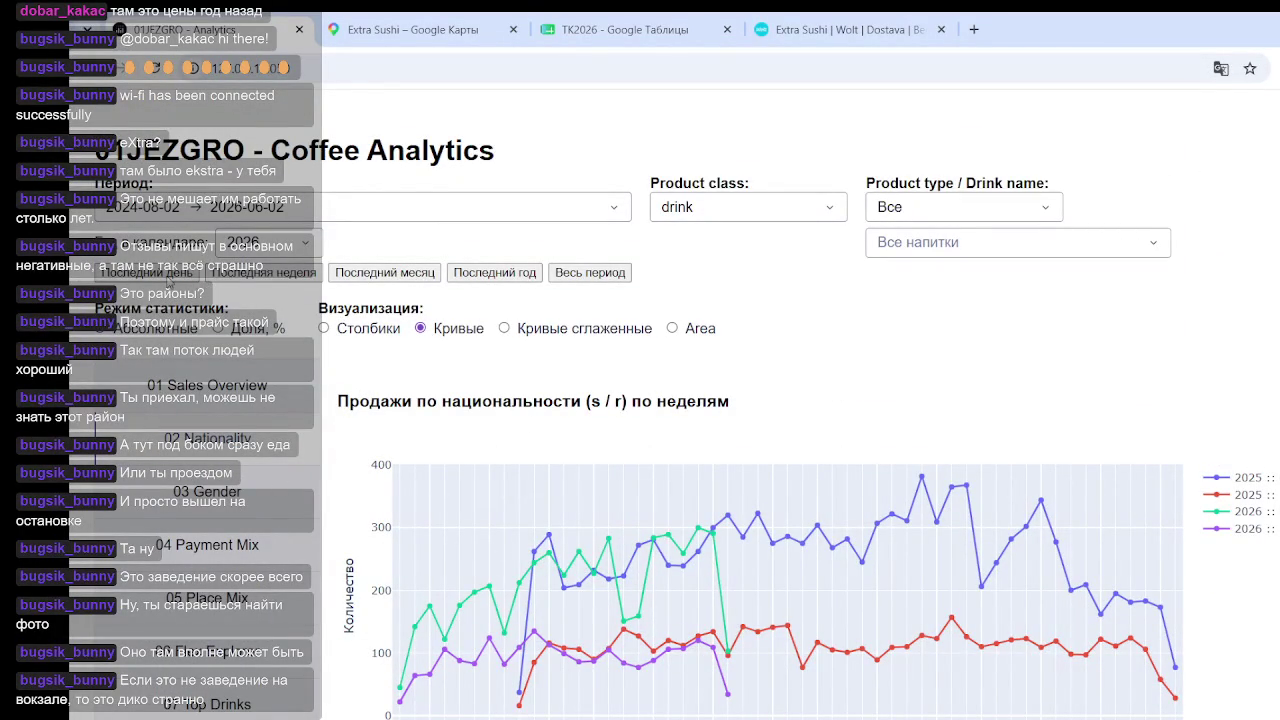
pyautogui.scroll(-2, 350, 328)
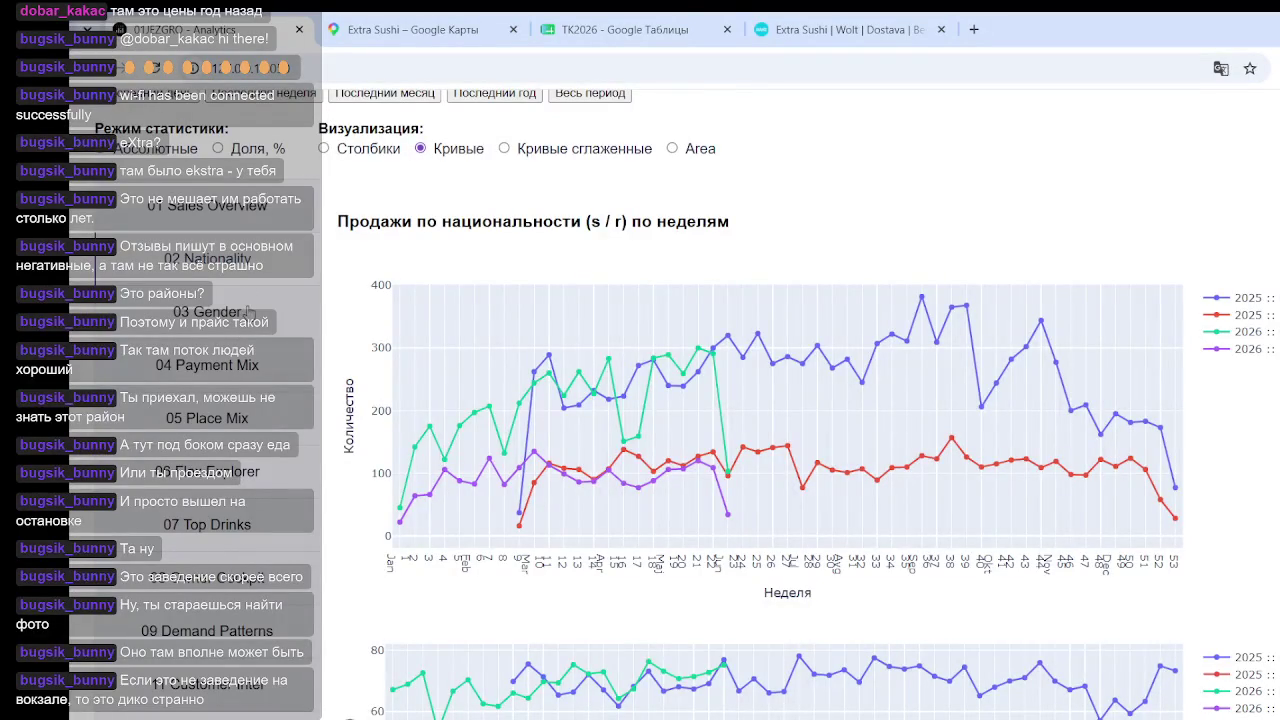
# Open 03 Gender and hide the 2025 and 2026 men's series in the sales chart
pyautogui.click(245, 311)
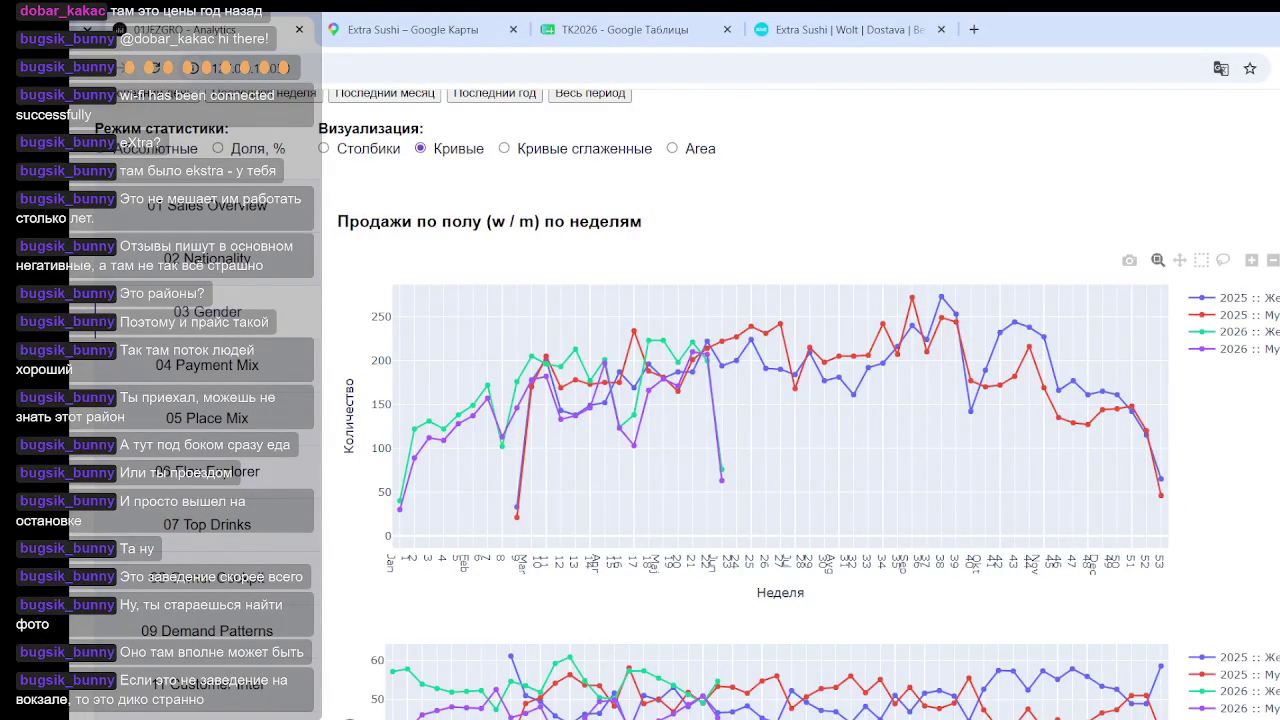
pyautogui.click(1200, 315)
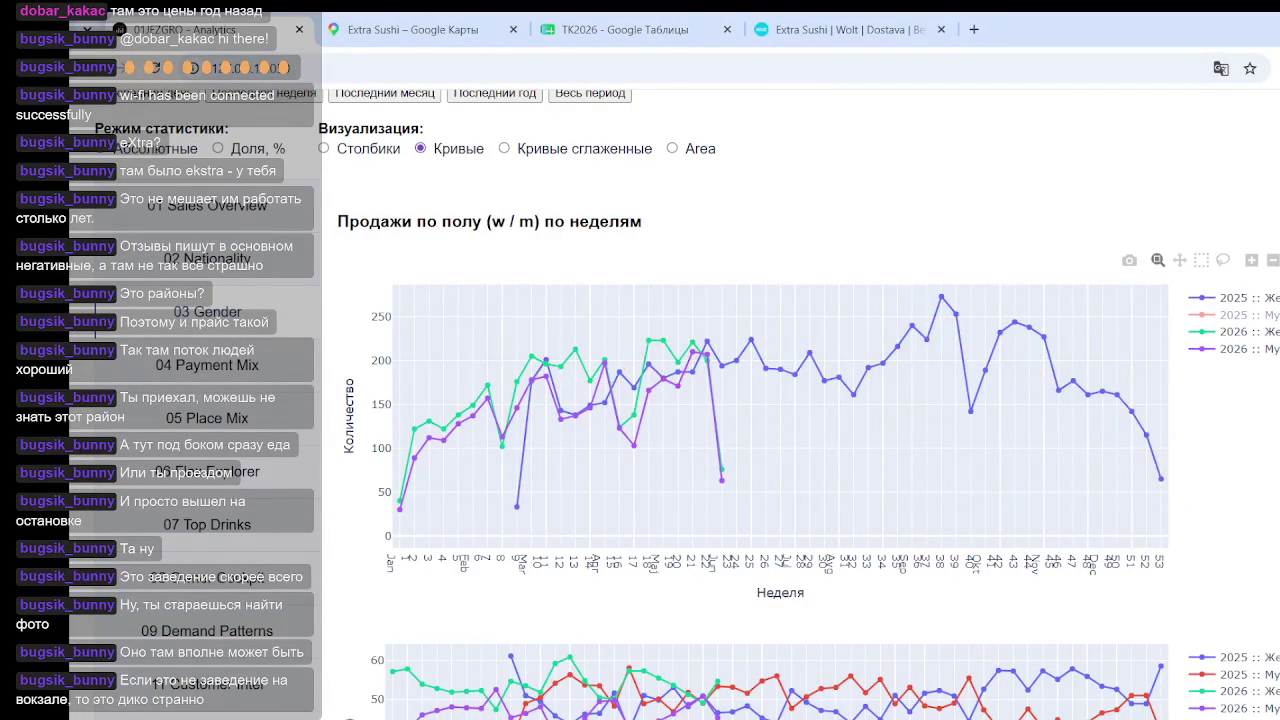
pyautogui.click(1205, 349)
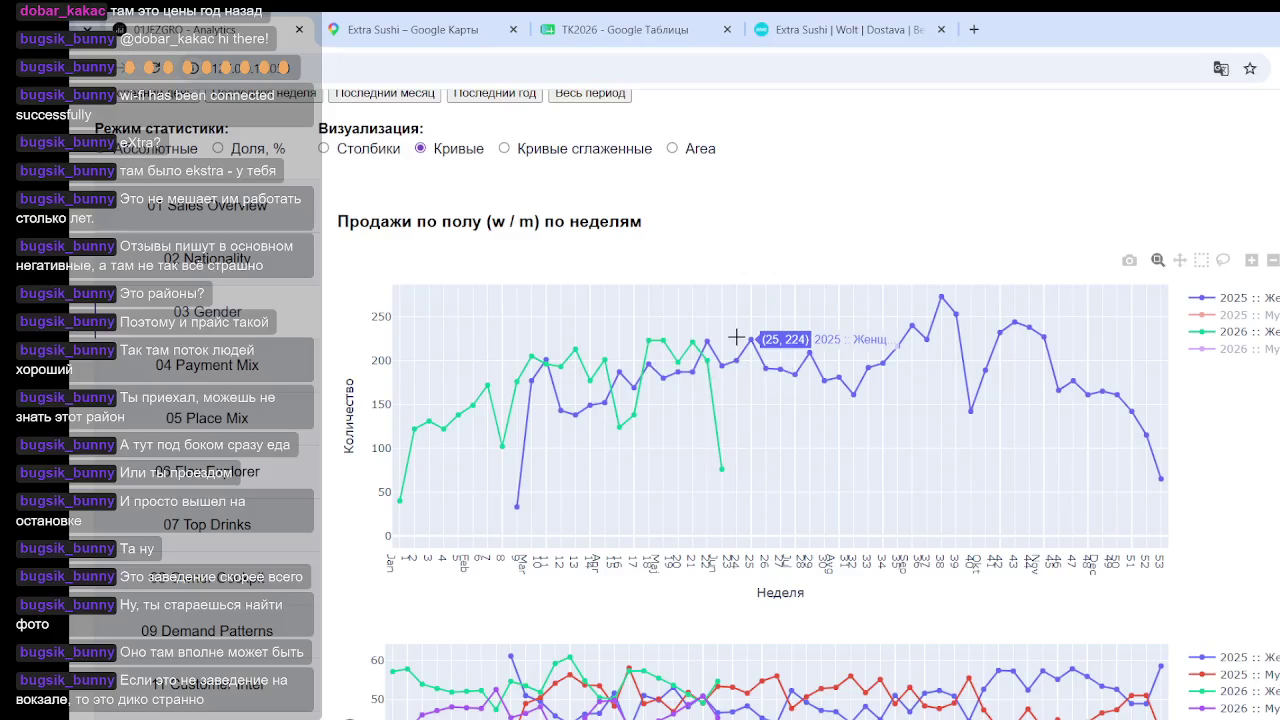
pyautogui.scroll(-2, 728, 338)
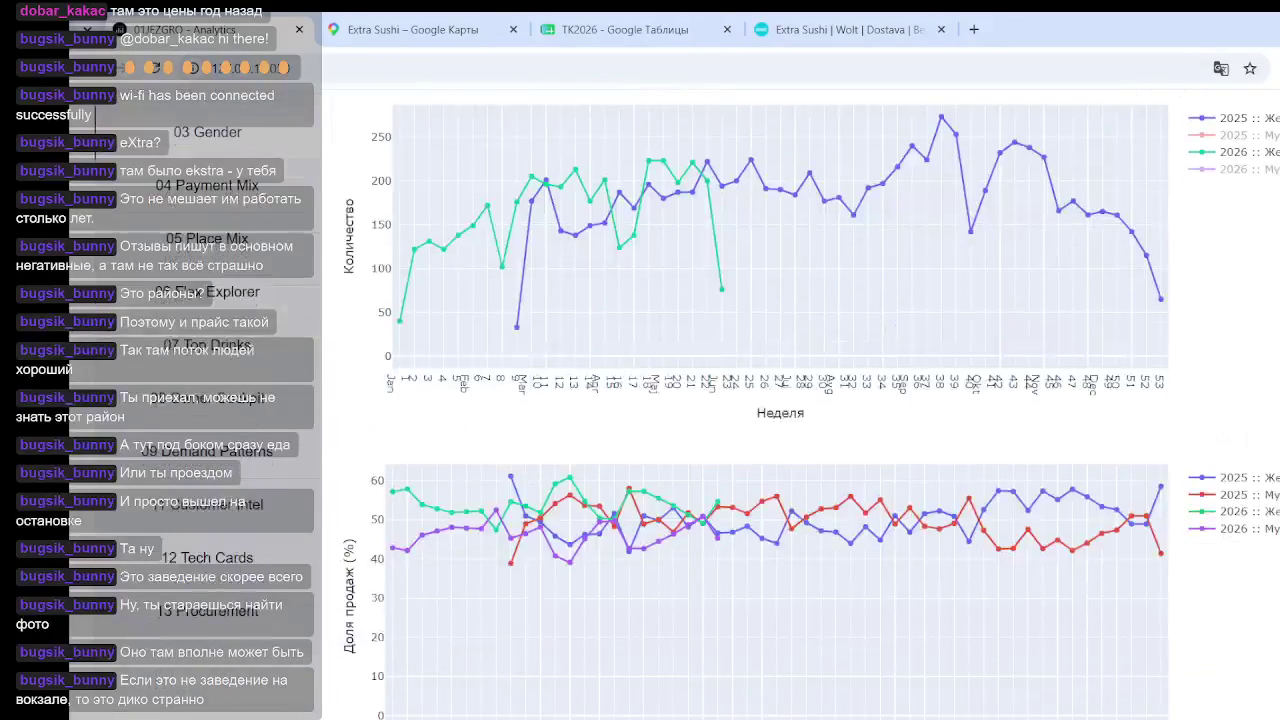
# In the share chart, hide then restore the men's series, then hide both women's series
pyautogui.click(1225, 494)
pyautogui.click(1232, 529)
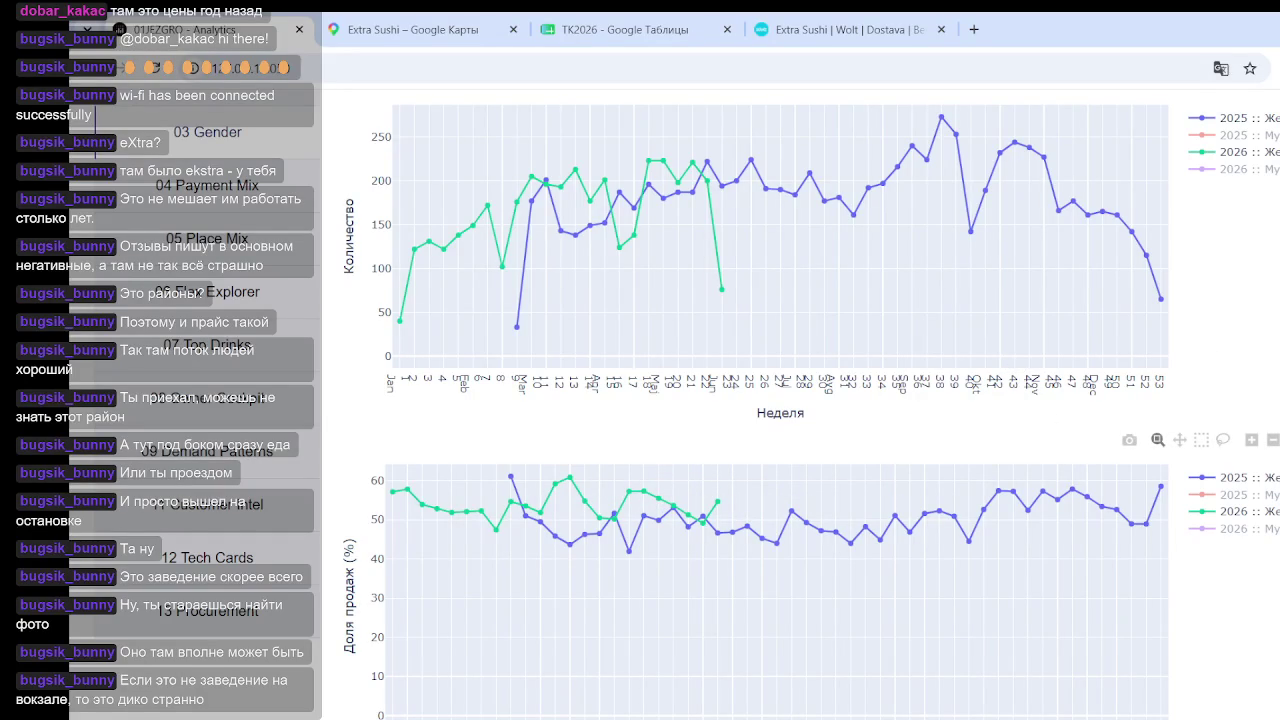
pyautogui.click(1225, 494)
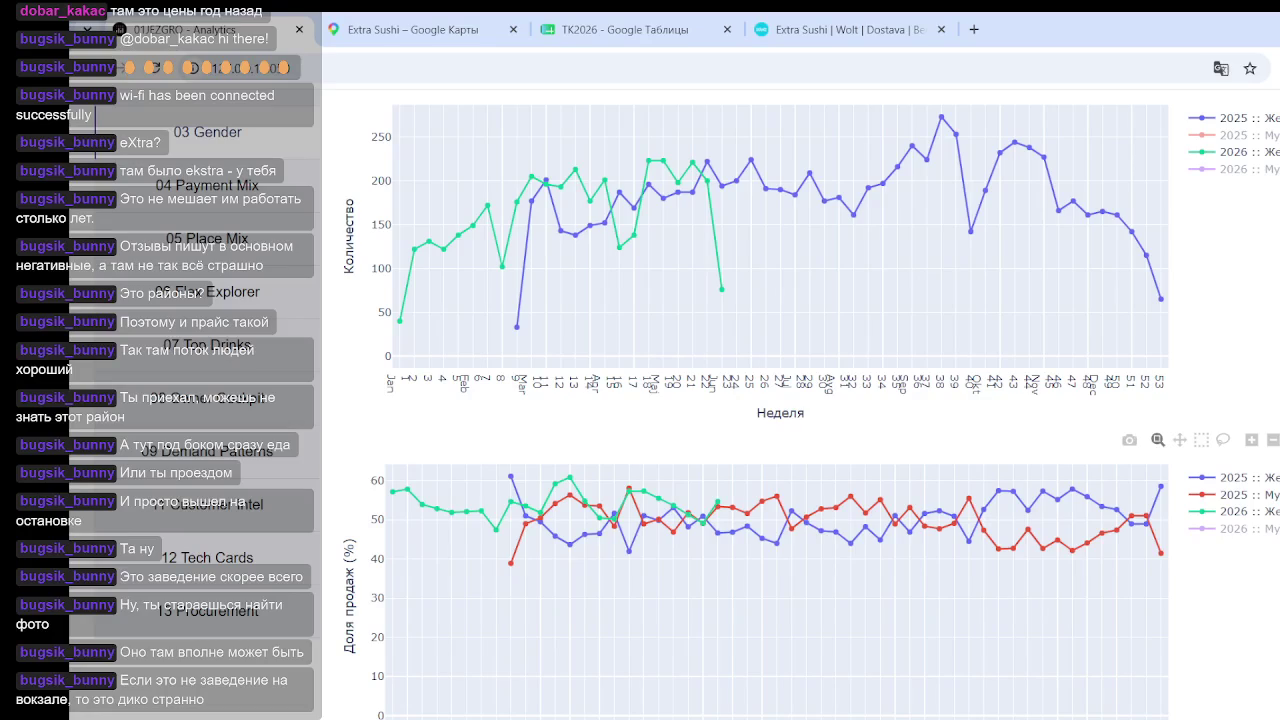
pyautogui.click(1235, 528)
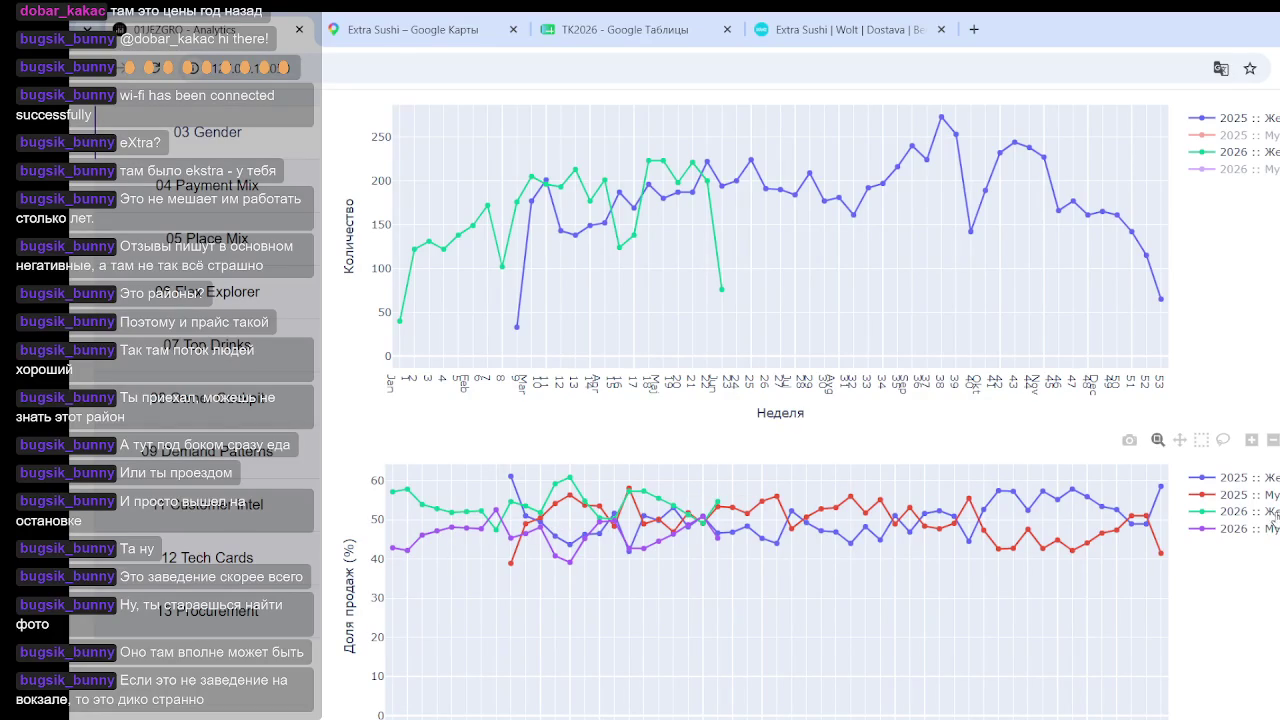
pyautogui.click(1274, 512)
pyautogui.click(1232, 477)
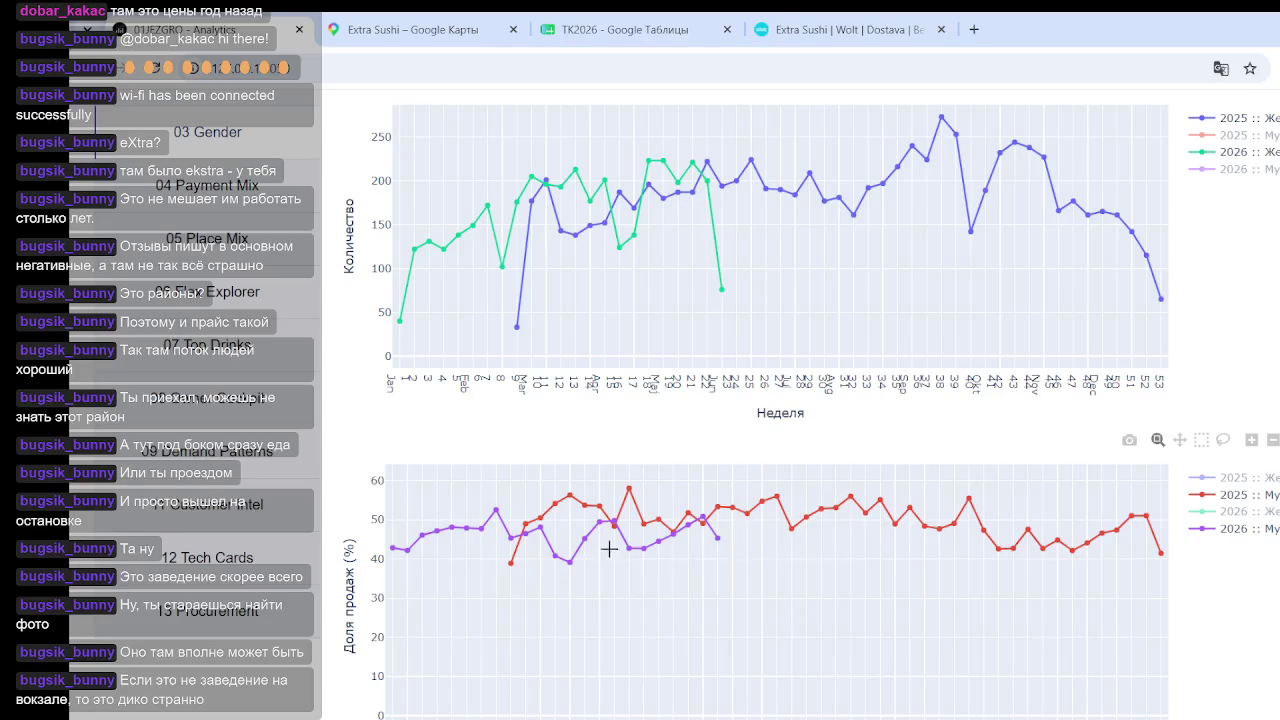
pyautogui.scroll(-1, 755, 506)
pyautogui.scroll(4, 757, 506)
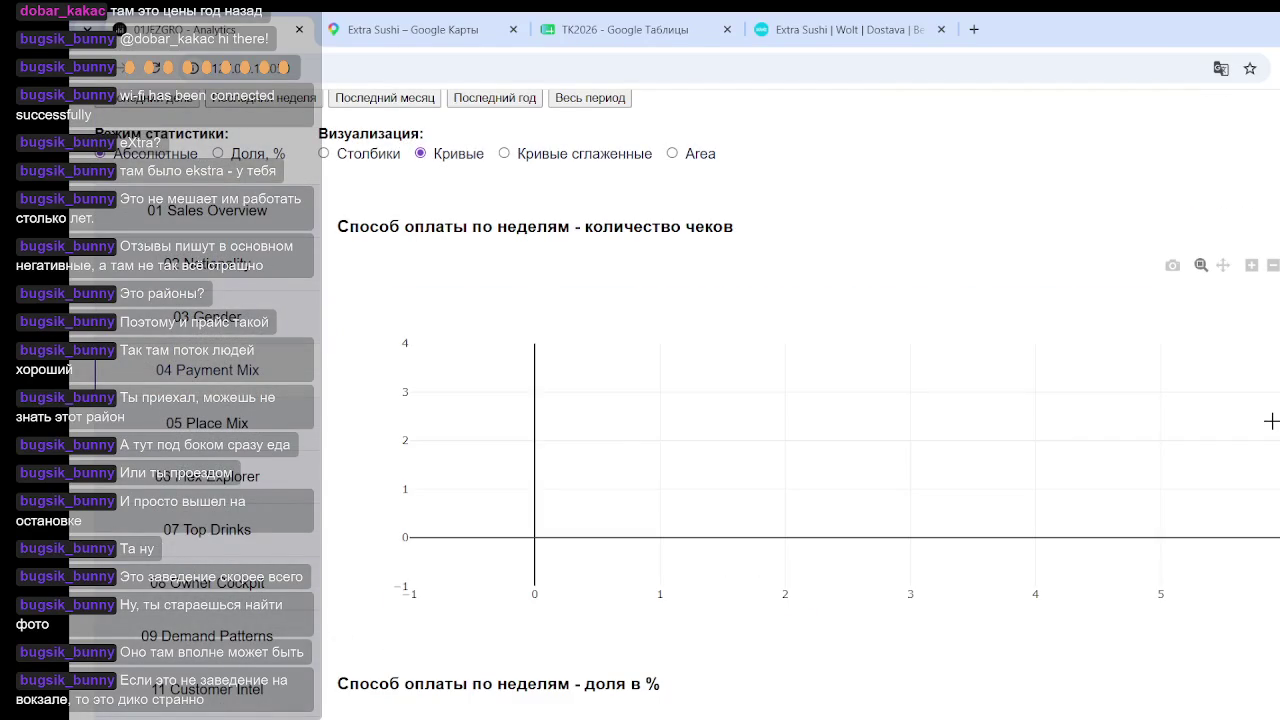
# Hide the 2025 lines in the payment-share chart, leaving only 2026
pyautogui.scroll(-4, 1152, 351)
pyautogui.moveTo(1155, 354)
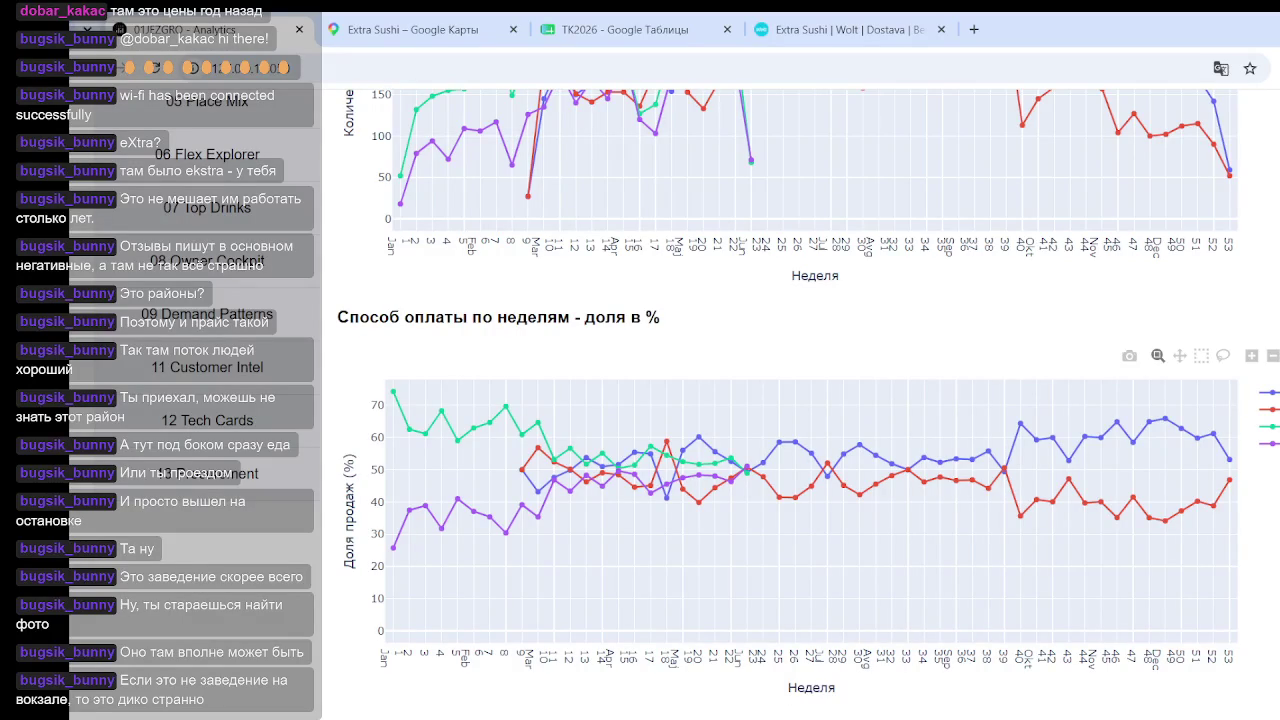
pyautogui.click(1268, 393)
pyautogui.click(1268, 409)
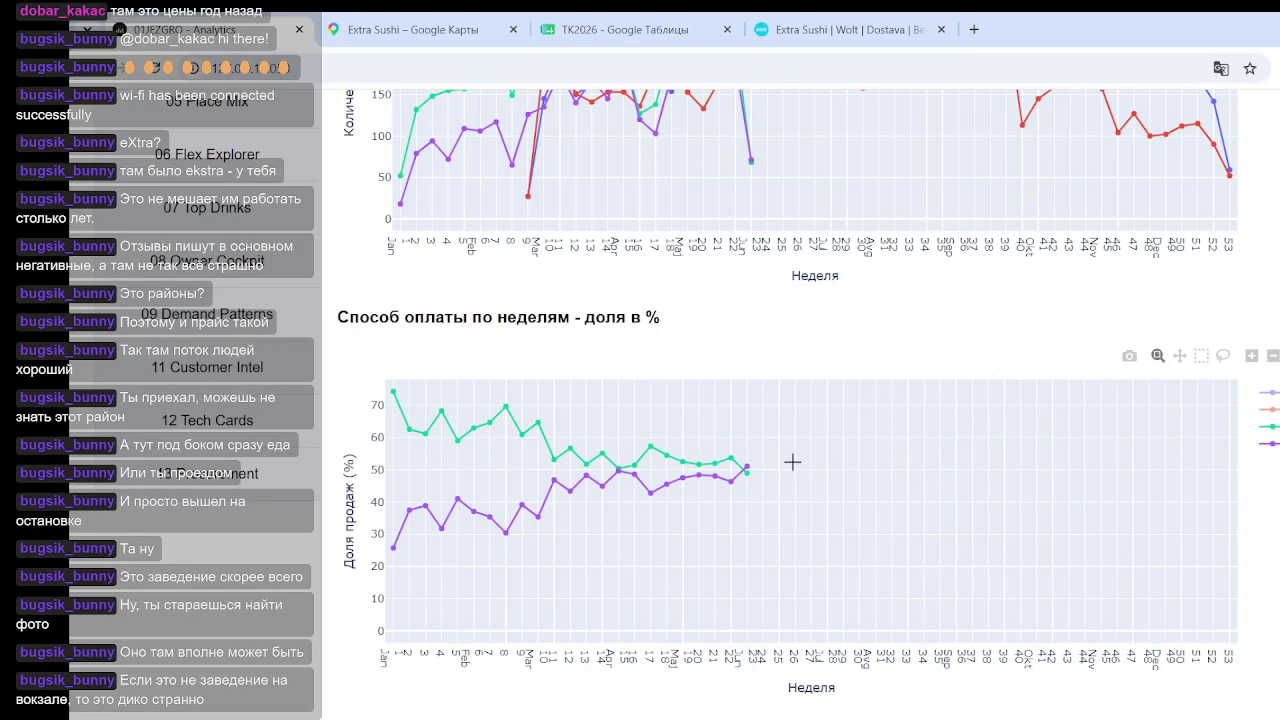
# Open the 13 Procurement vs Expenses section
pyautogui.moveTo(751, 462)
pyautogui.moveTo(684, 487)
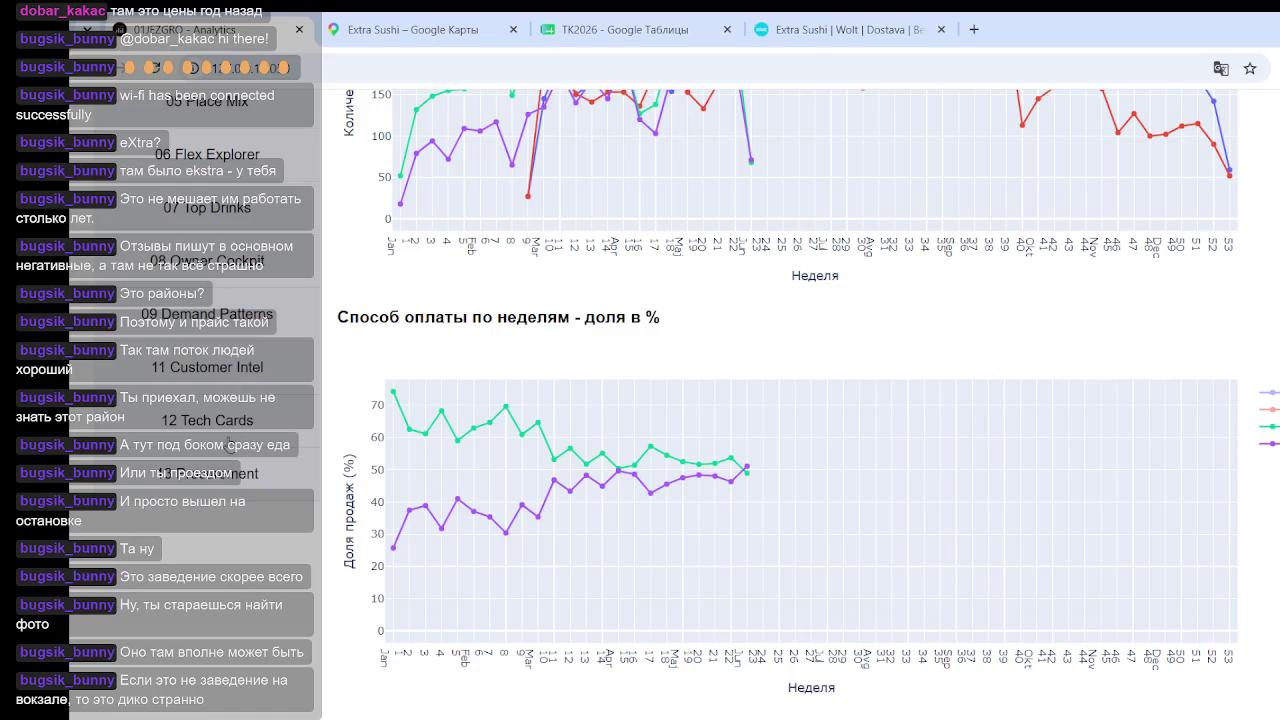
pyautogui.scroll(5, 235, 420)
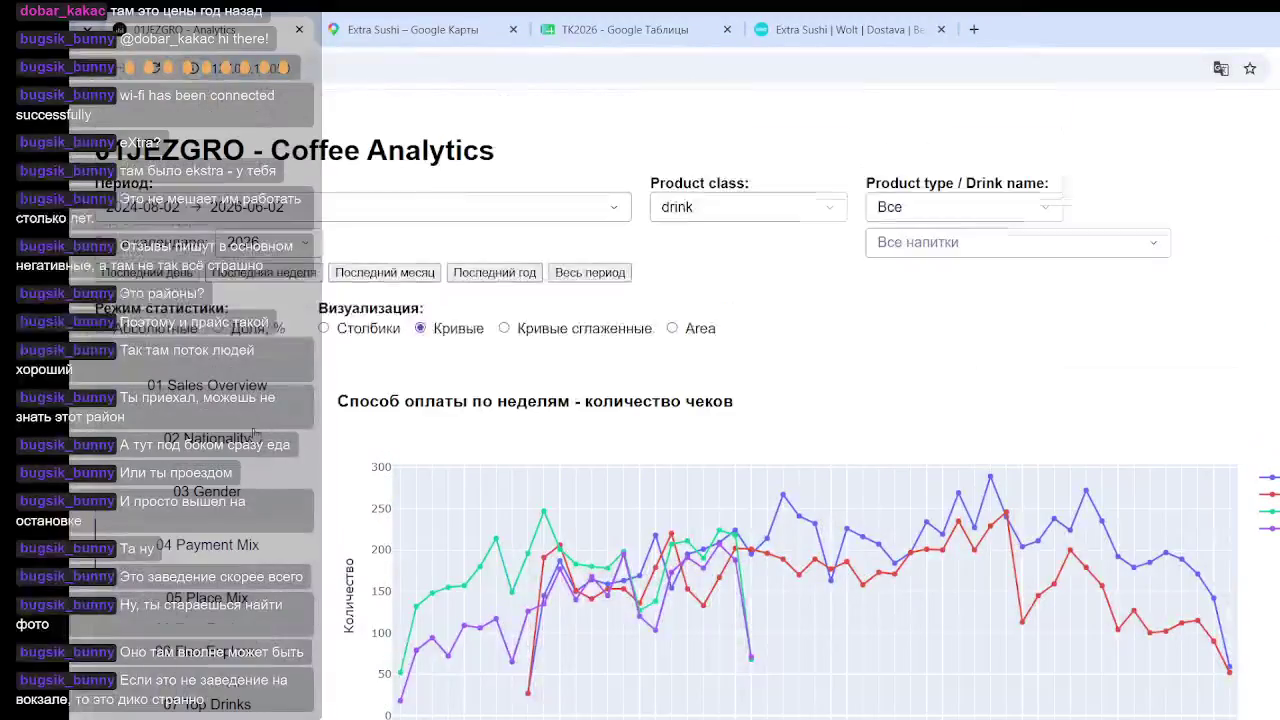
pyautogui.scroll(-5, 235, 400)
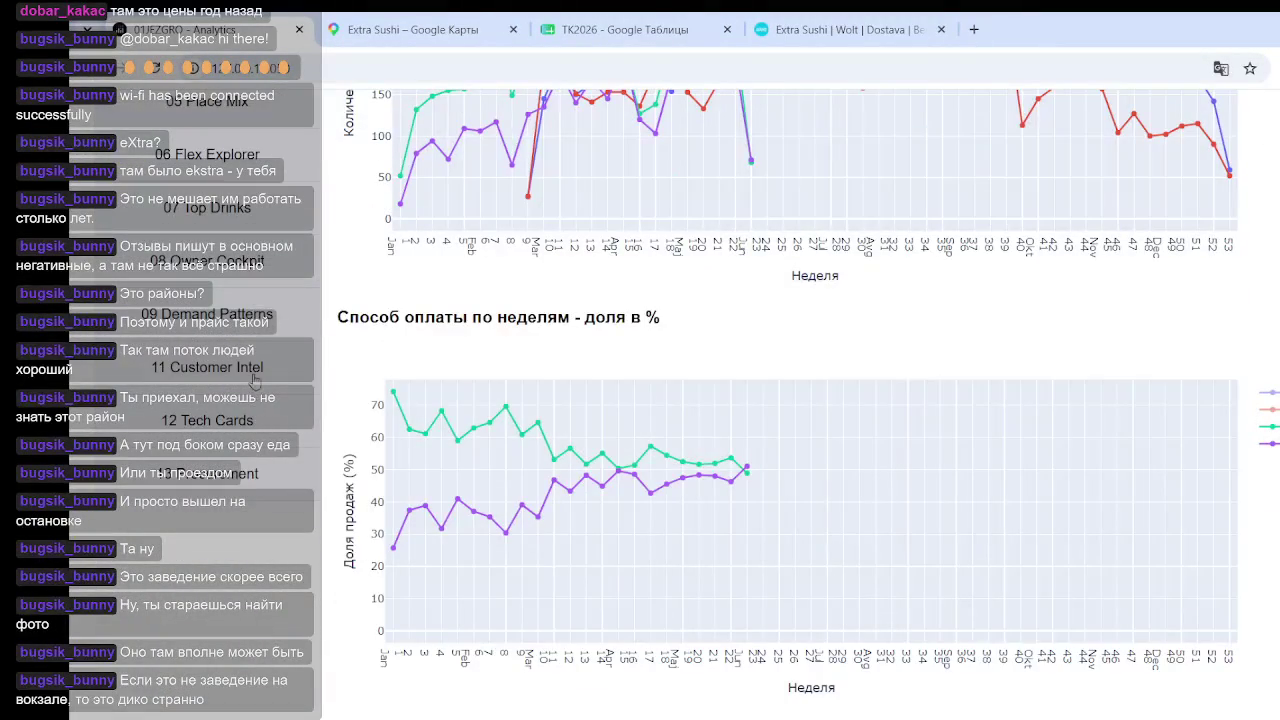
pyautogui.click(250, 470)
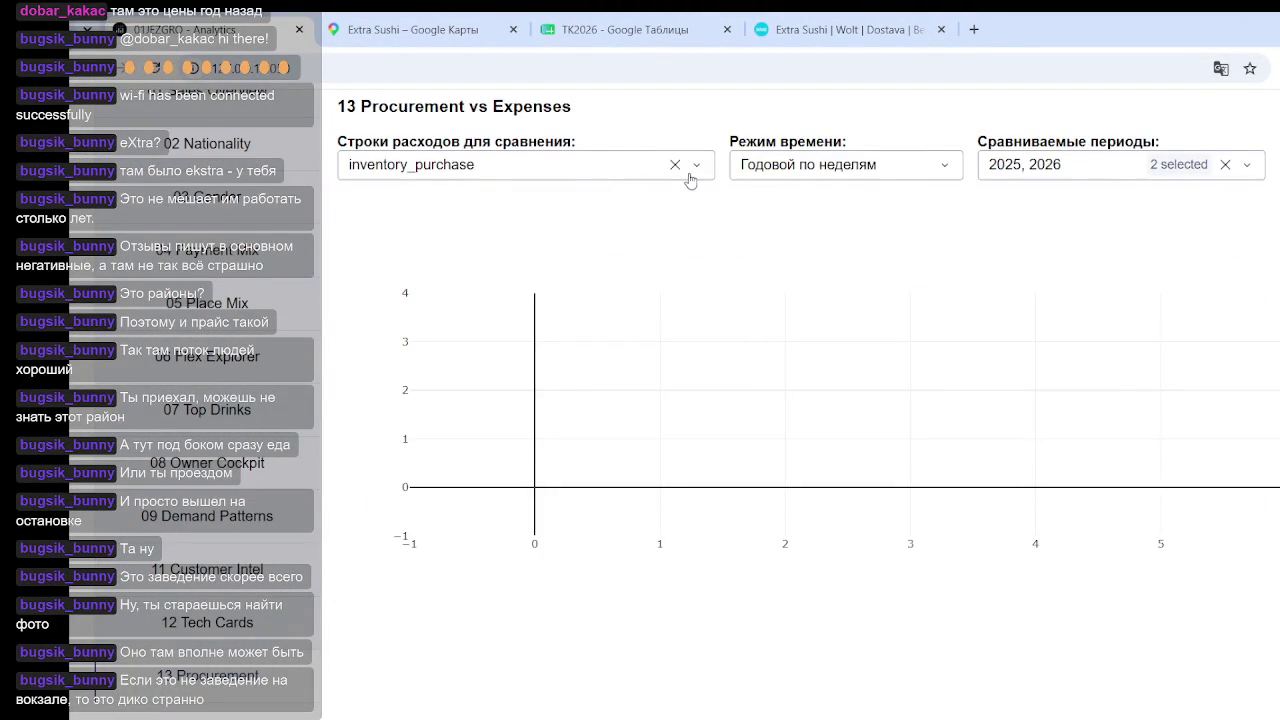
# Add bank_transfer_fees to the compared expense rows alongside inventory_purchase
pyautogui.scroll(5, 657, 326)
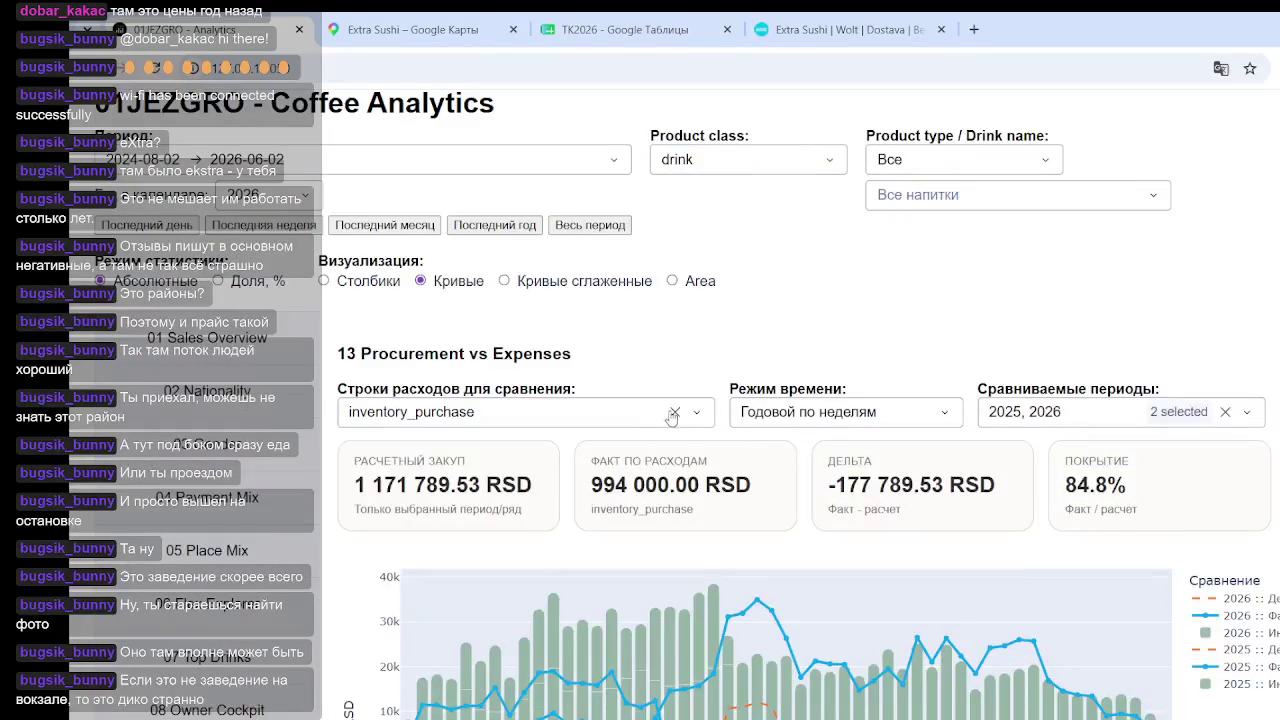
pyautogui.click(705, 416)
pyautogui.scroll(-3, 590, 496)
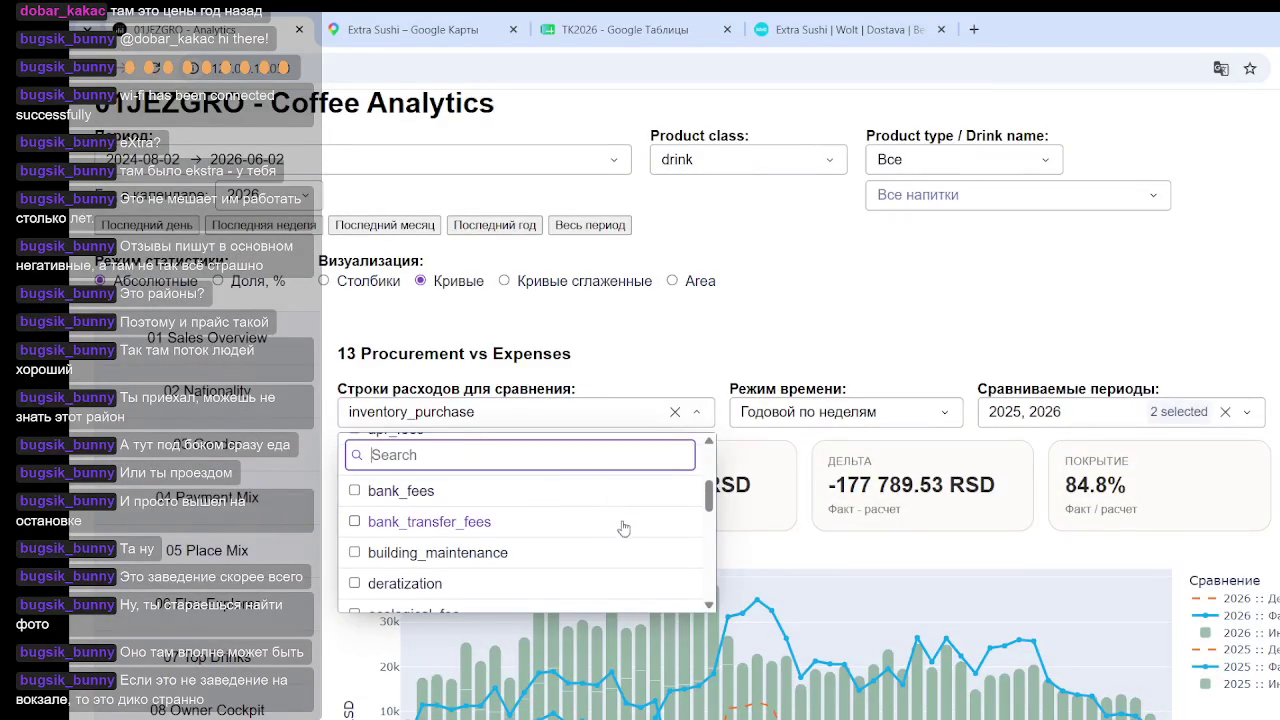
pyautogui.click(391, 534)
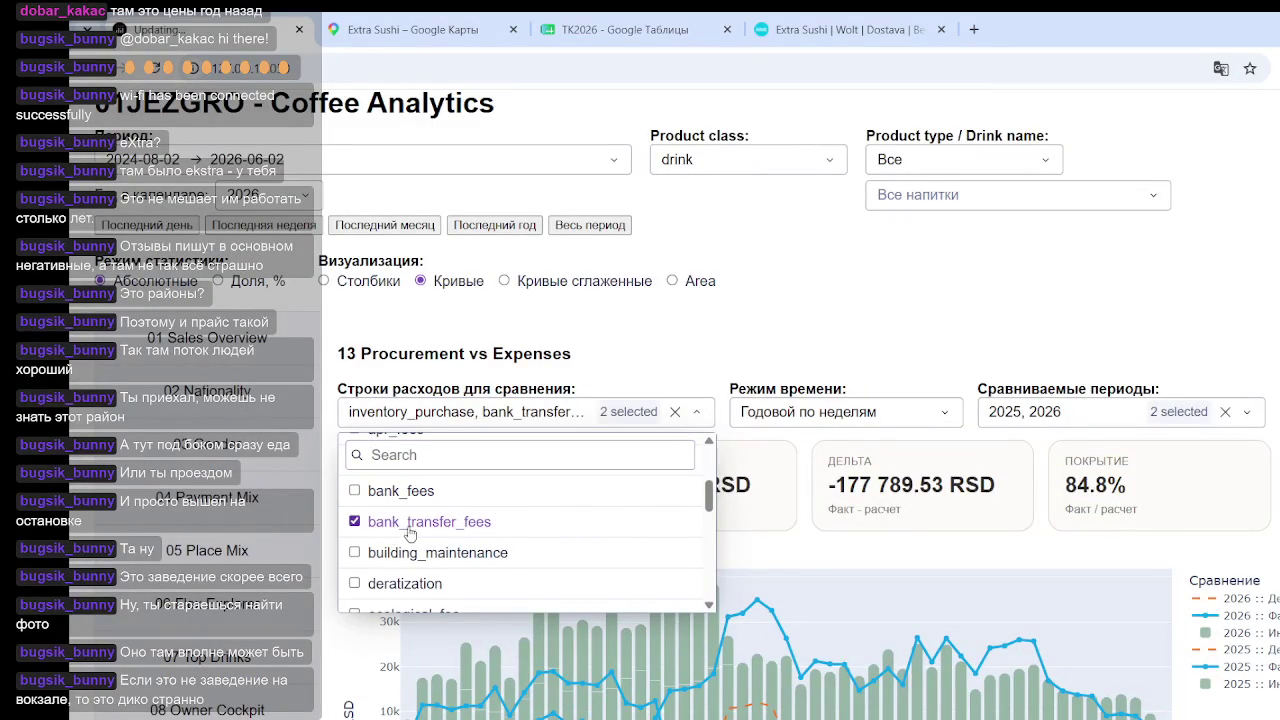
pyautogui.click(699, 284)
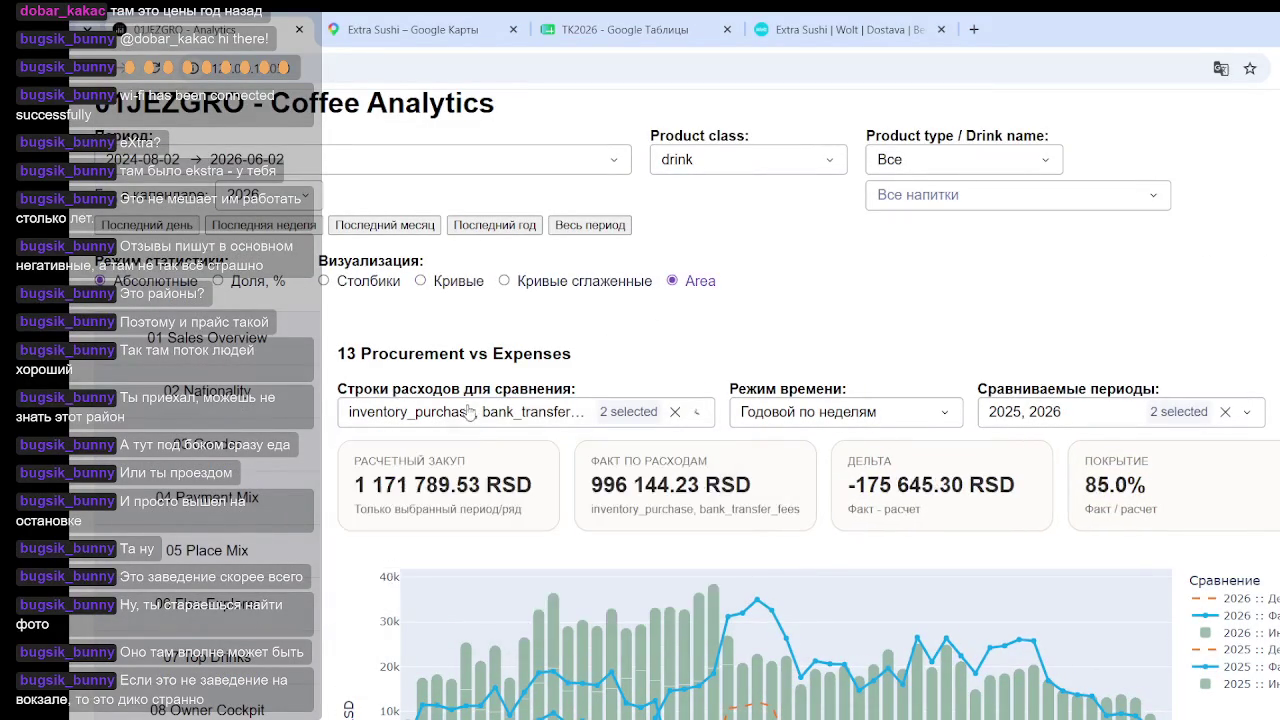
# Remove inventory_purchase so bank_transfer_fees alone is compared, and review the results
pyautogui.click(618, 418)
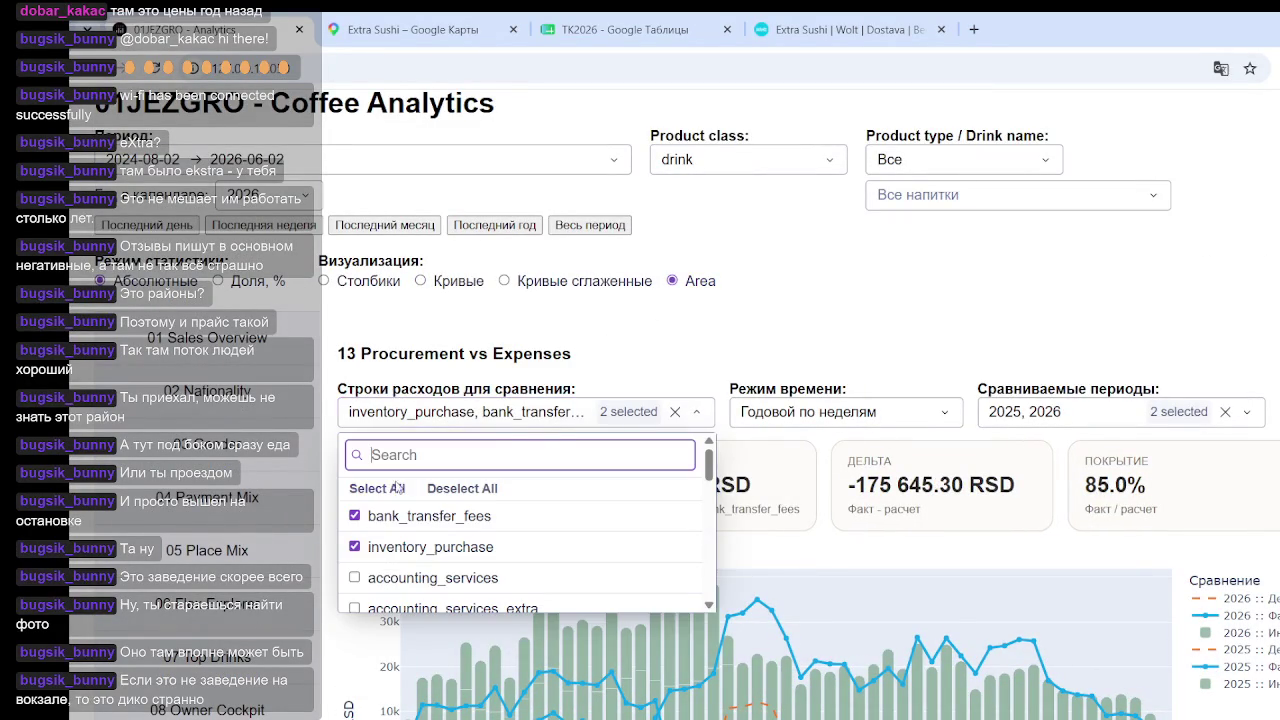
pyautogui.click(355, 547)
pyautogui.click(806, 251)
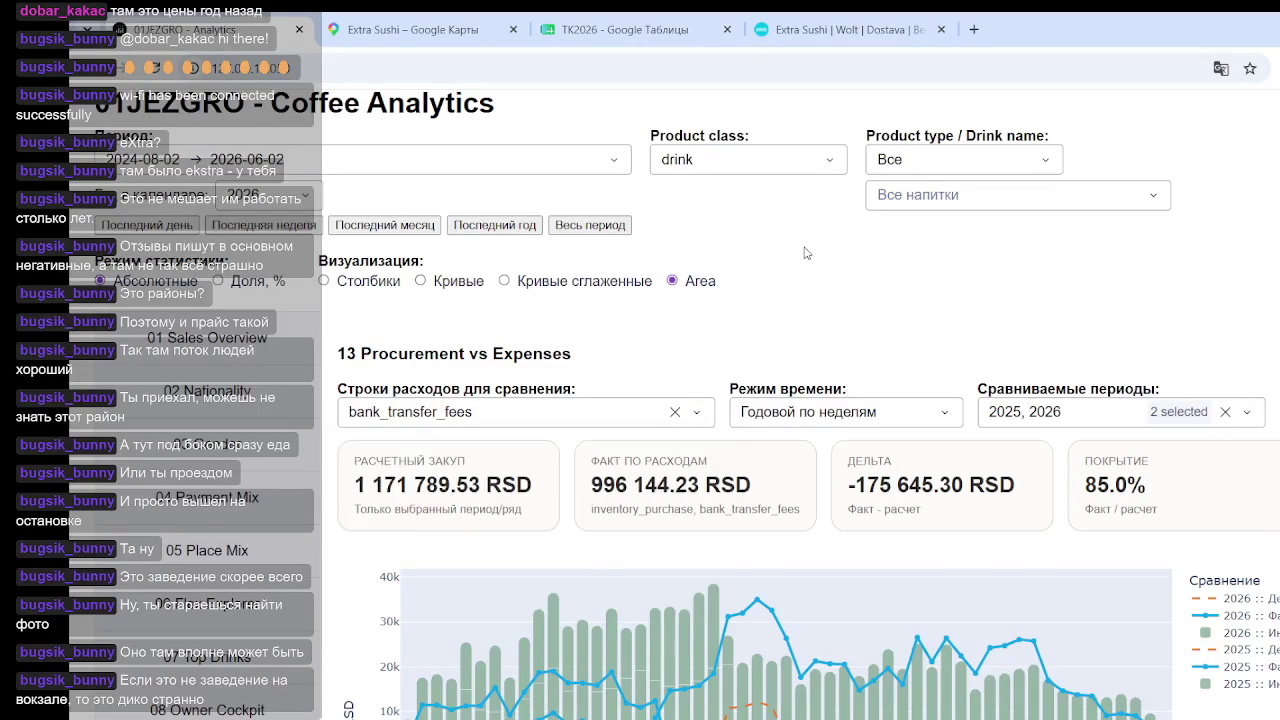
pyautogui.scroll(-2, 770, 300)
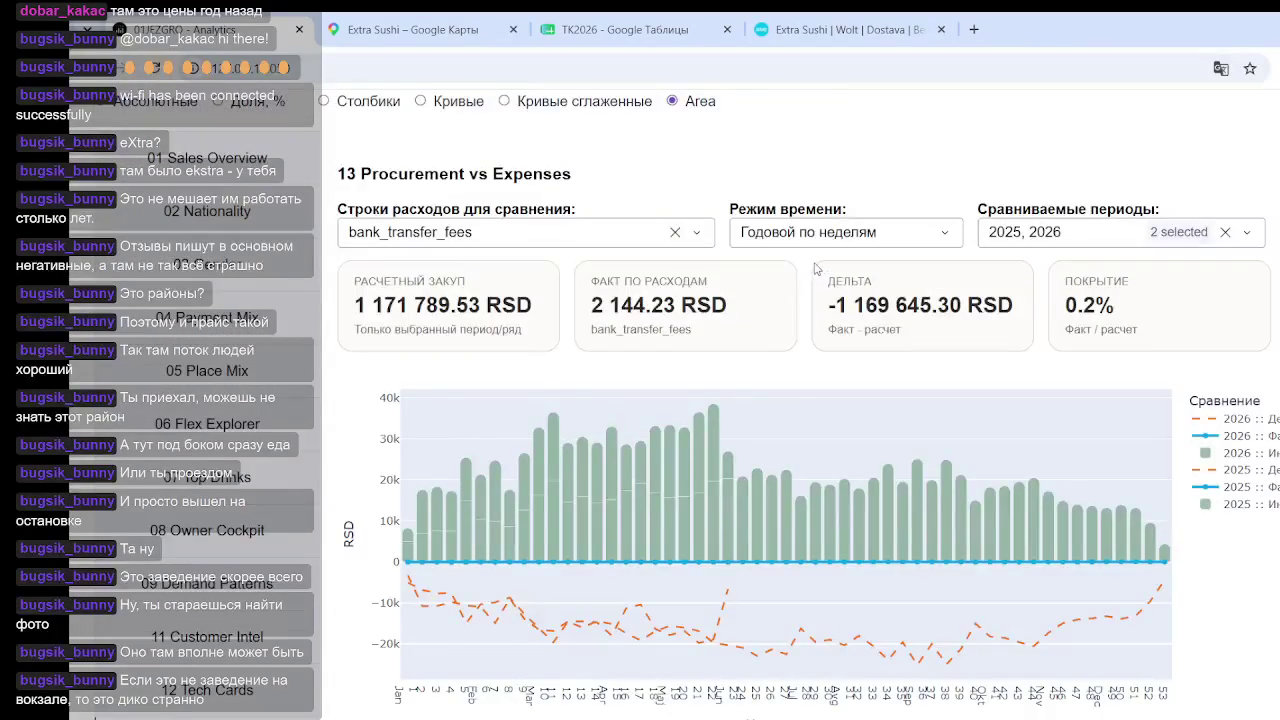
pyautogui.scroll(-2, 781, 300)
pyautogui.scroll(3, 781, 379)
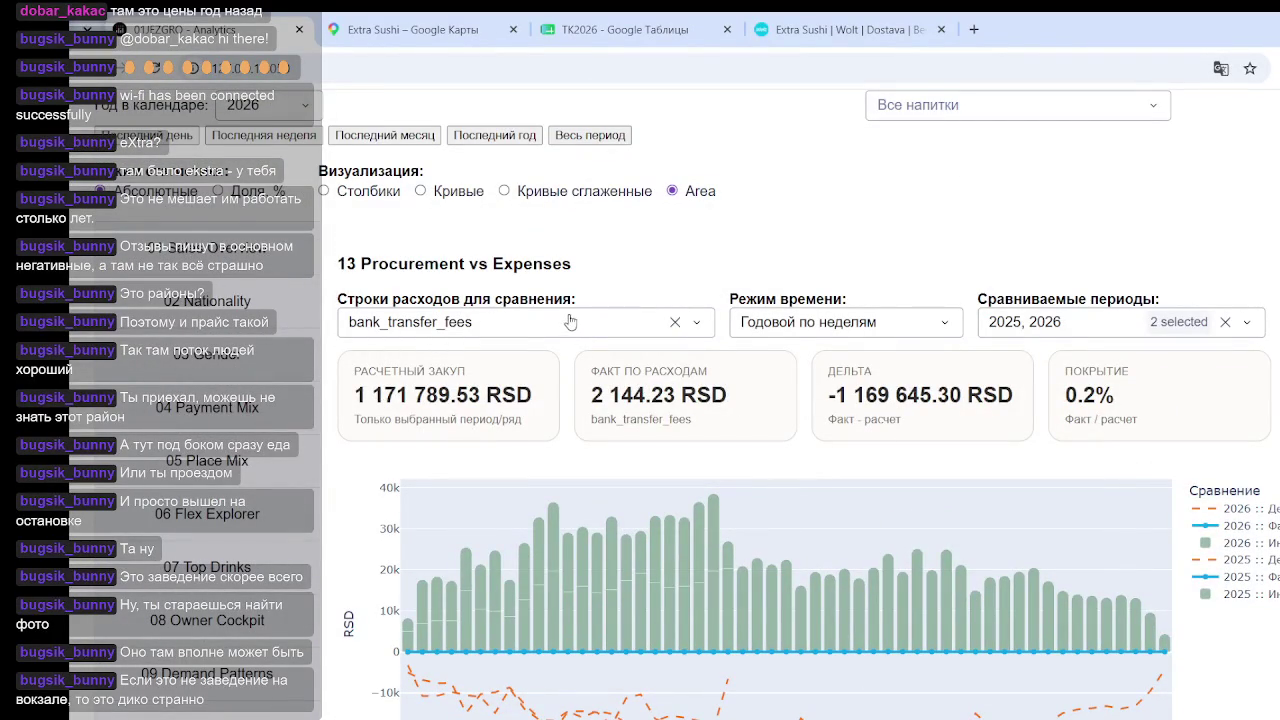
pyautogui.scroll(-2, 222, 478)
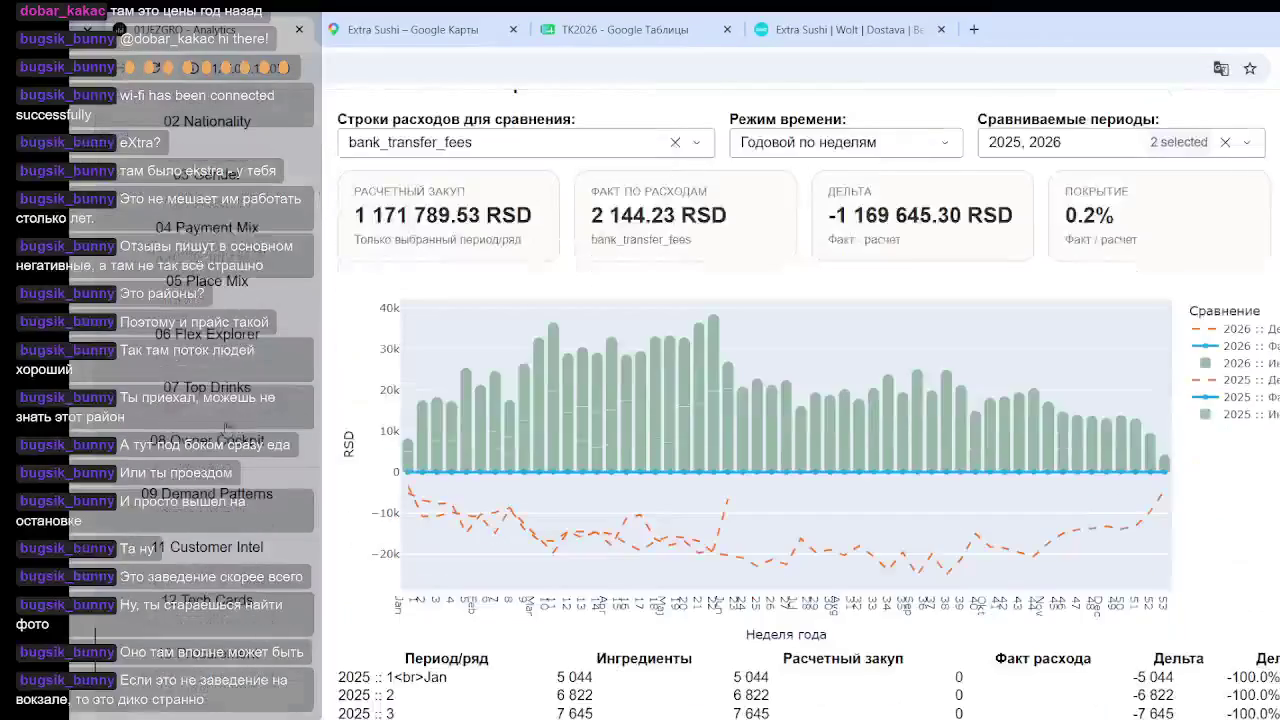
pyautogui.scroll(-10, 706, 440)
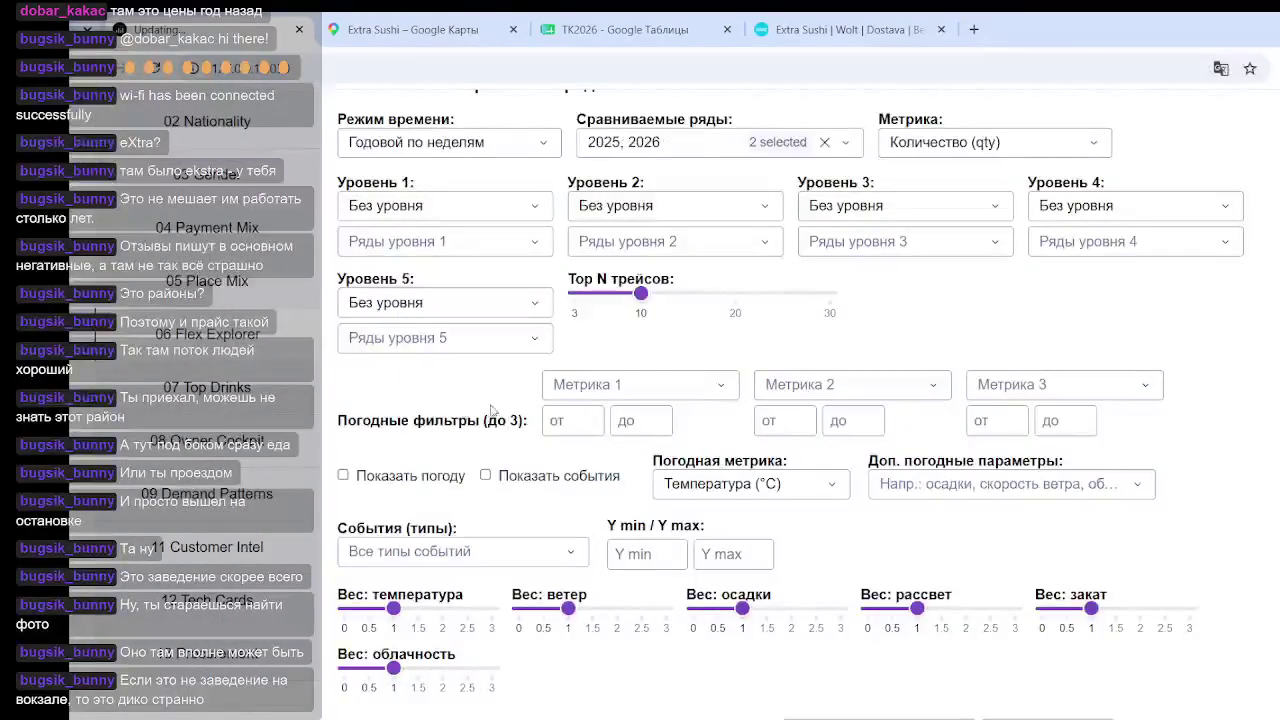
# Jump to Procurement vs Expenses using the '13 Procurement' sidebar entry
pyautogui.scroll(3, 490, 412)
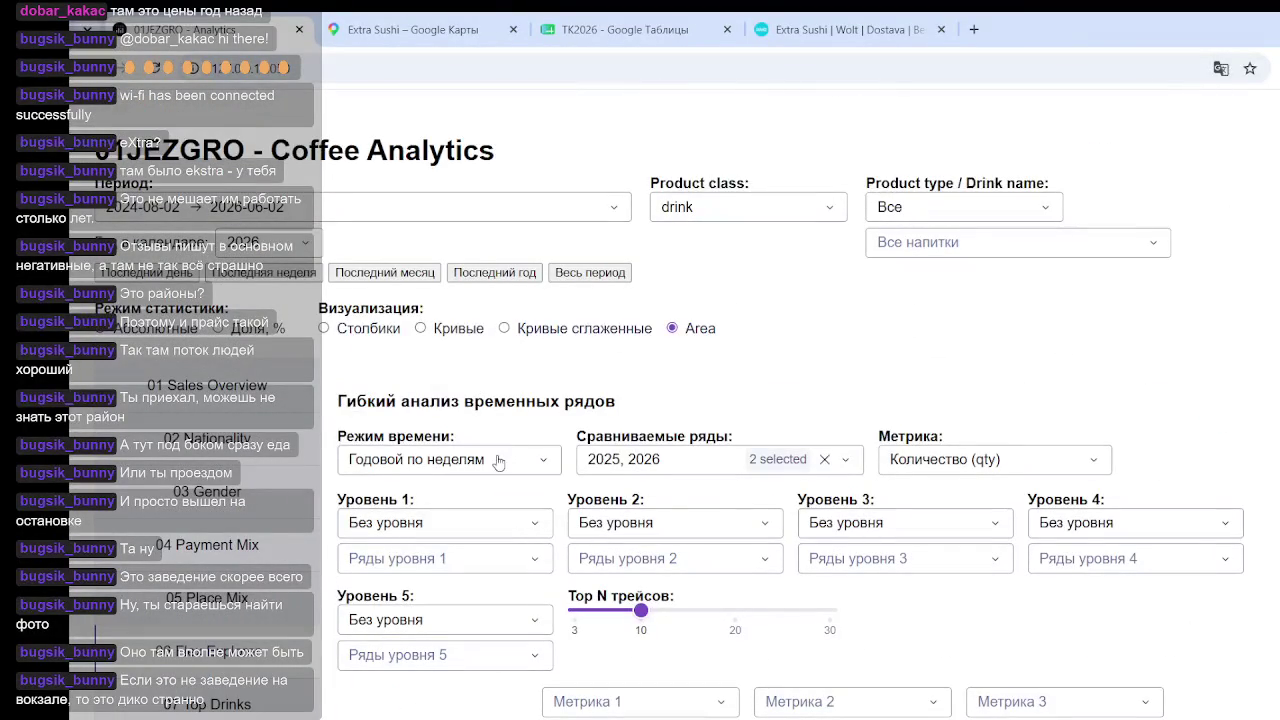
pyautogui.scroll(-2, 205, 482)
pyautogui.scroll(-1, 225, 640)
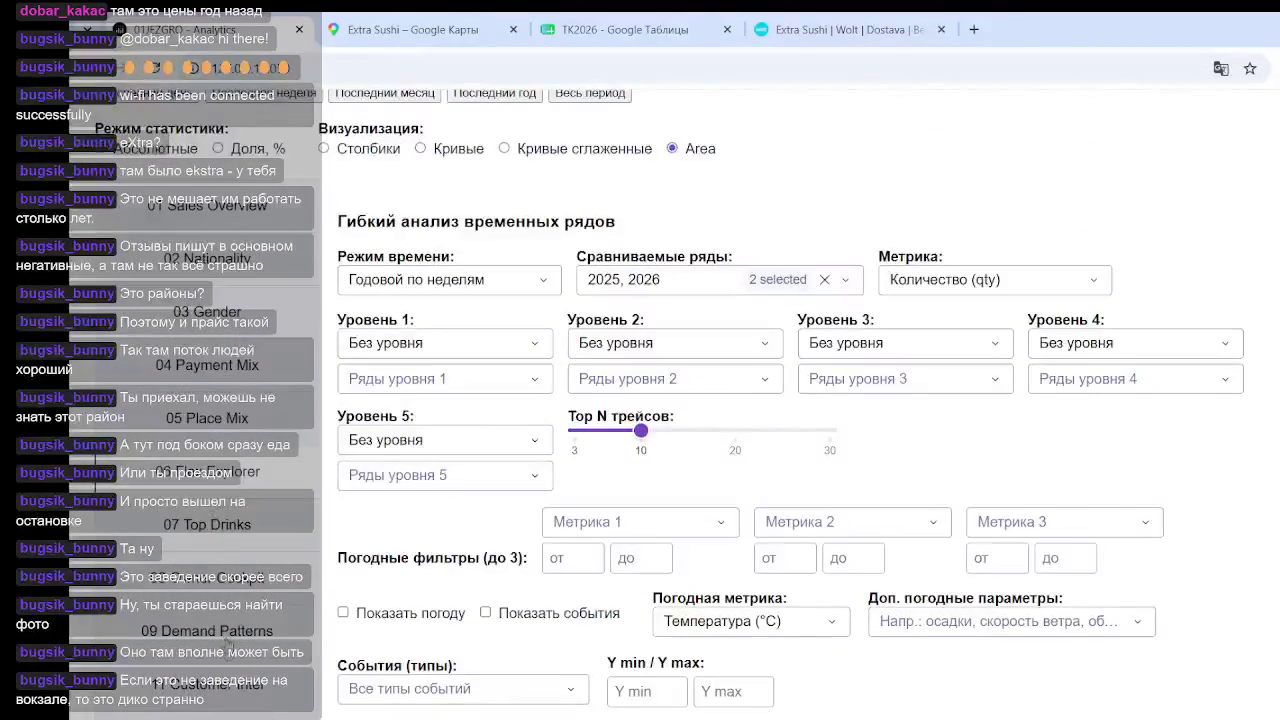
pyautogui.scroll(-3, 238, 615)
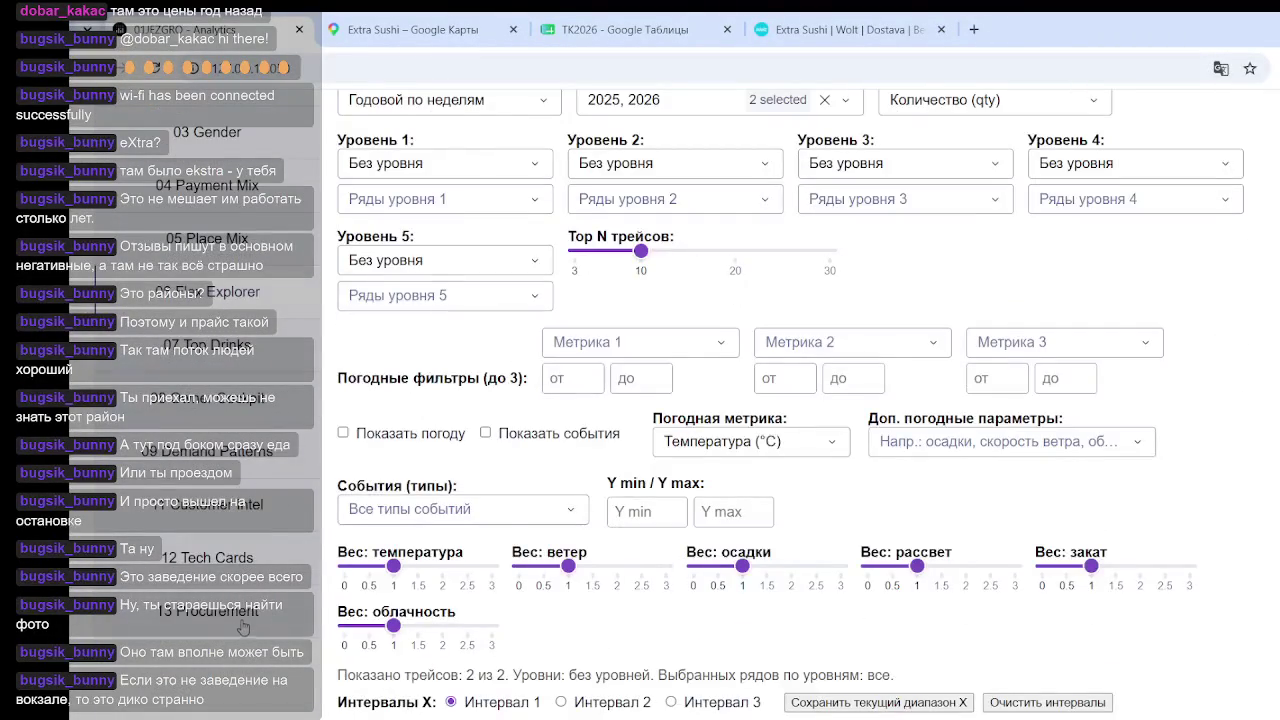
pyautogui.click(244, 634)
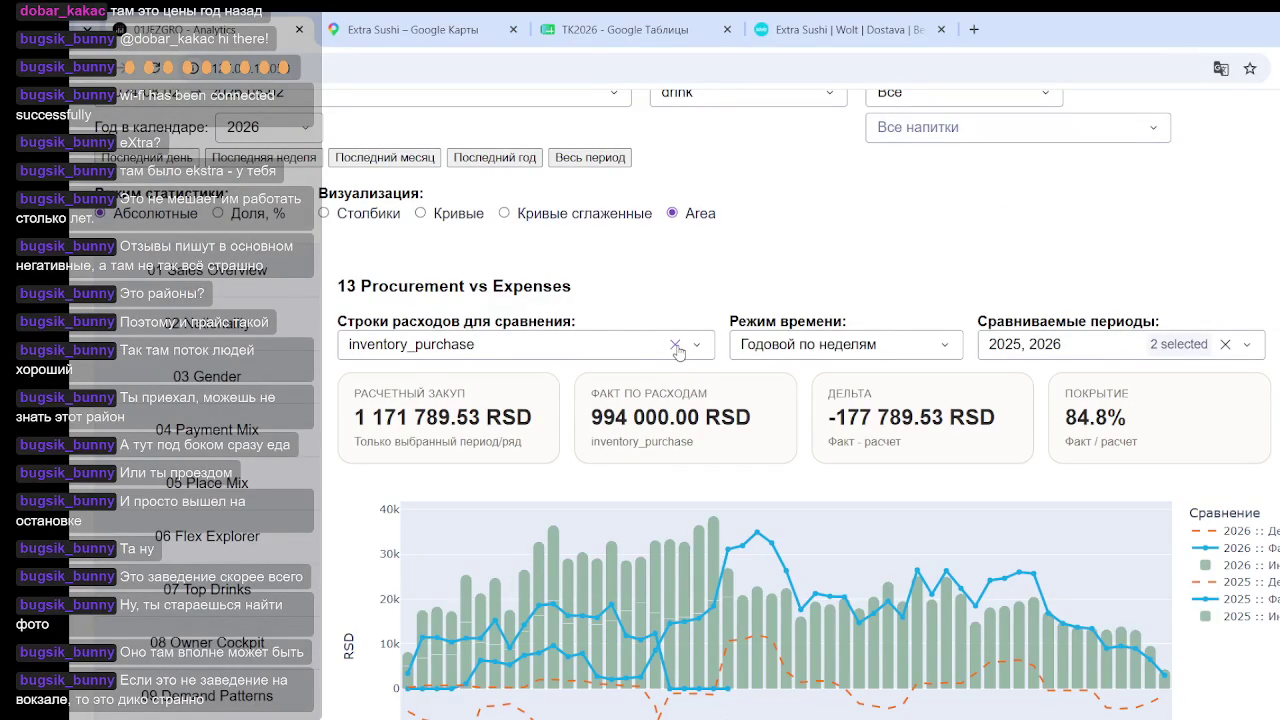
# Replace inventory_purchase with bank_transfer_fees as the only compared expense row
pyautogui.click(676, 346)
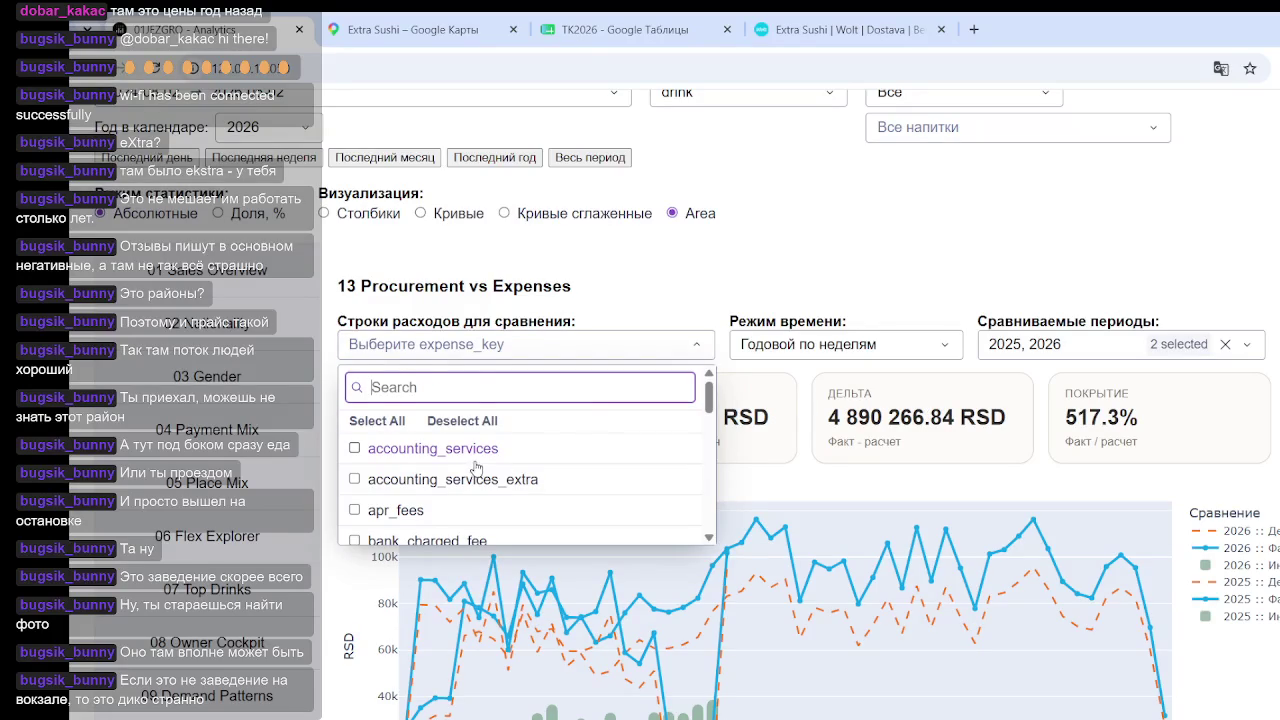
pyautogui.scroll(-5, 420, 505)
pyautogui.scroll(4, 441, 495)
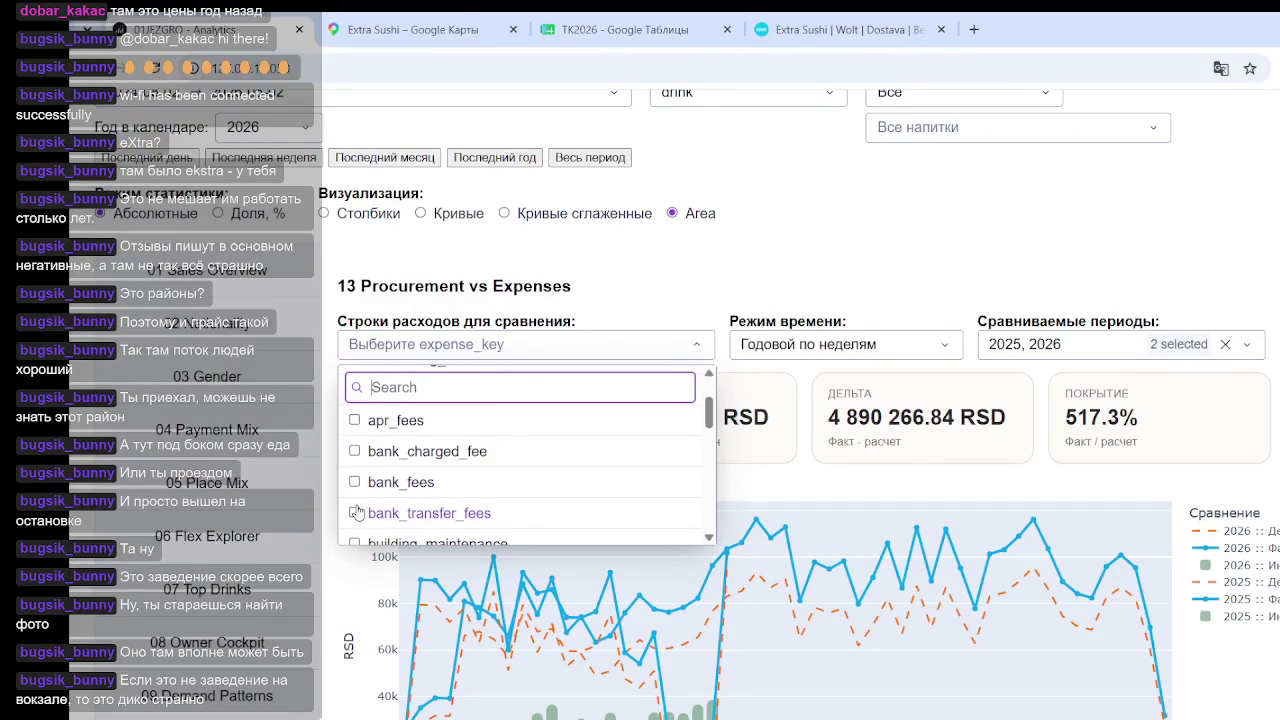
pyautogui.click(357, 513)
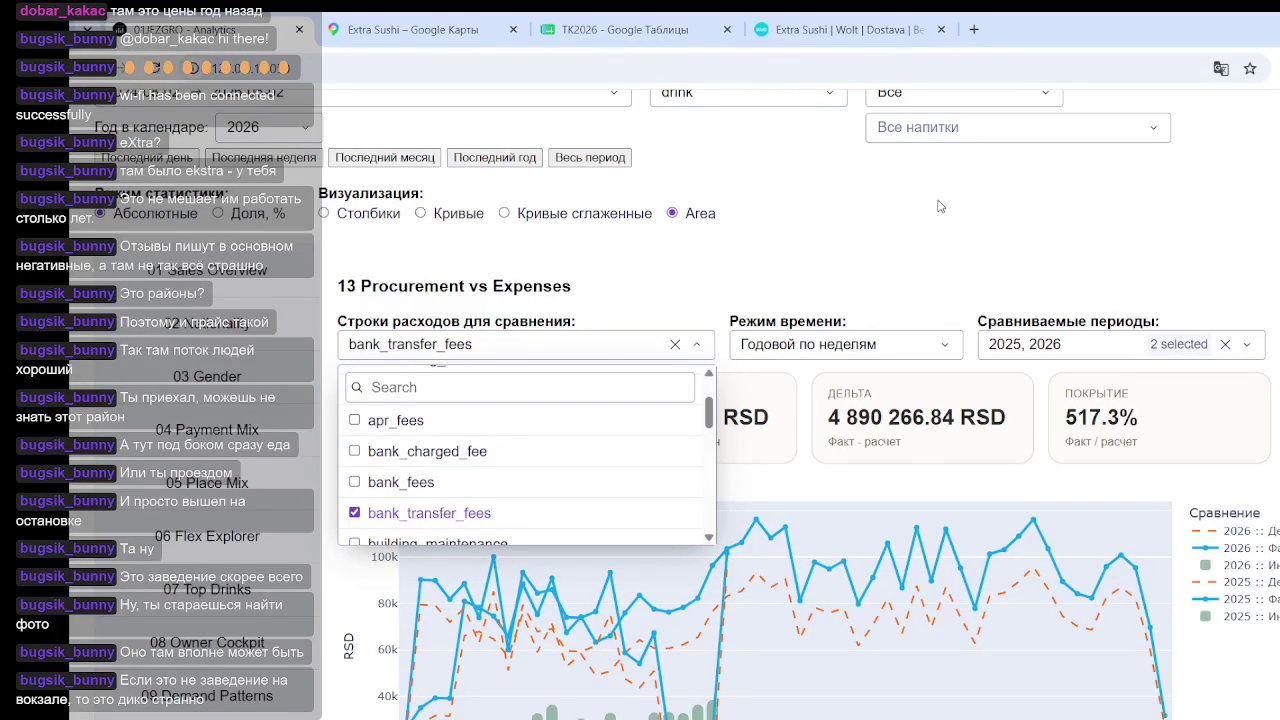
pyautogui.click(917, 374)
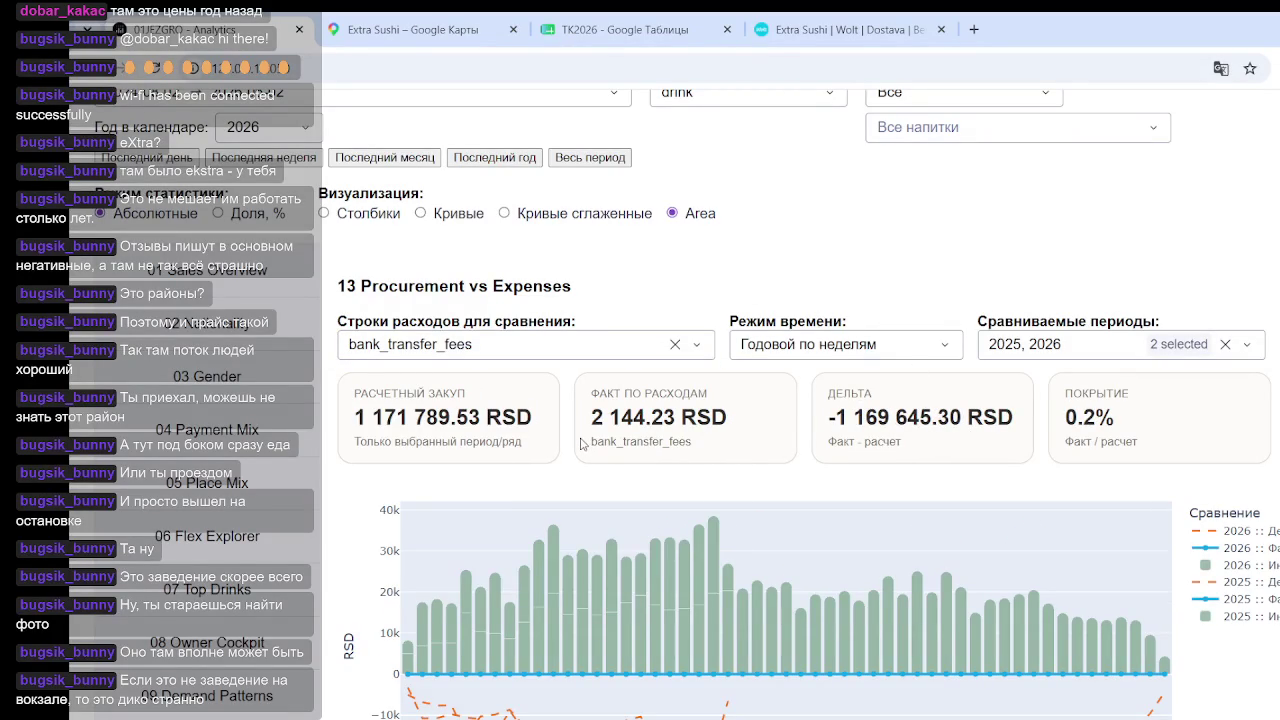
# Review the weekly table: 2 144.23 RSD actual versus 1 171 789.53 RSD estimated, 0.2% coverage
pyautogui.scroll(-3, 610, 400)
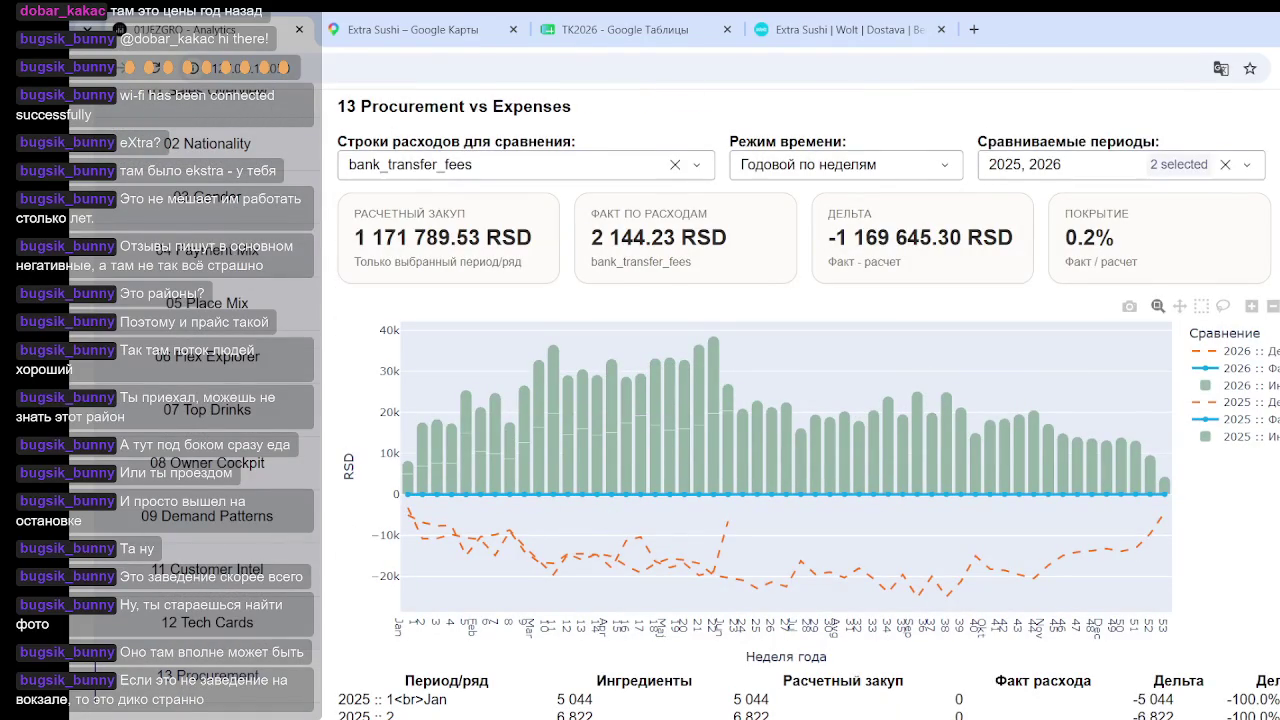
pyautogui.scroll(-5, 966, 423)
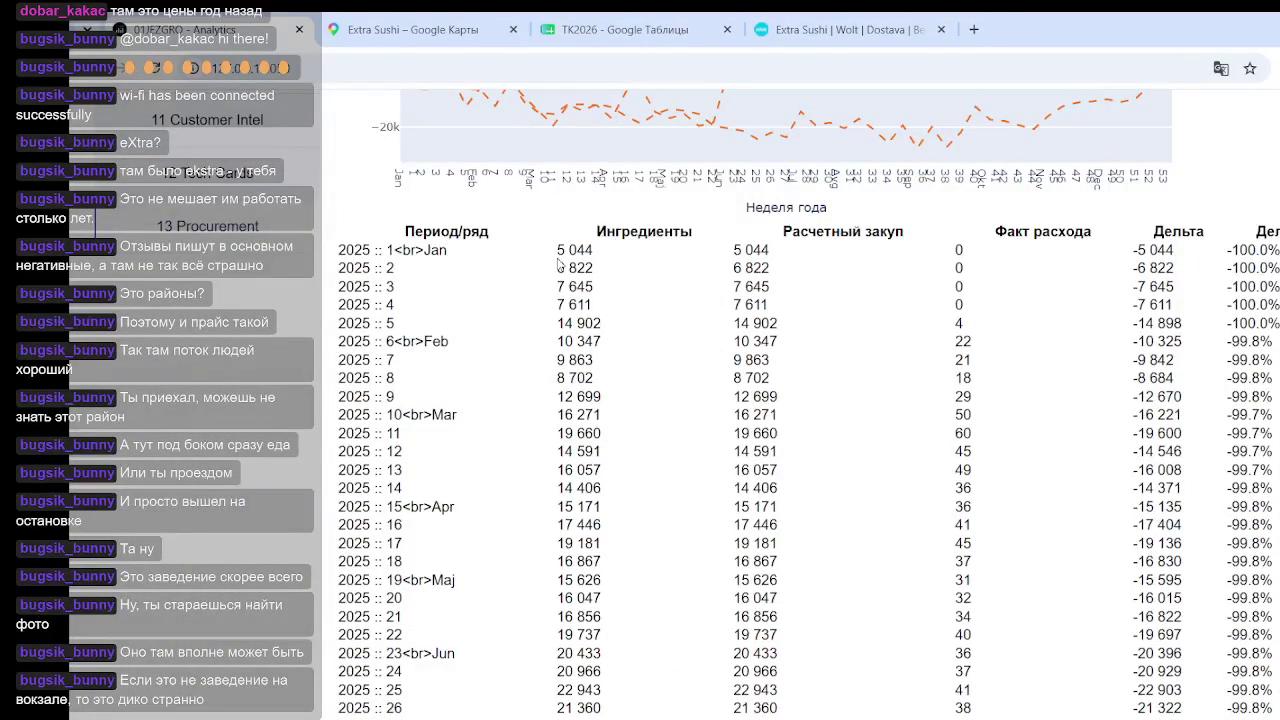
pyautogui.scroll(-10, 555, 262)
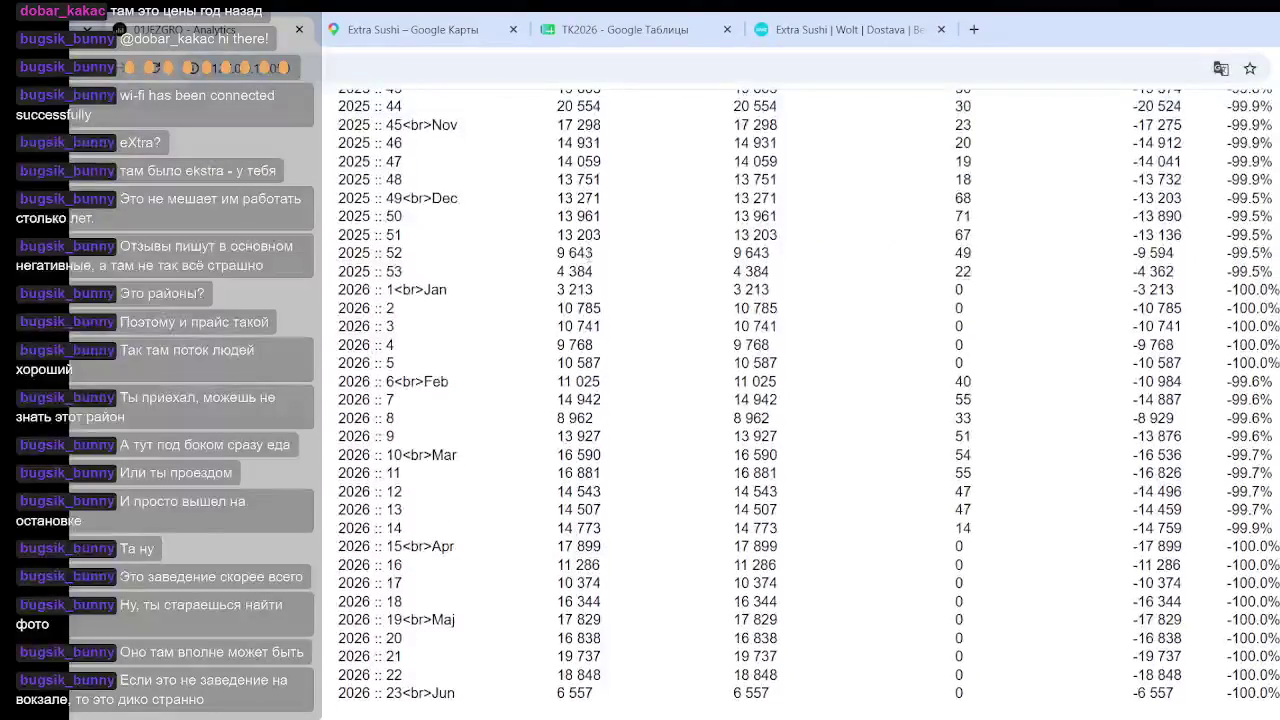
pyautogui.scroll(15, 585, 270)
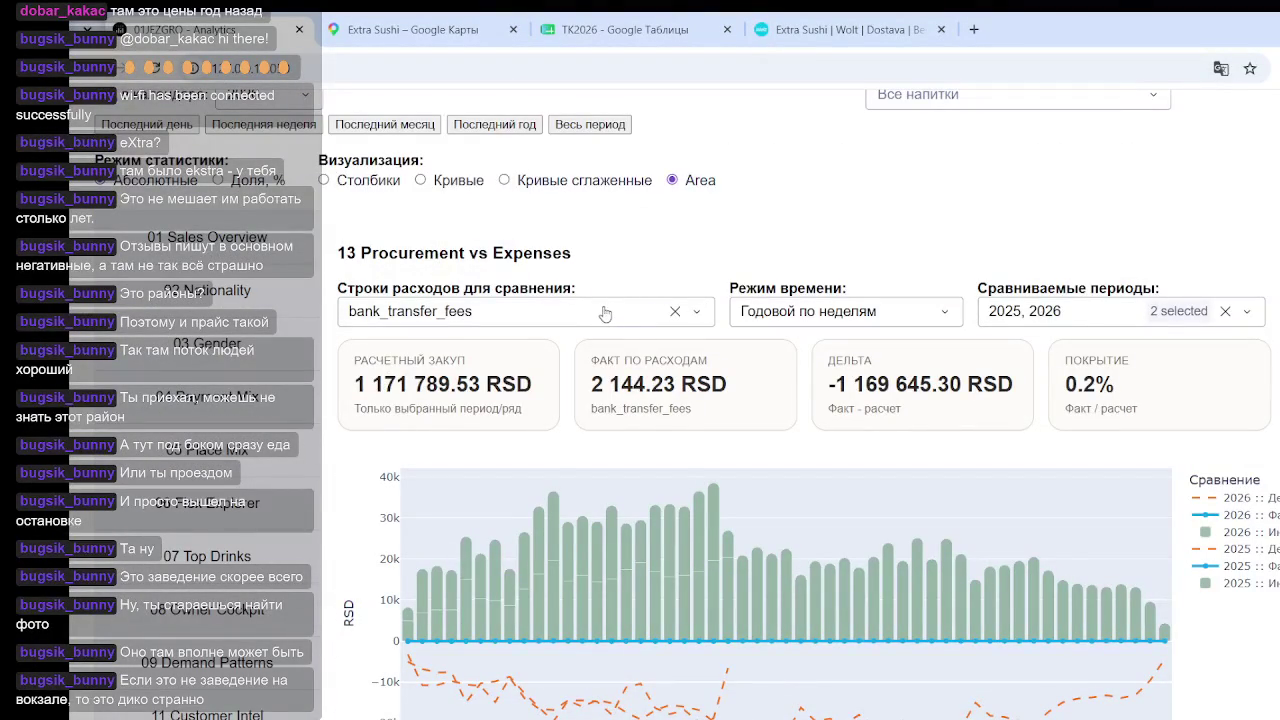
# Switch the compared expense row from bank_transfer_fees to accounting_services
pyautogui.click(699, 314)
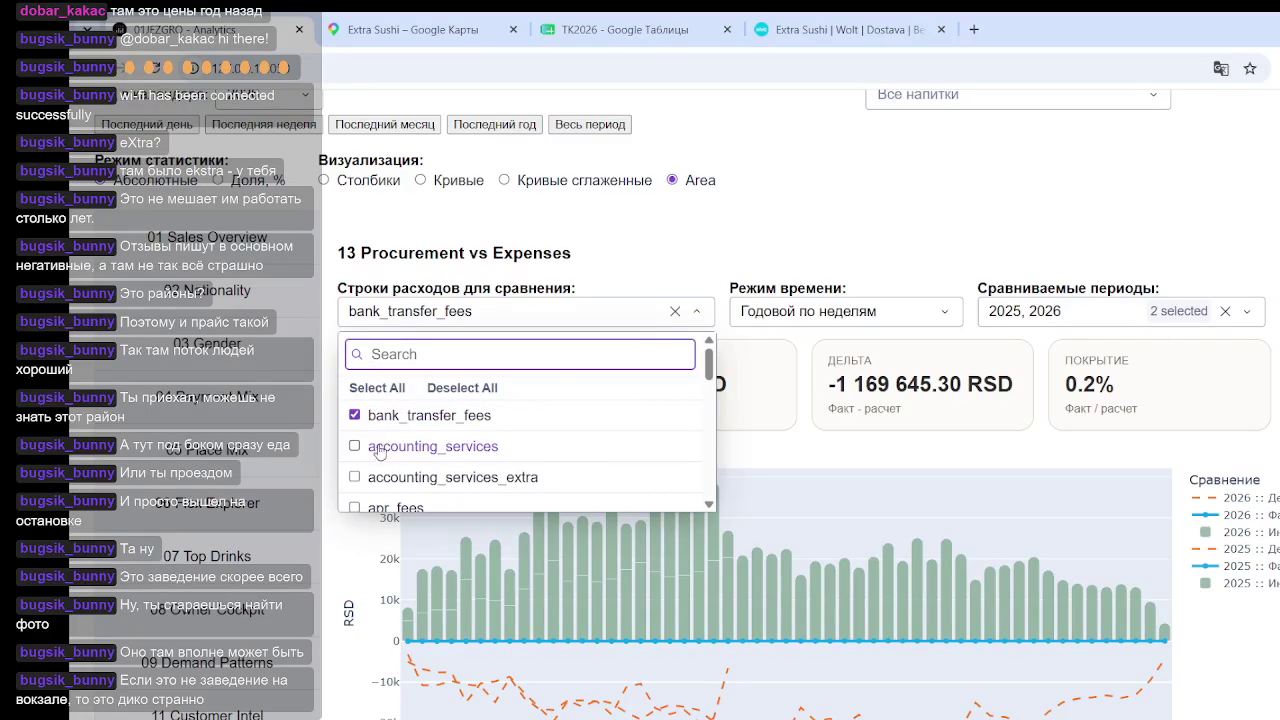
pyautogui.click(360, 448)
pyautogui.click(766, 208)
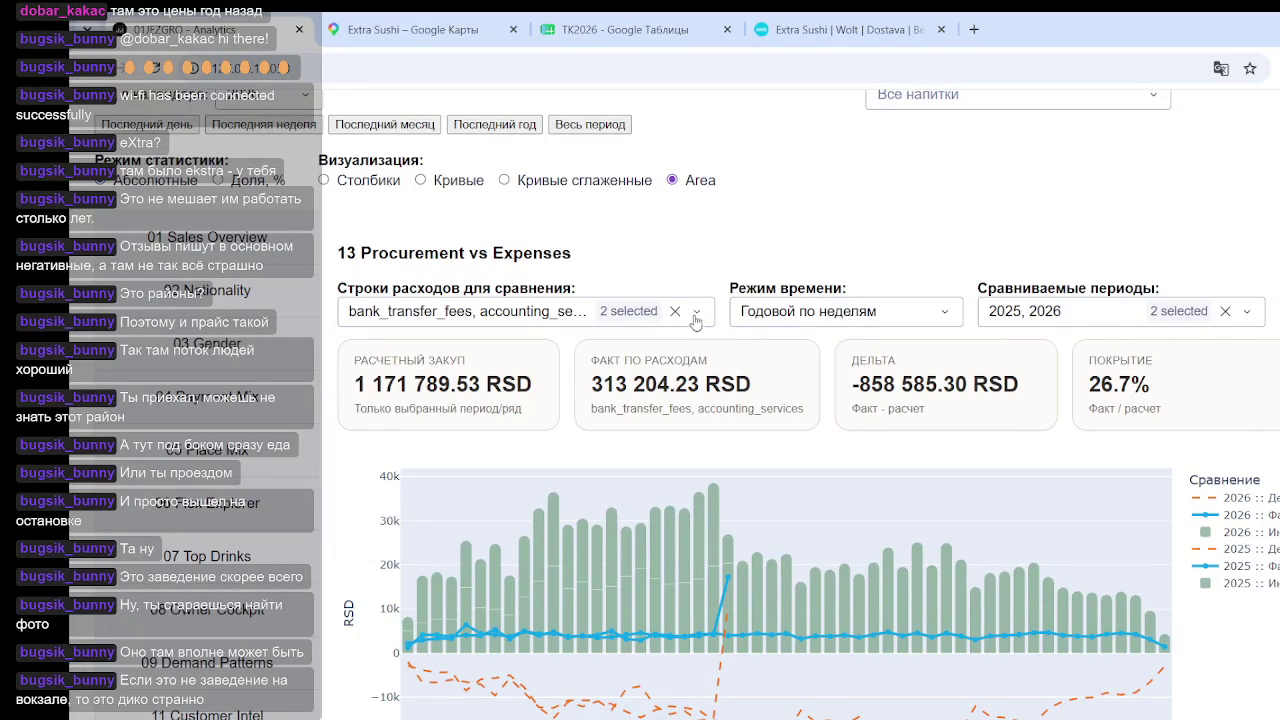
pyautogui.moveTo(722, 602)
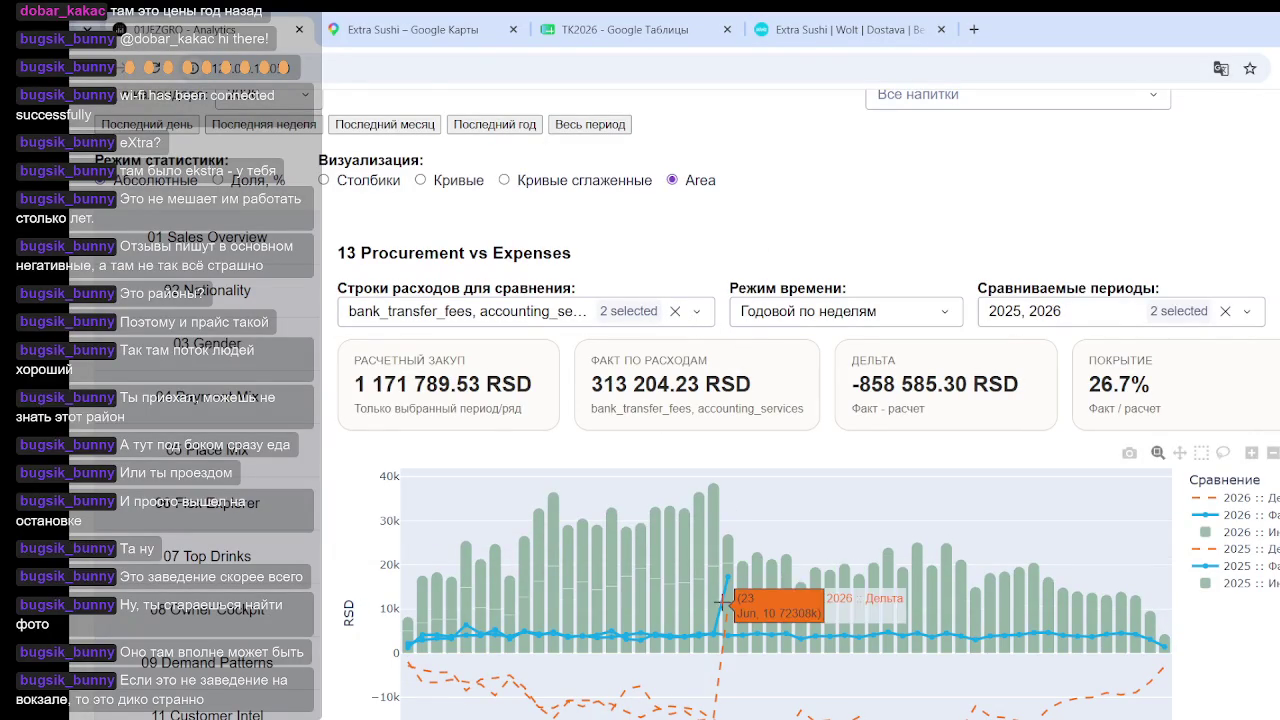
pyautogui.click(610, 315)
pyautogui.click(354, 446)
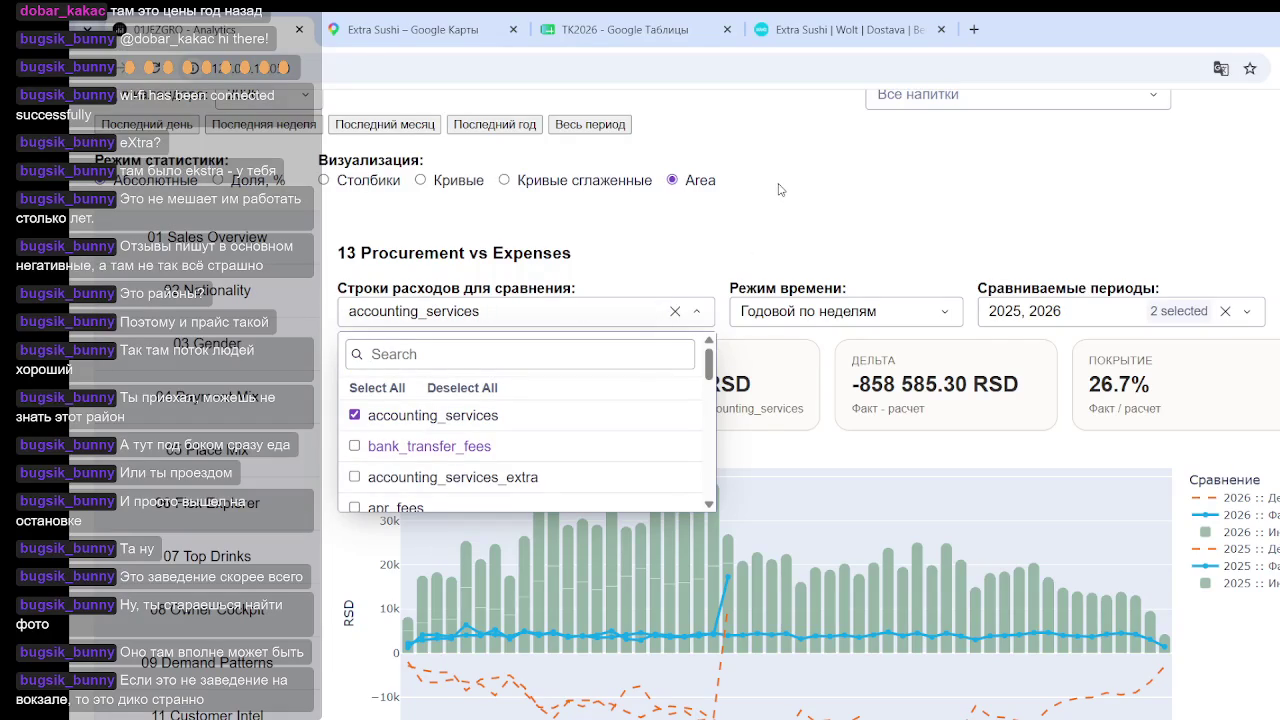
pyautogui.tripleClick(845, 198)
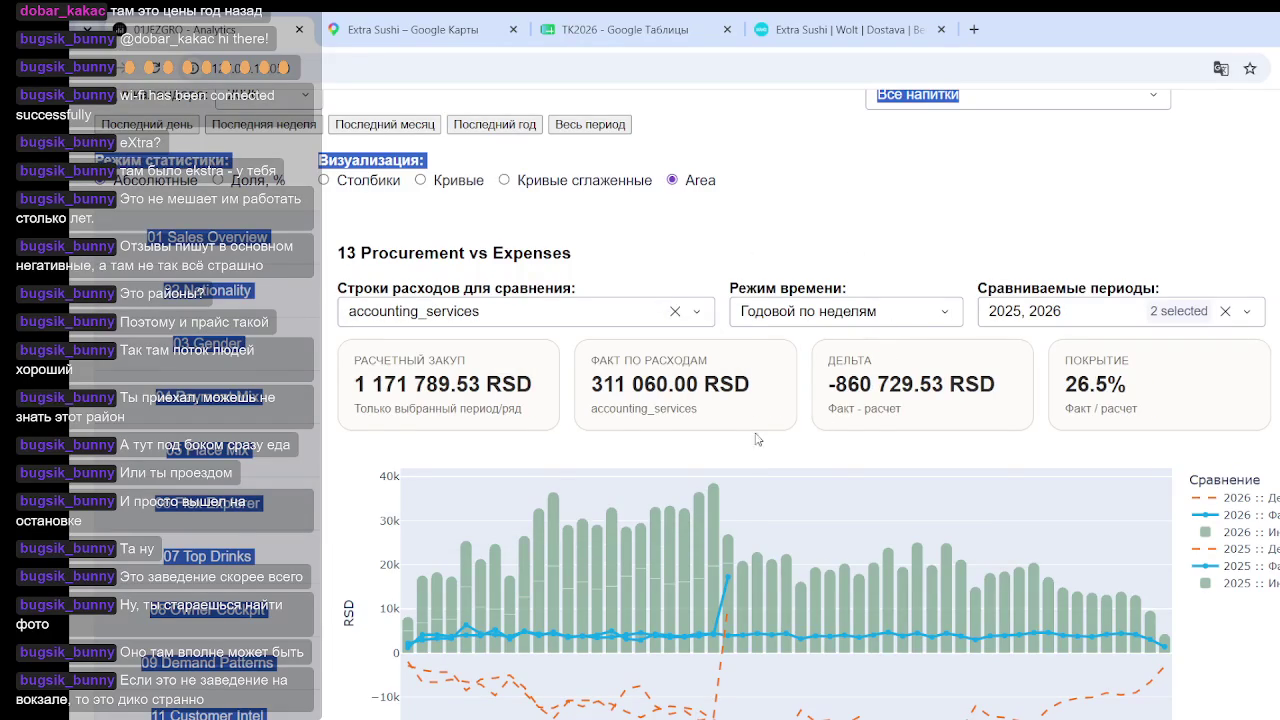
# Set Режим времени to 'Сквозной по месяцам'
pyautogui.click(905, 322)
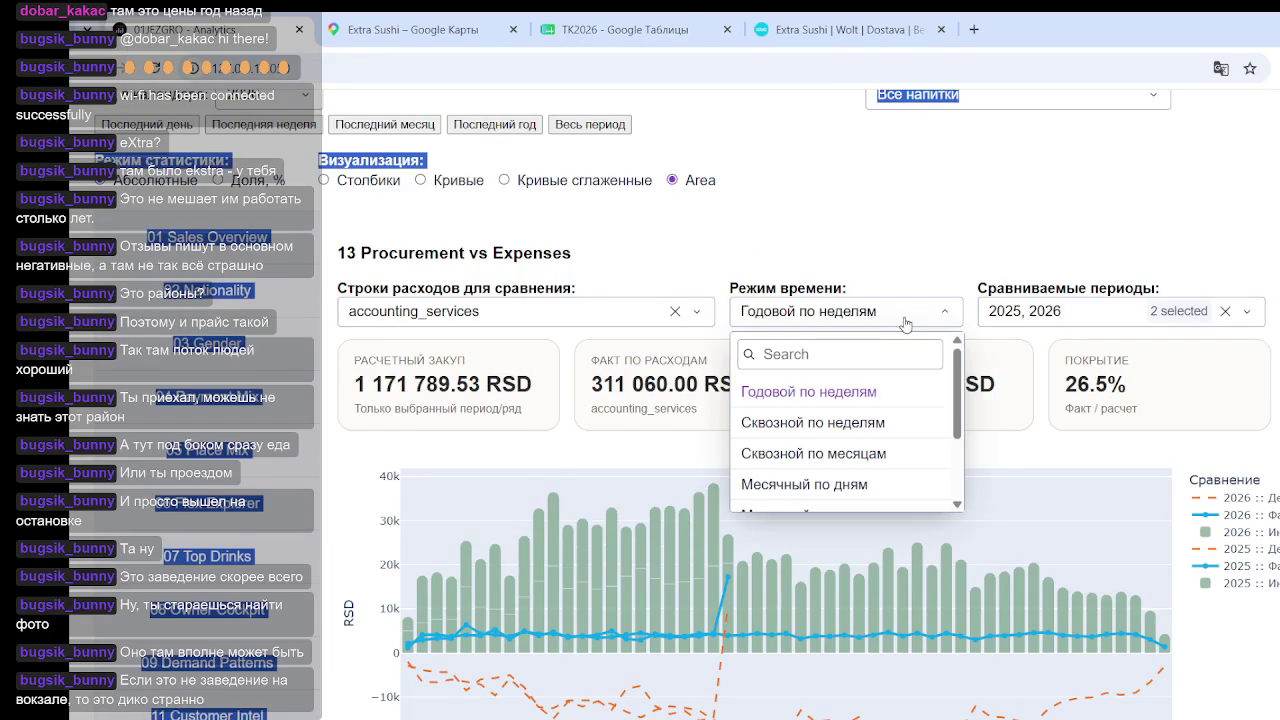
pyautogui.click(867, 452)
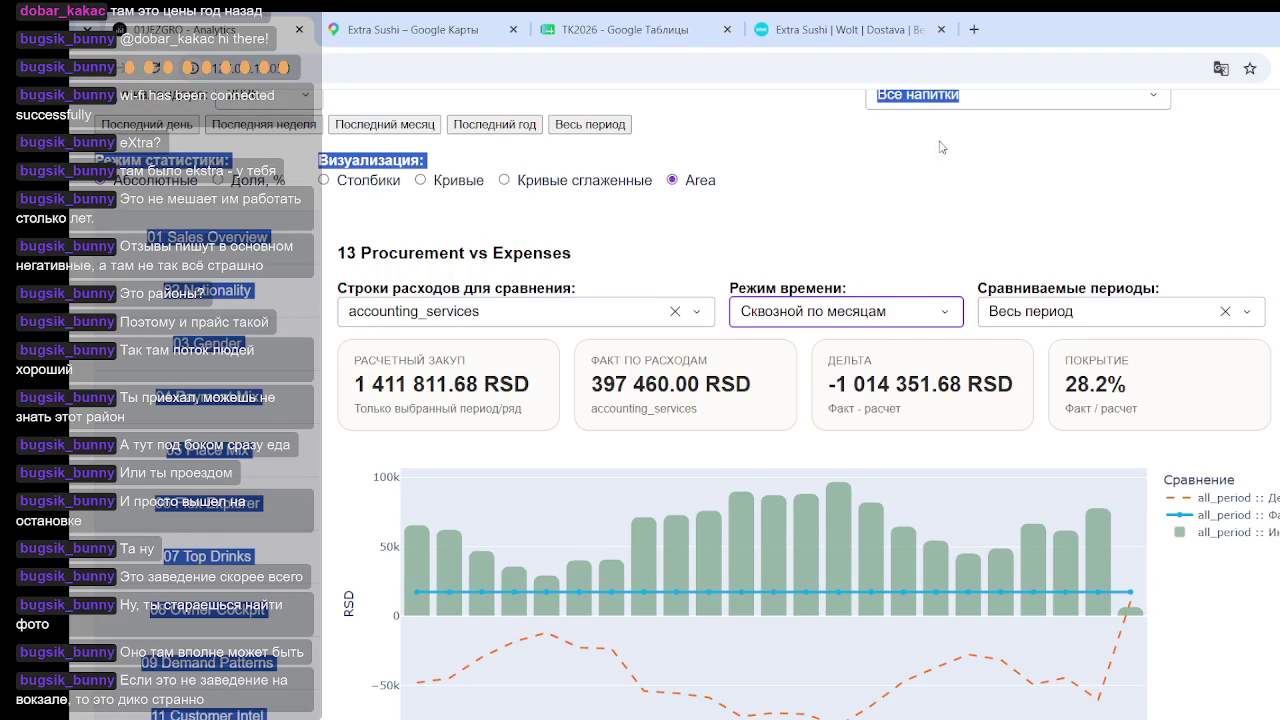
pyautogui.moveTo(871, 591)
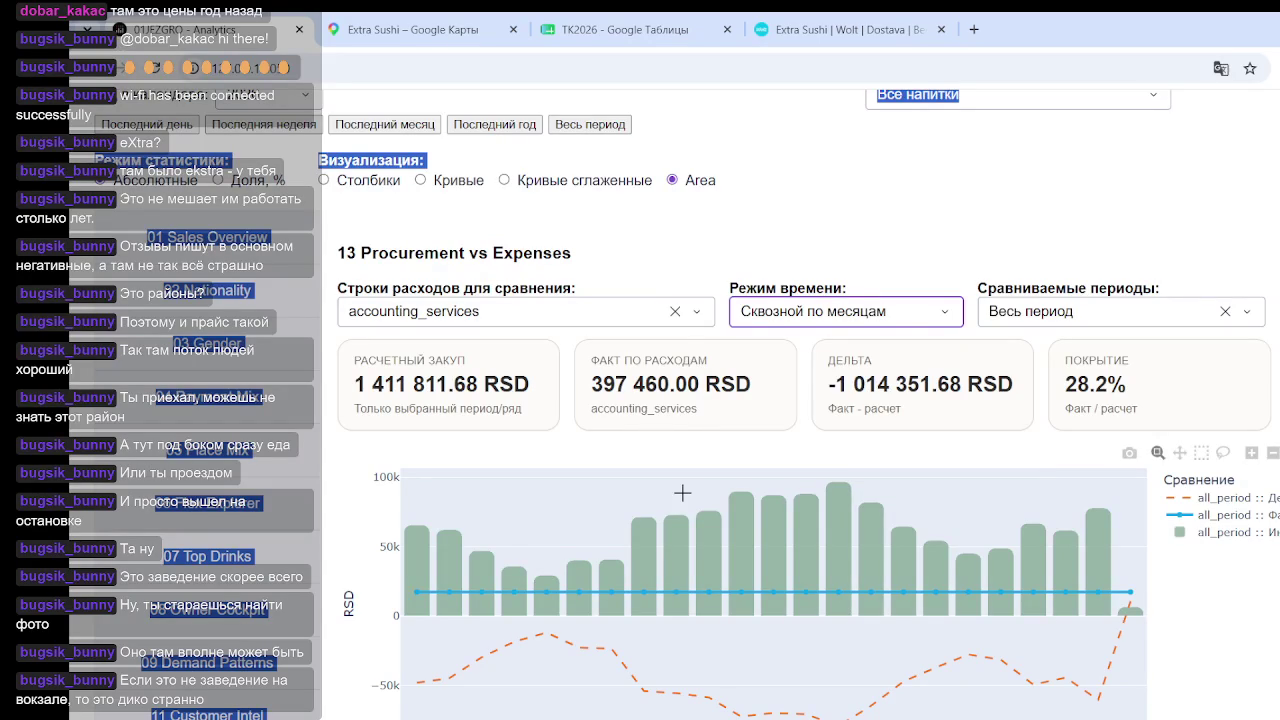
# Visit the weekly place_code charts, then return to Procurement vs Expenses for inventory_purchase
pyautogui.click(280, 458)
pyautogui.scroll(-2, 239, 593)
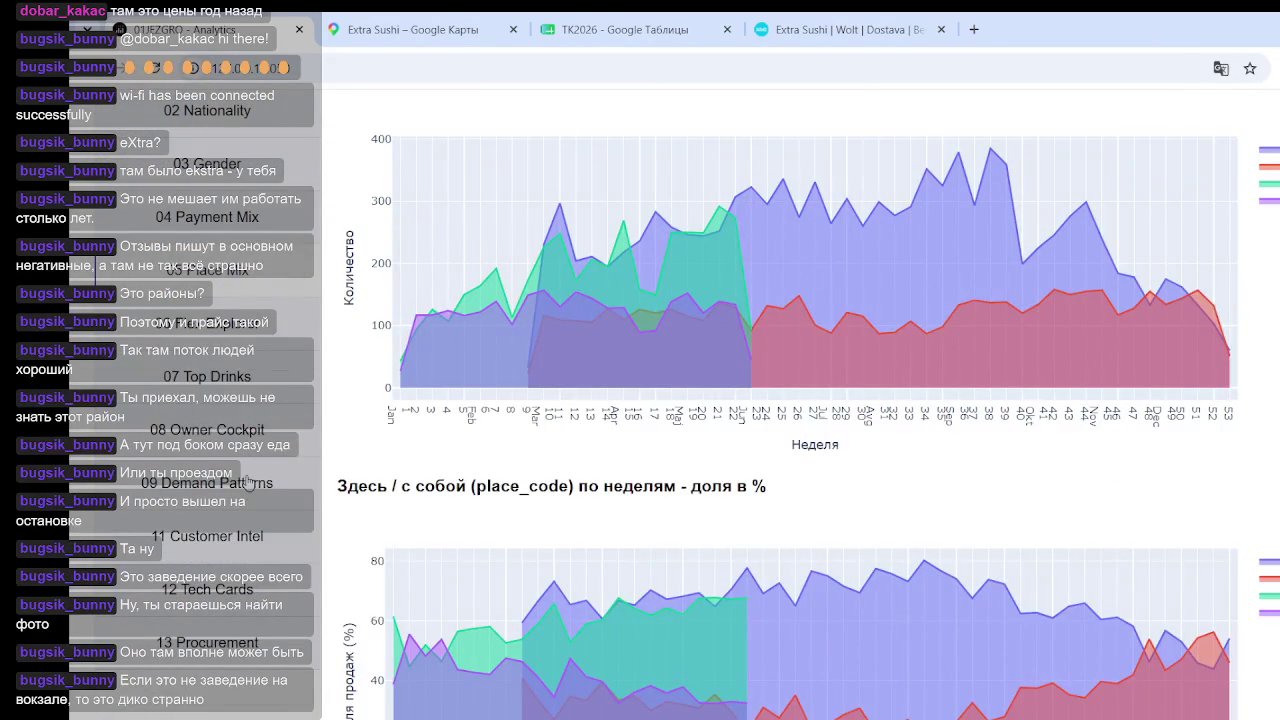
pyautogui.click(233, 643)
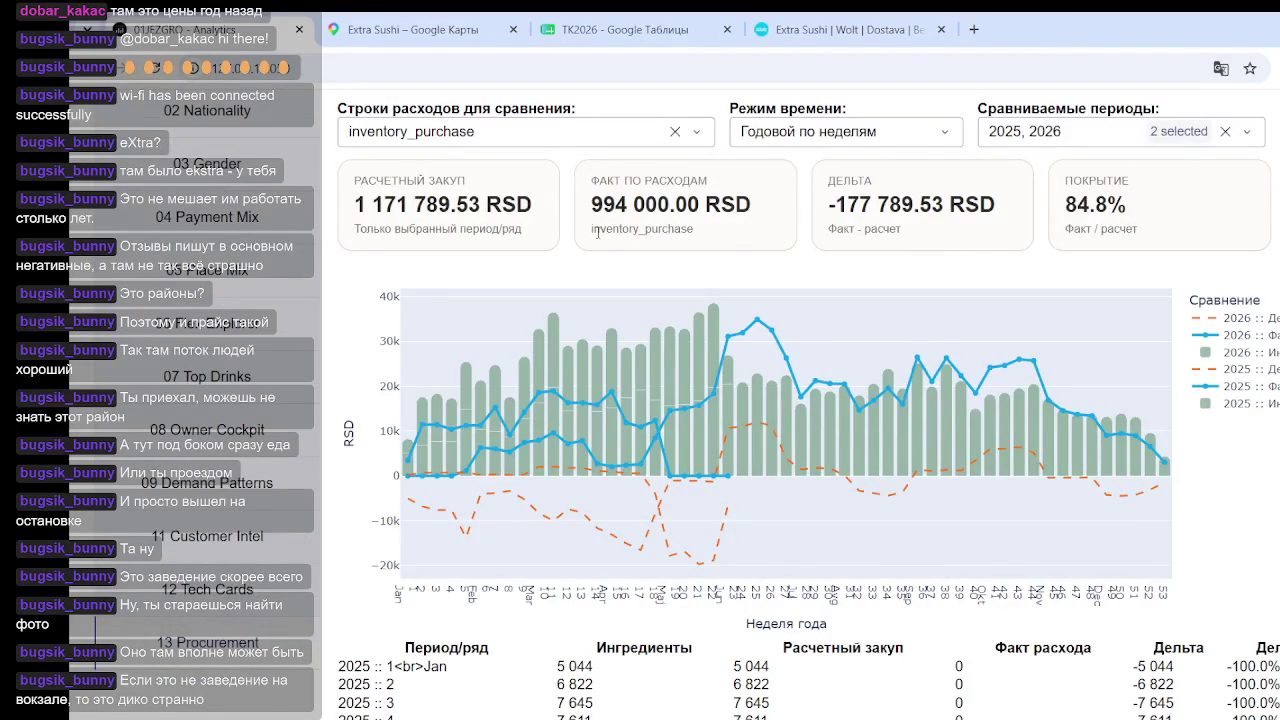
pyautogui.scroll(2, 705, 325)
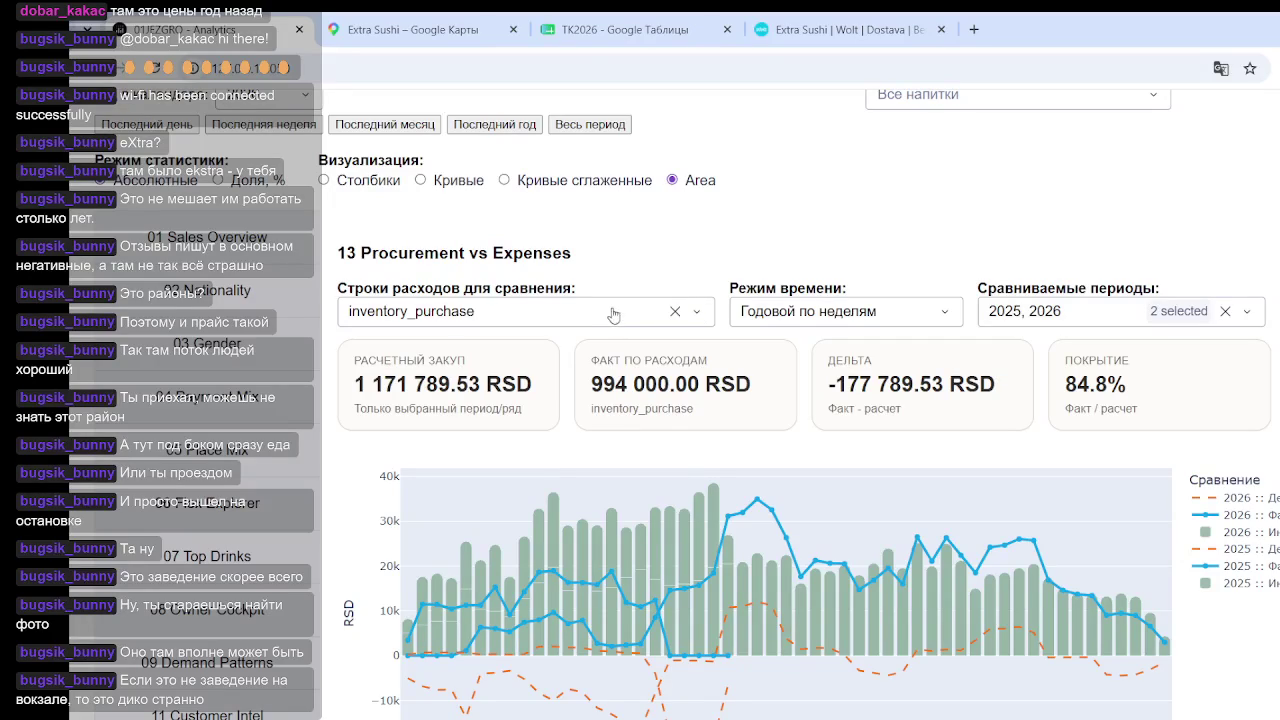
# Select all 25 expense rows for comparison in place of inventory_purchase
pyautogui.click(677, 311)
pyautogui.click(678, 311)
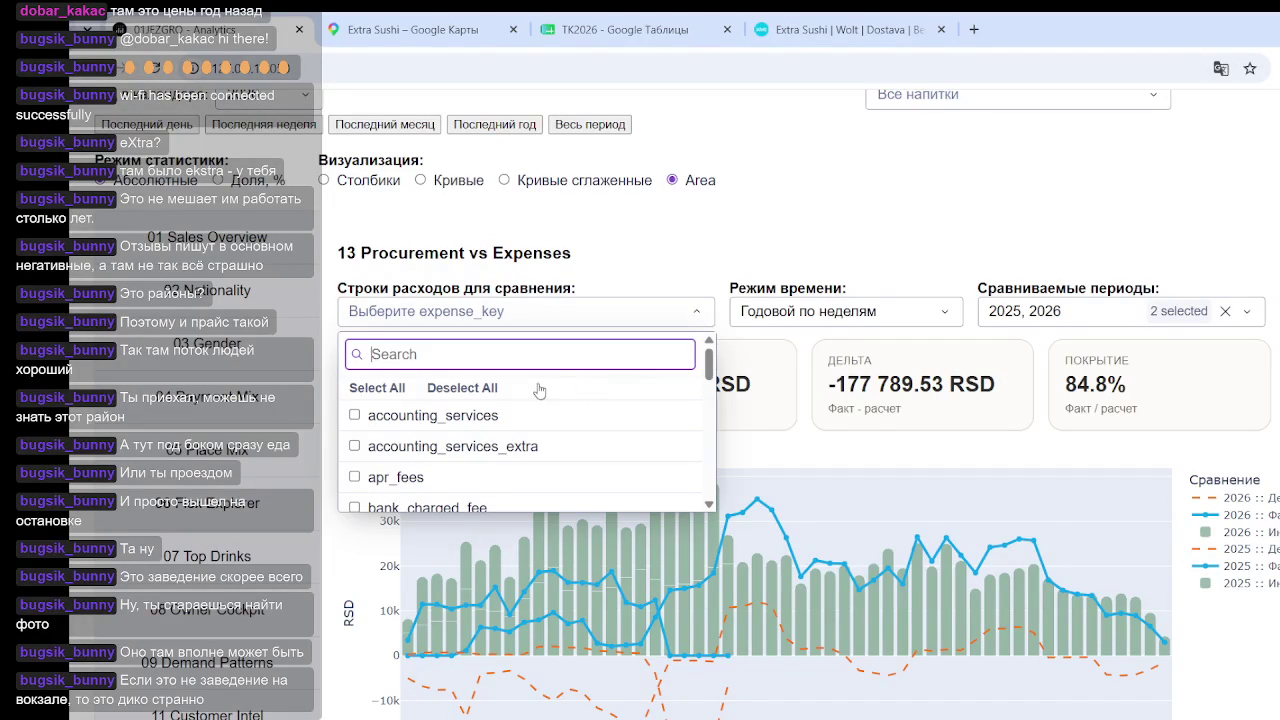
pyautogui.click(385, 388)
pyautogui.click(946, 207)
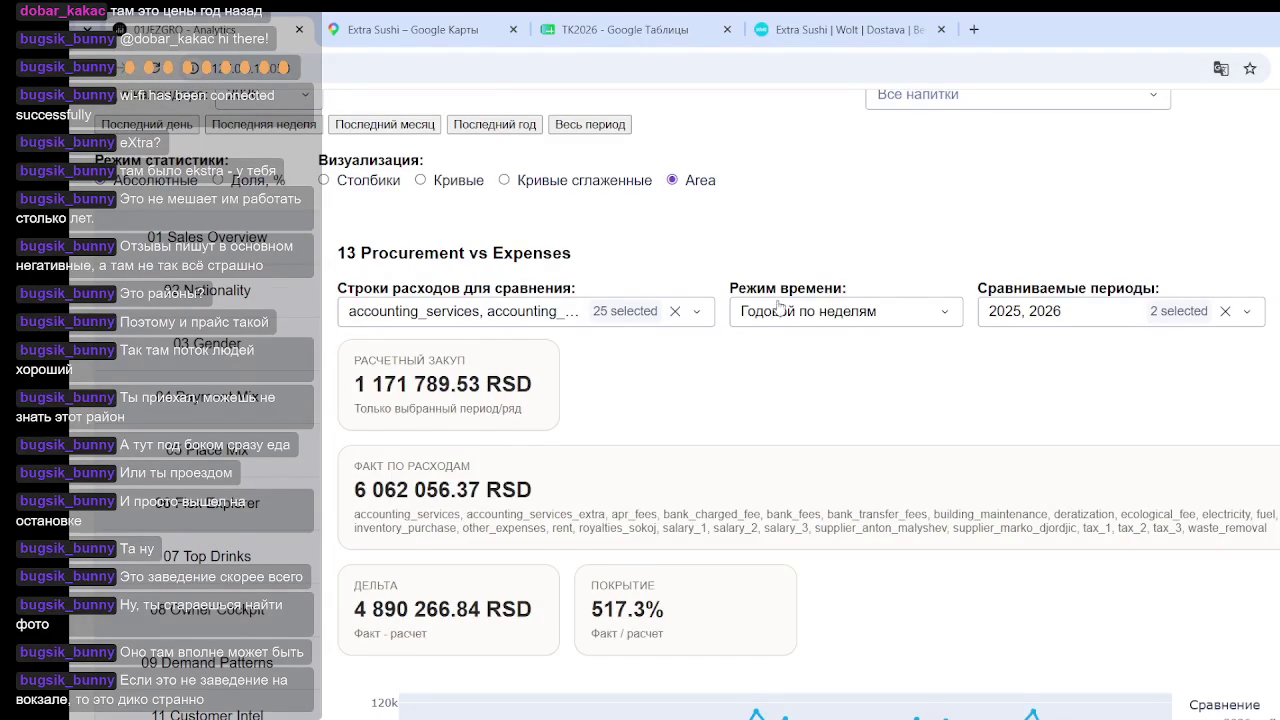
# Review the all-rows totals, clear every expense row, and open the flexible time-series section
pyautogui.scroll(-1, 778, 309)
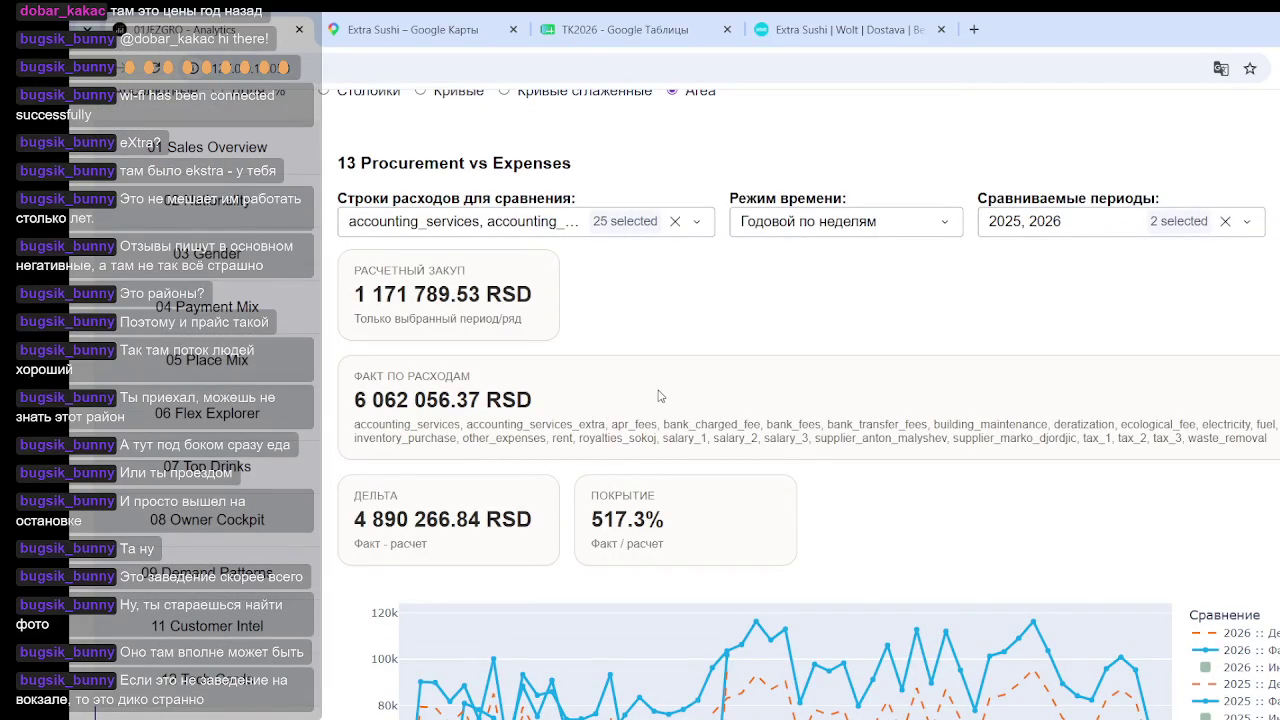
pyautogui.scroll(-1, 660, 394)
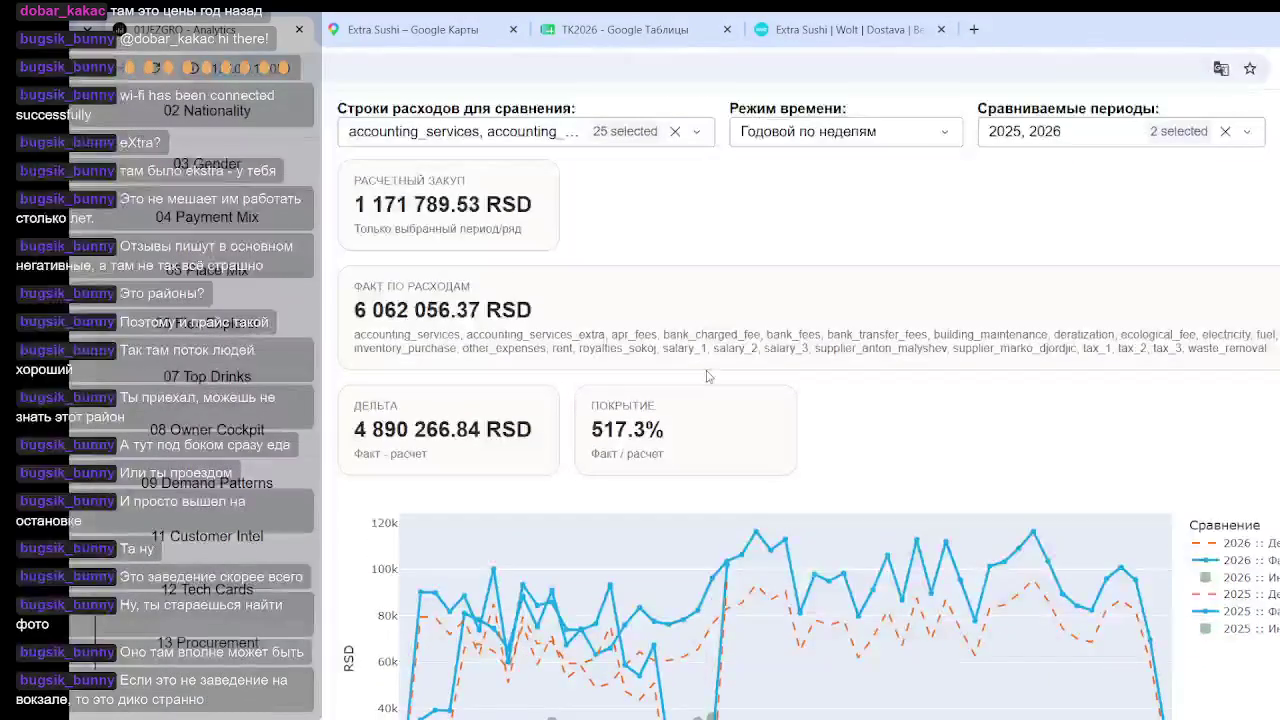
pyautogui.scroll(-2, 355, 480)
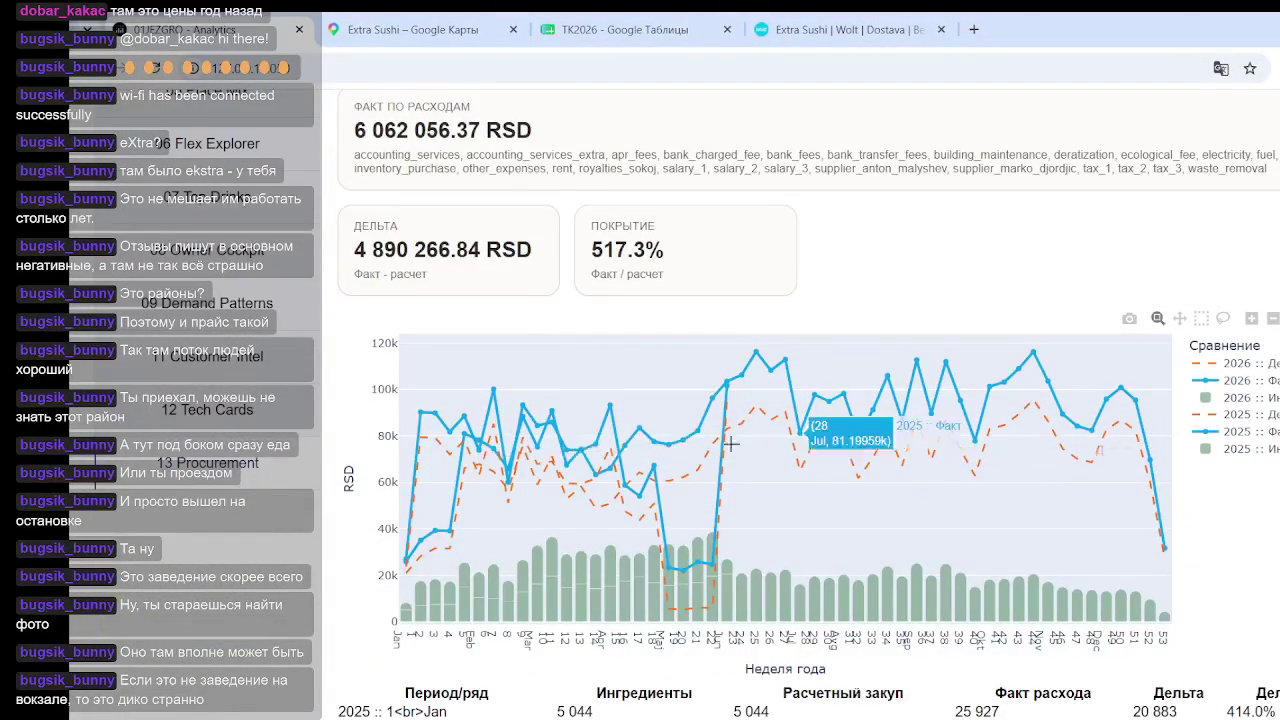
pyautogui.scroll(5, 633, 441)
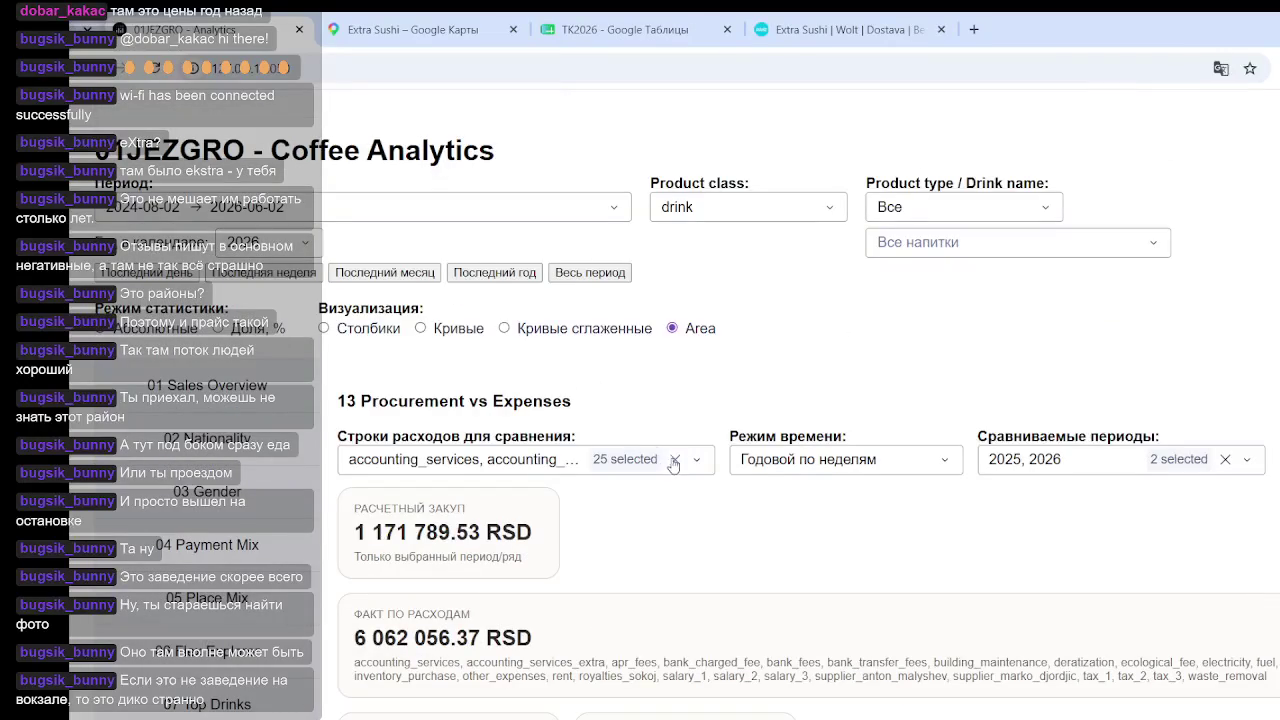
pyautogui.click(675, 459)
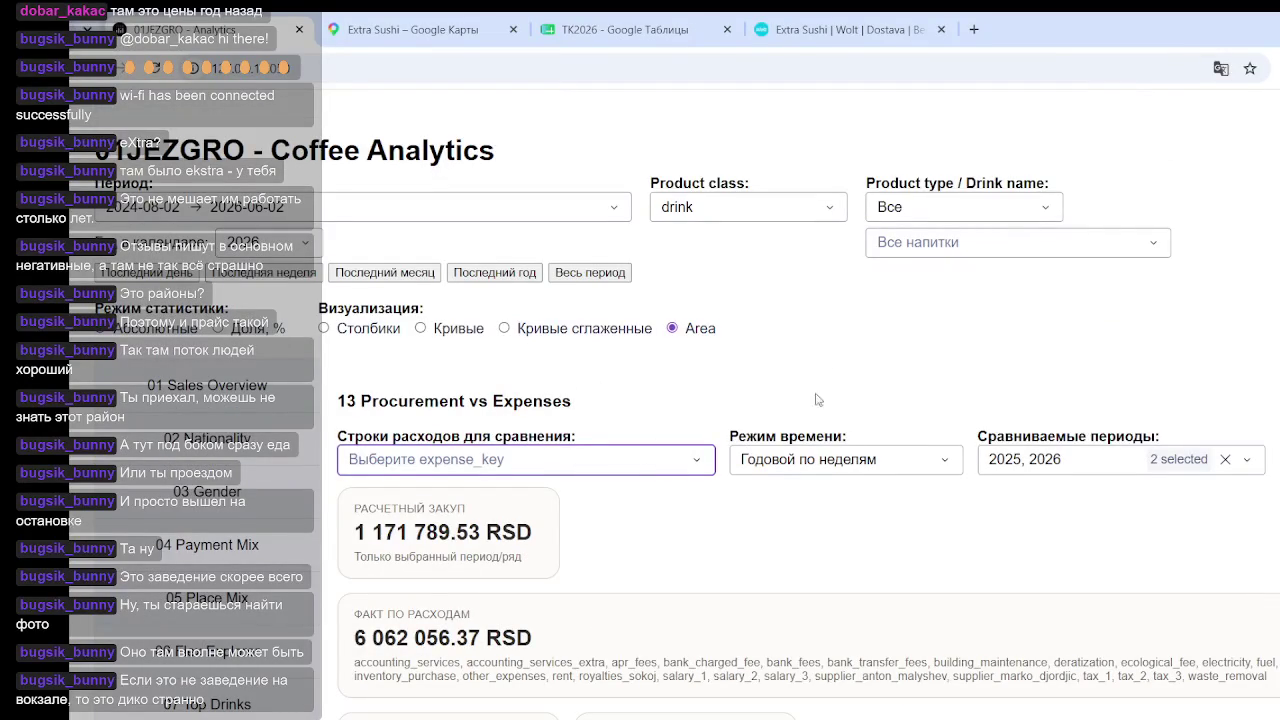
pyautogui.click(235, 652)
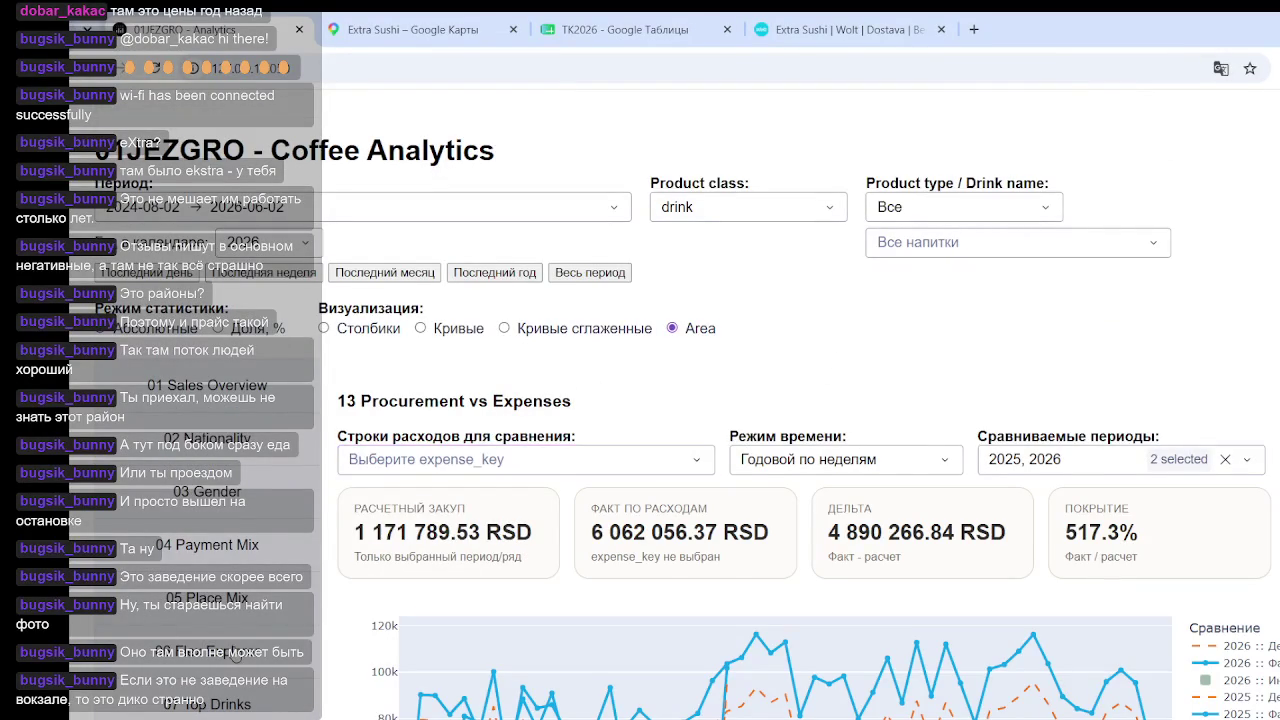
pyautogui.click(475, 531)
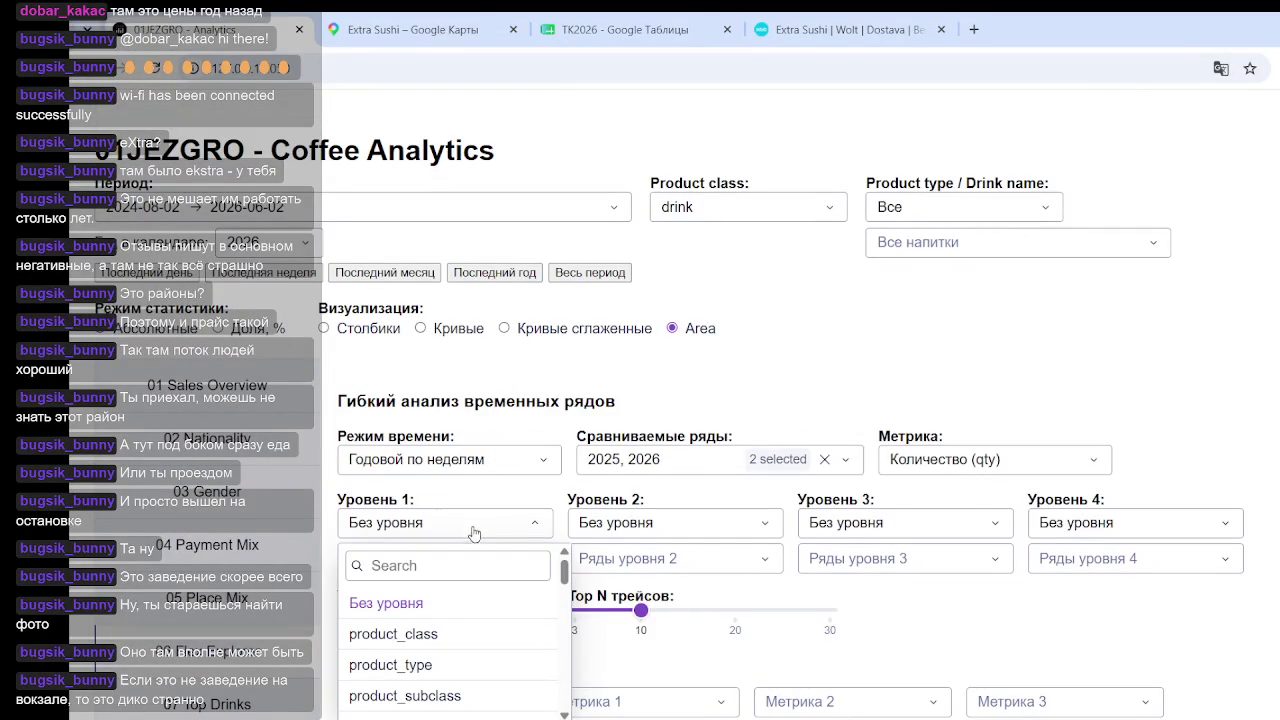
pyautogui.scroll(-2, 443, 605)
pyautogui.scroll(-2, 760, 580)
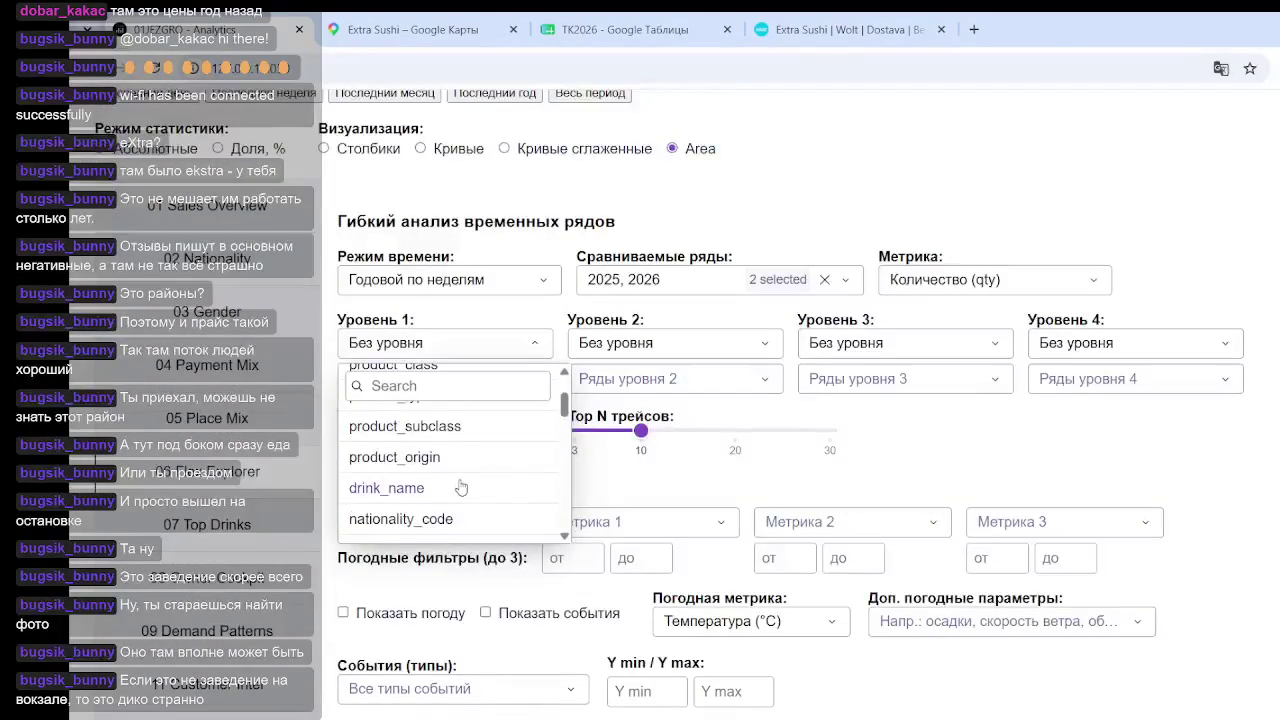
pyautogui.scroll(-1, 466, 485)
pyautogui.scroll(-3, 466, 485)
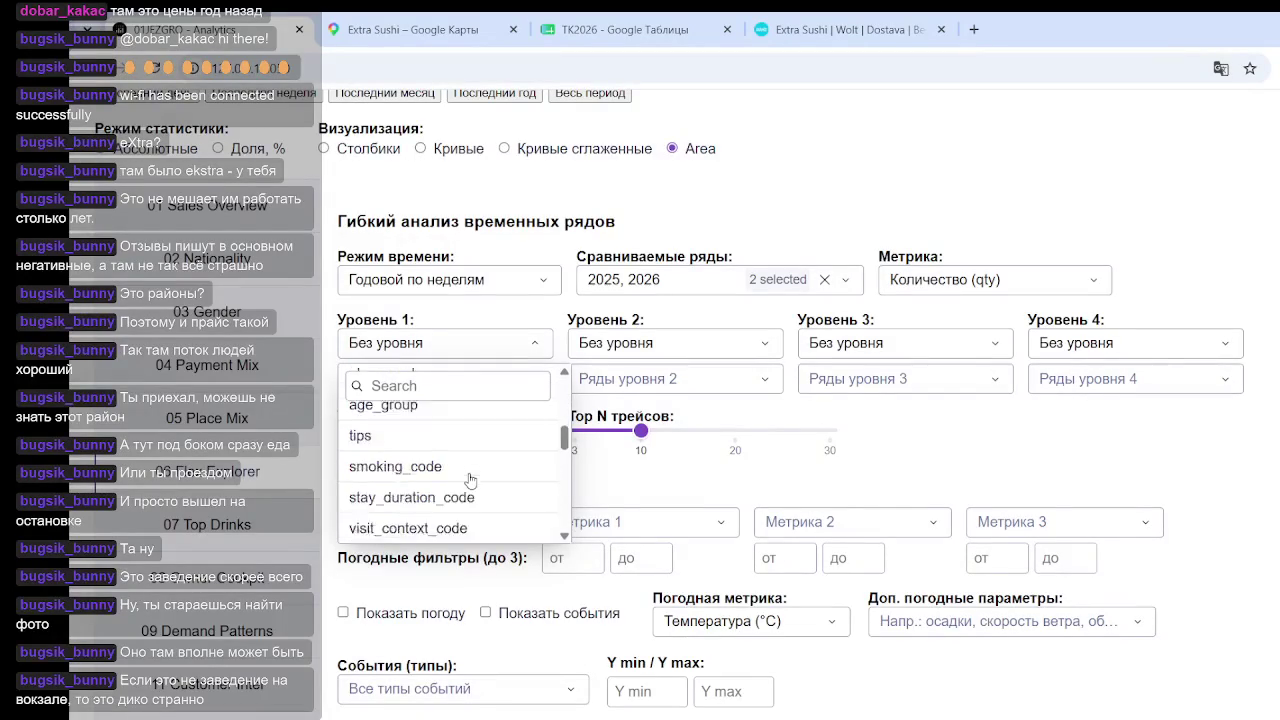
pyautogui.moveTo(558, 453)
pyautogui.mouseDown()
pyautogui.moveTo(566, 518)
pyautogui.moveTo(565, 506)
pyautogui.mouseUp()
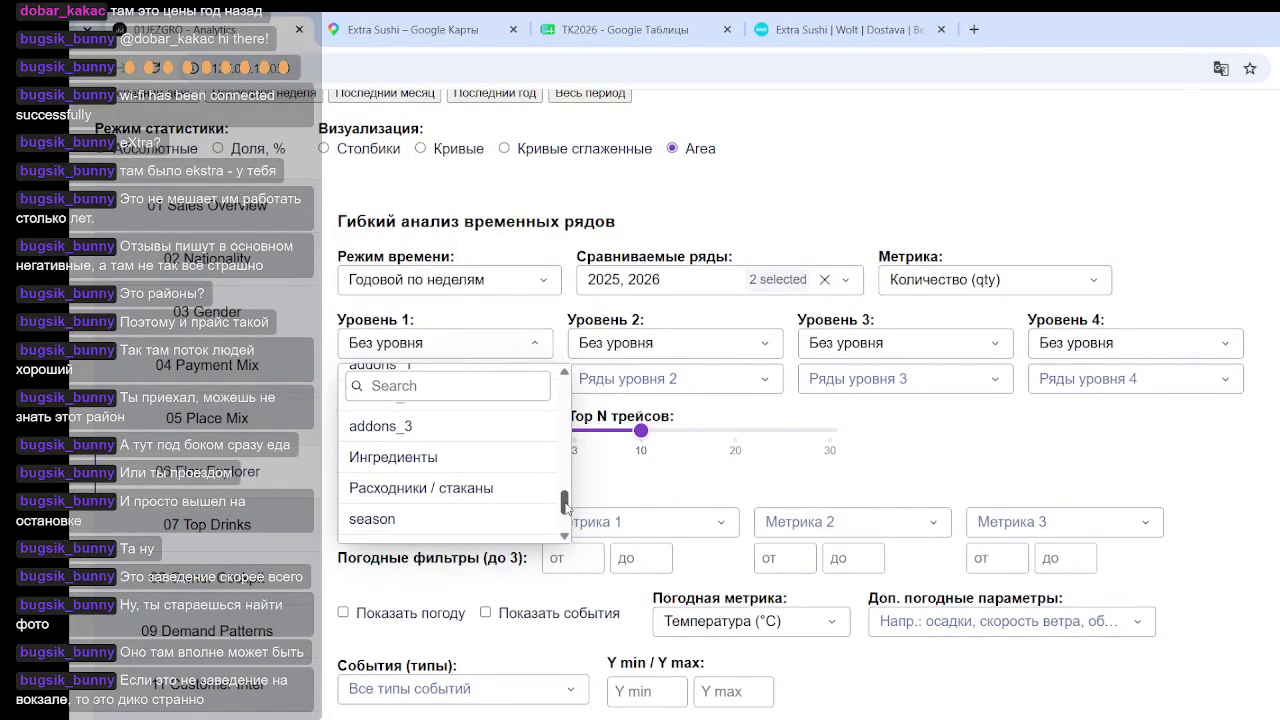
pyautogui.moveTo(565, 508); pyautogui.dragTo(565, 533)
pyautogui.moveTo(565, 530); pyautogui.dragTo(563, 458)
pyautogui.click(991, 461)
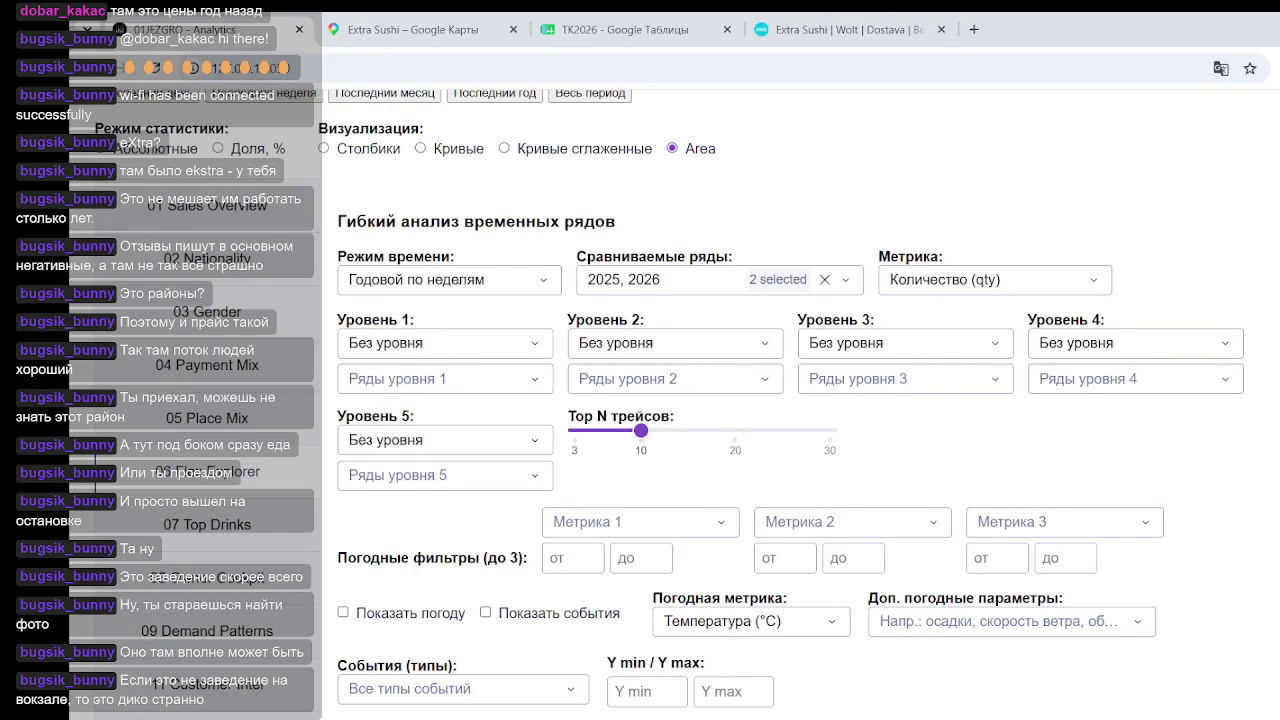
# Close the Extra Sushi Wolt tab
pyautogui.click(940, 29)
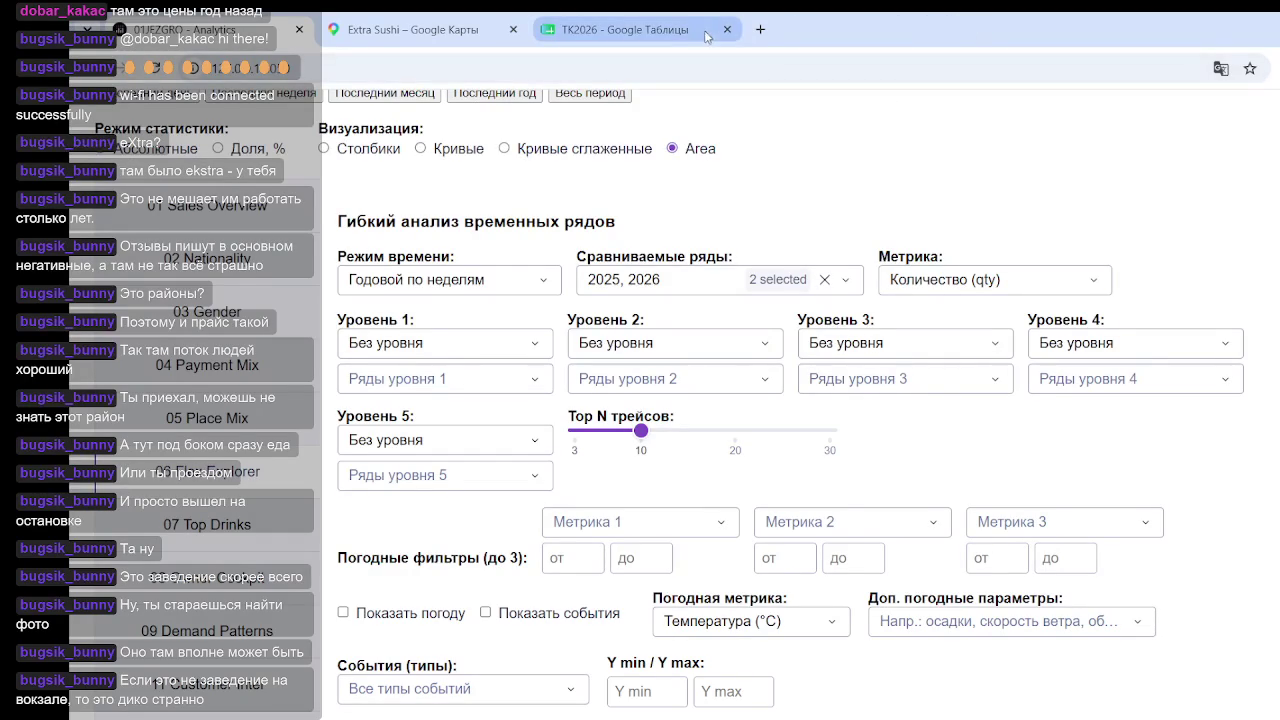
pyautogui.scroll(-4, 905, 385)
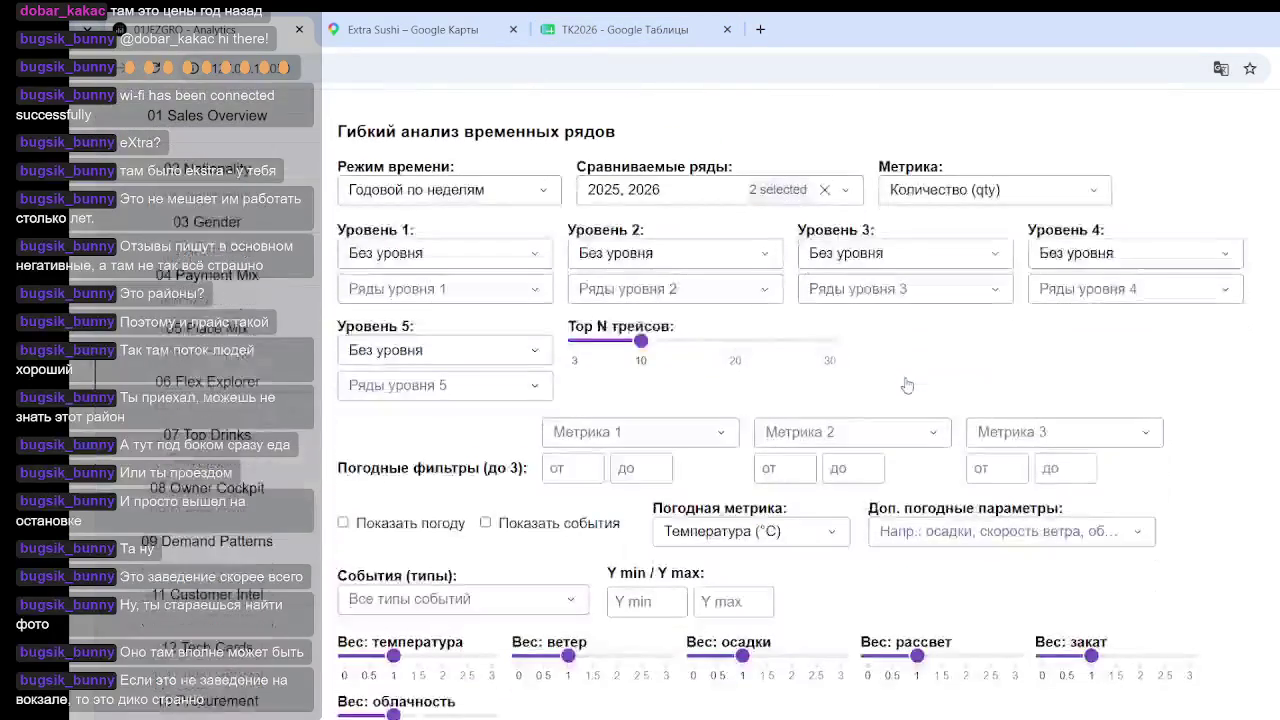
pyautogui.scroll(-3, 513, 464)
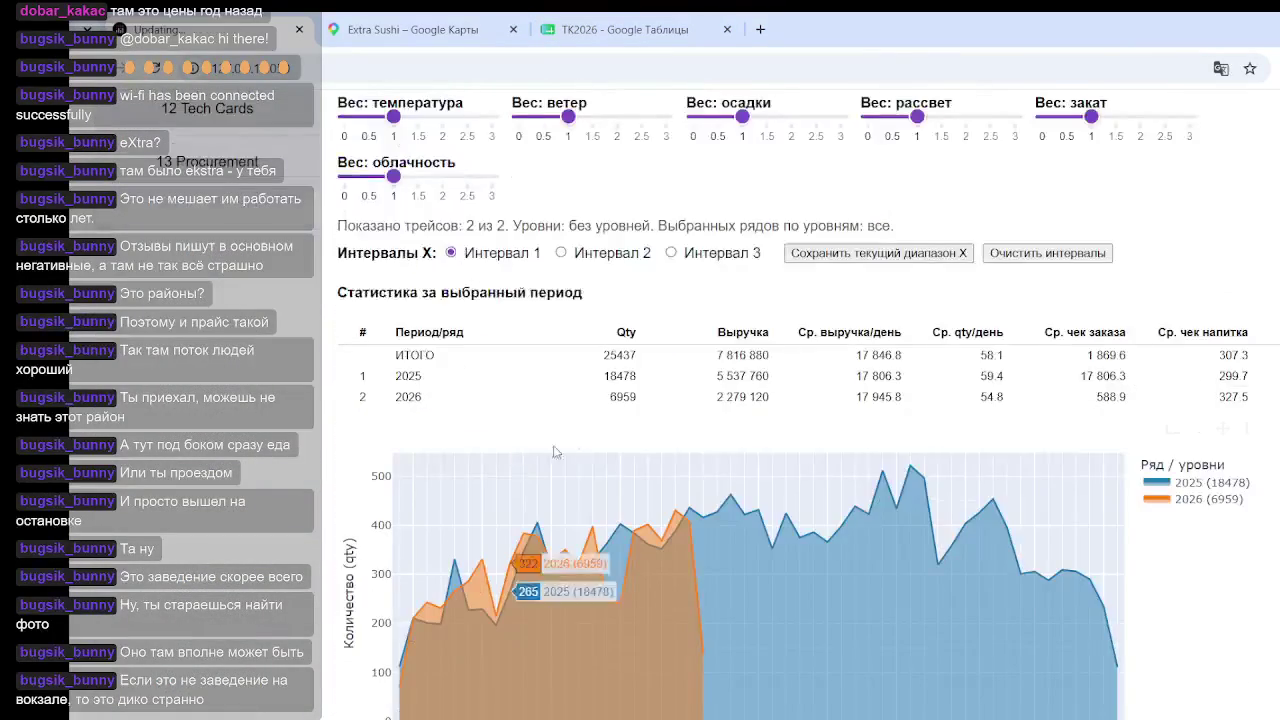
pyautogui.scroll(-5, 530, 442)
pyautogui.scroll(11, 563, 446)
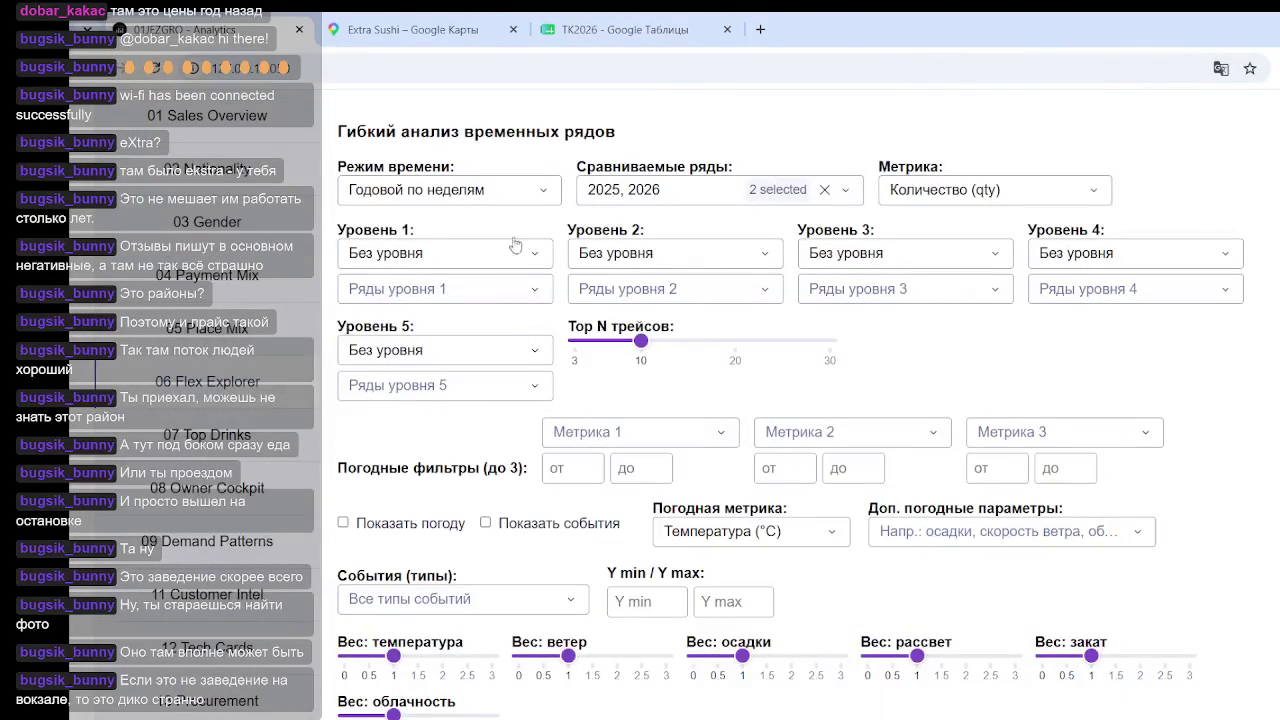
# Group Уровень 1 by Ингредиенты and browse its ingredient rows
pyautogui.click(522, 252)
pyautogui.scroll(-2, 480, 372)
pyautogui.moveTo(565, 315); pyautogui.dragTo(565, 415)
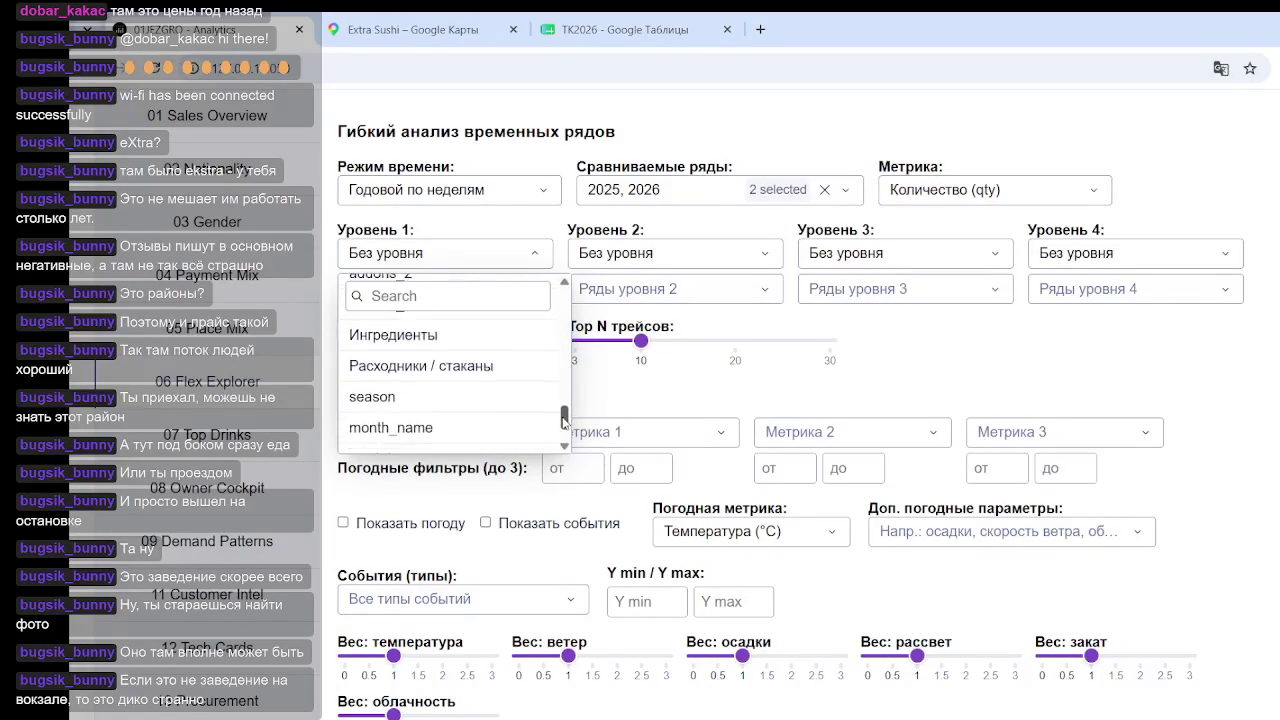
pyautogui.click(465, 352)
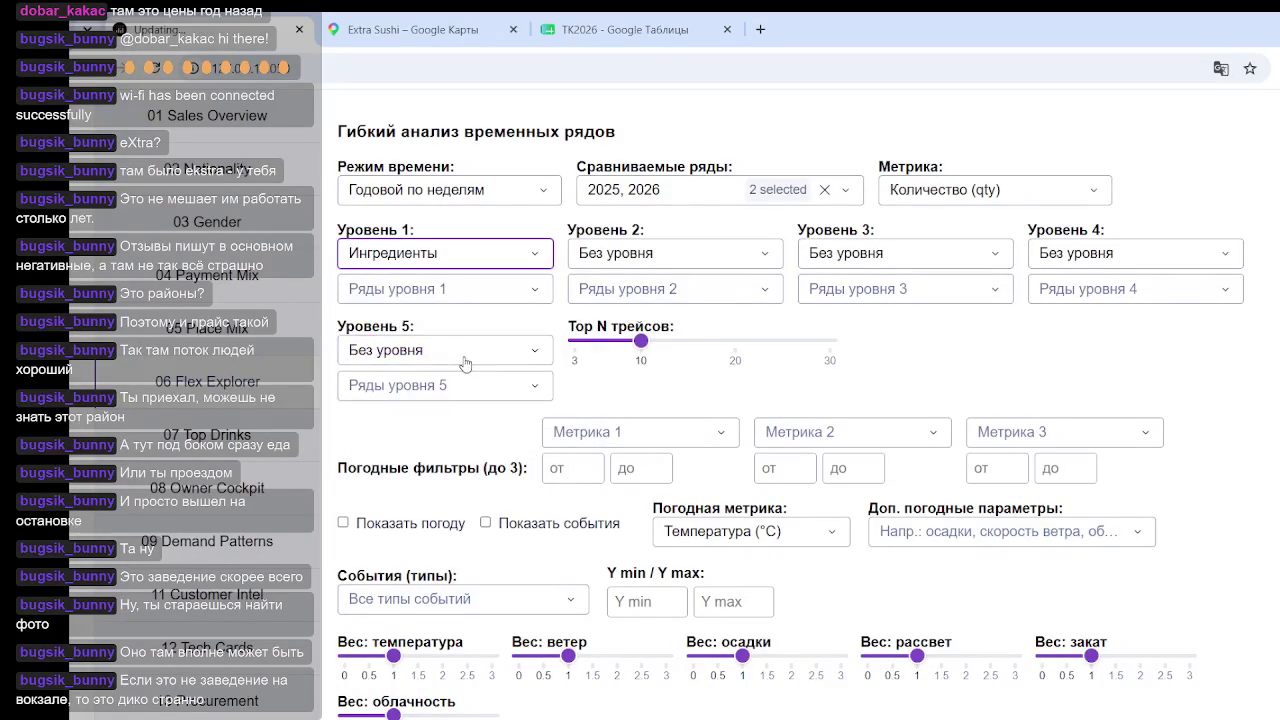
pyautogui.click(524, 288)
pyautogui.moveTo(565, 337)
pyautogui.mouseDown()
pyautogui.moveTo(566, 414)
pyautogui.moveTo(566, 385)
pyautogui.mouseUp()
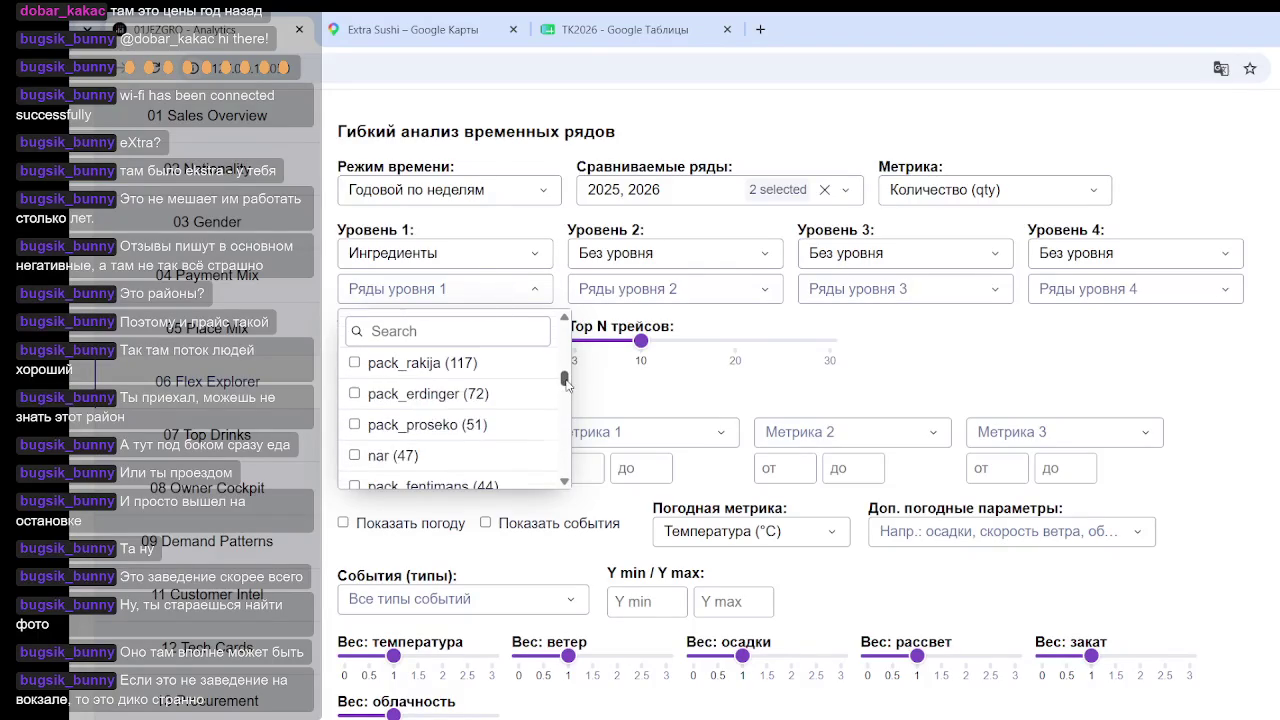
pyautogui.click(537, 289)
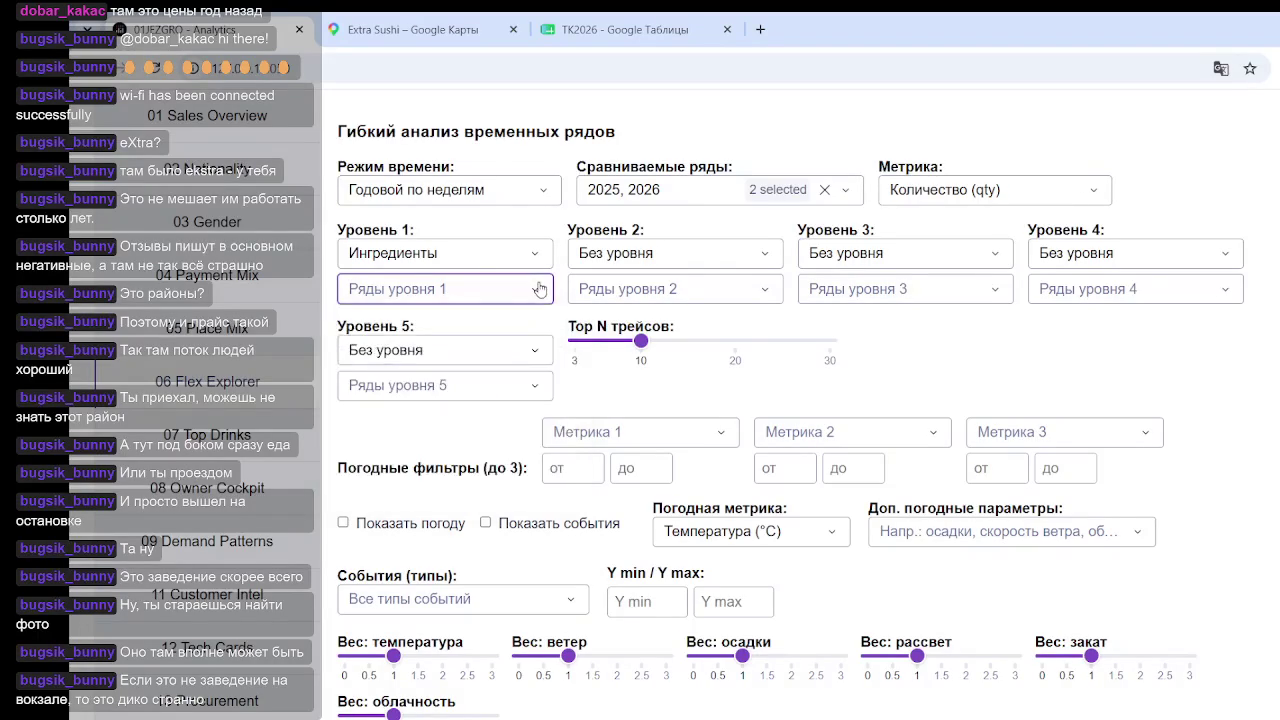
pyautogui.click(541, 290)
pyautogui.moveTo(566, 336)
pyautogui.mouseDown()
pyautogui.moveTo(566, 414)
pyautogui.moveTo(566, 388)
pyautogui.mouseUp()
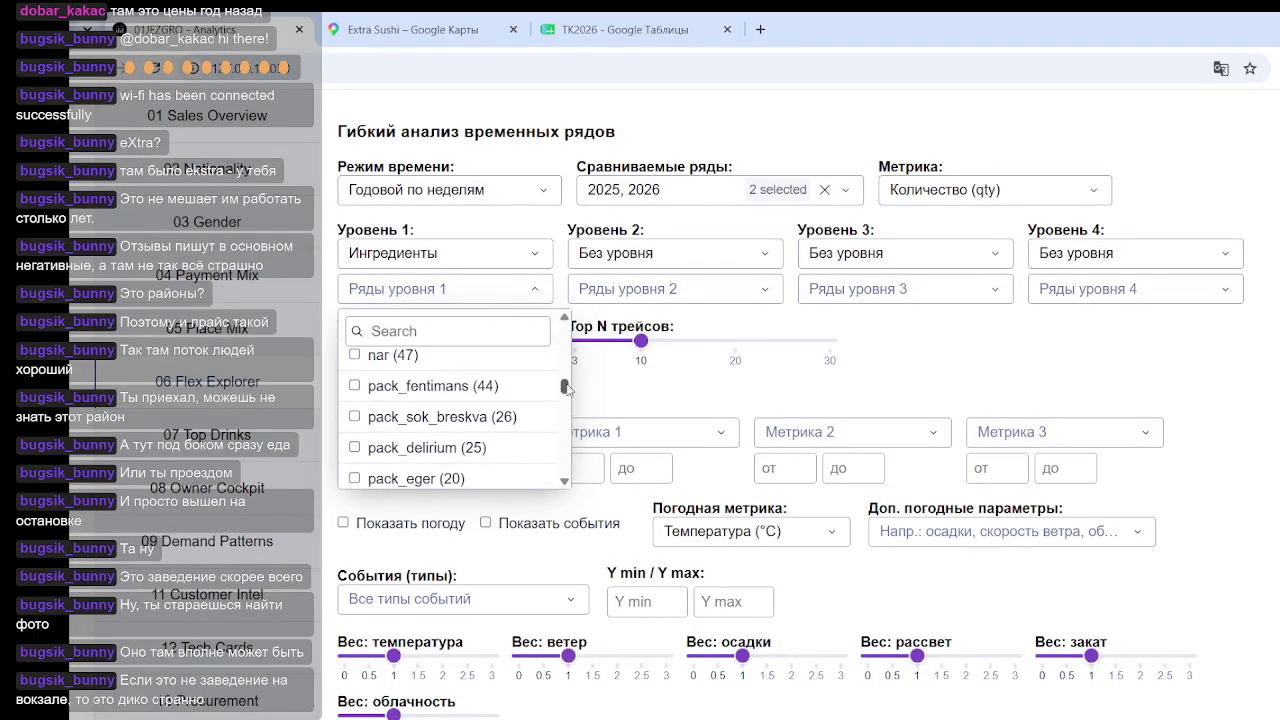
# Switch Уровень 1 to Расходники / стаканы, then return to Procurement vs Expenses
pyautogui.click(540, 255)
pyautogui.click(494, 402)
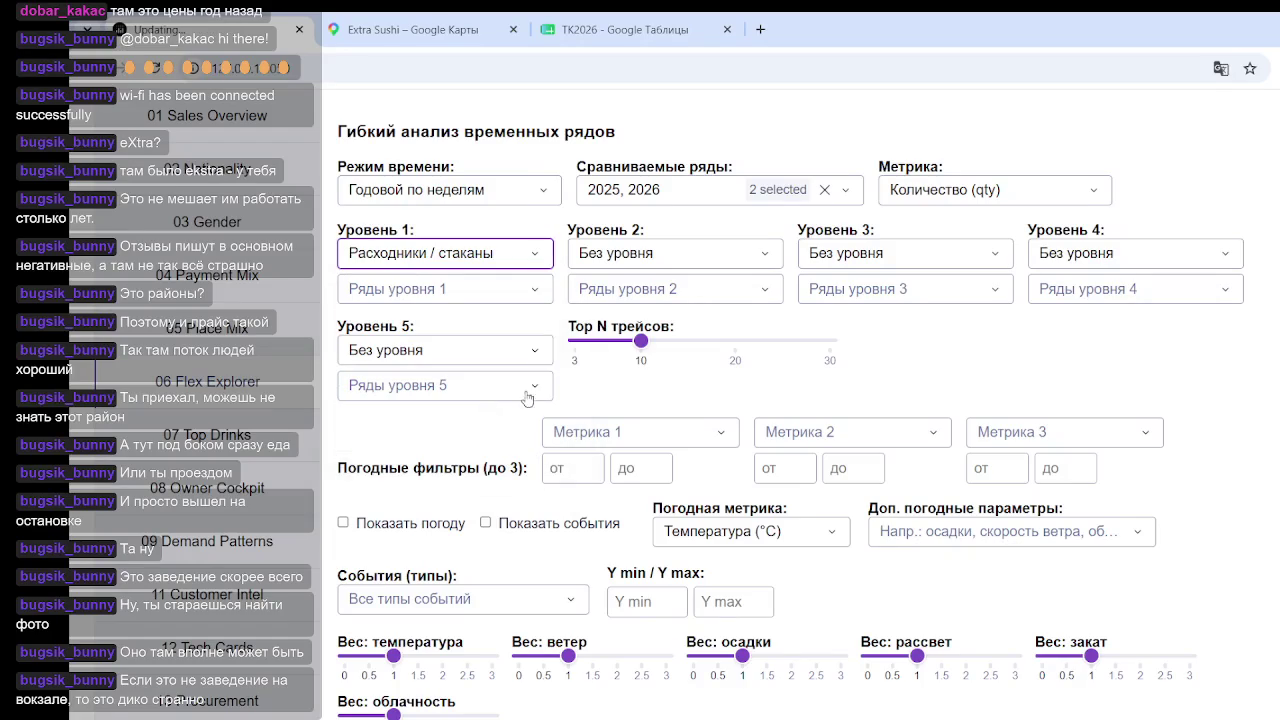
pyautogui.click(535, 290)
pyautogui.scroll(-5, 536, 380)
pyautogui.scroll(-2, 536, 380)
pyautogui.scroll(10, 536, 380)
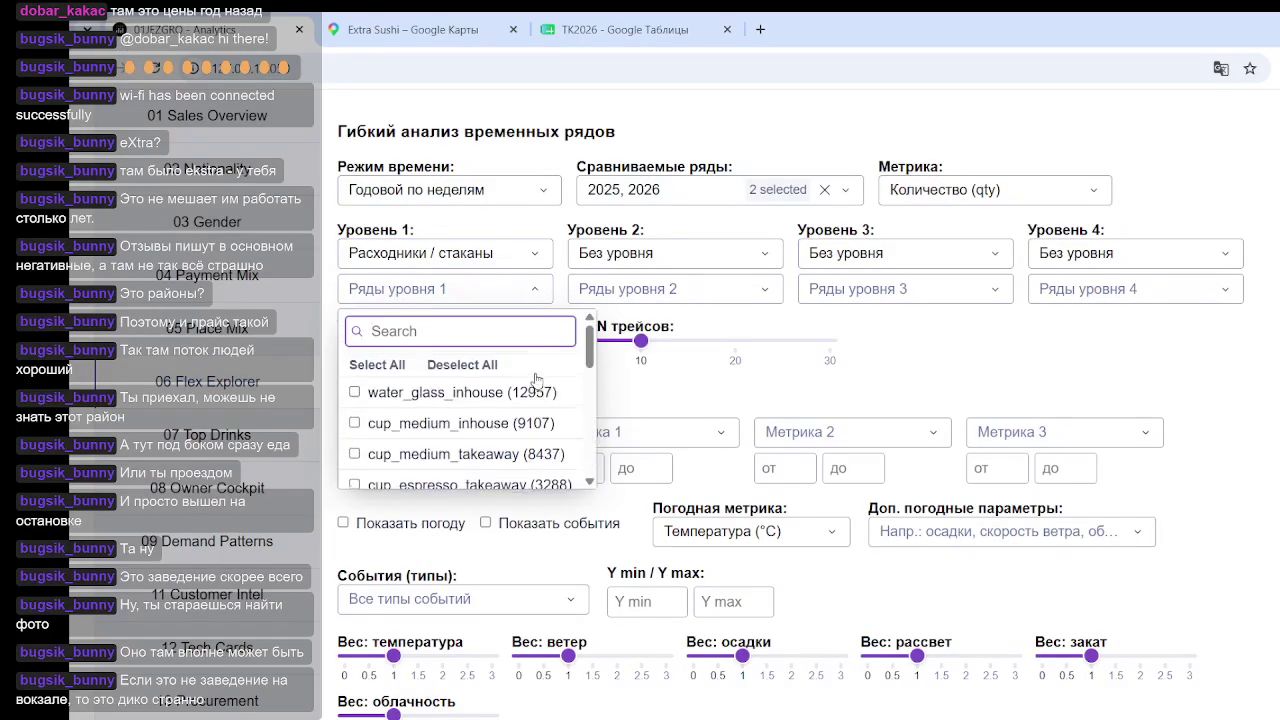
pyautogui.click(703, 389)
pyautogui.scroll(-3, 703, 389)
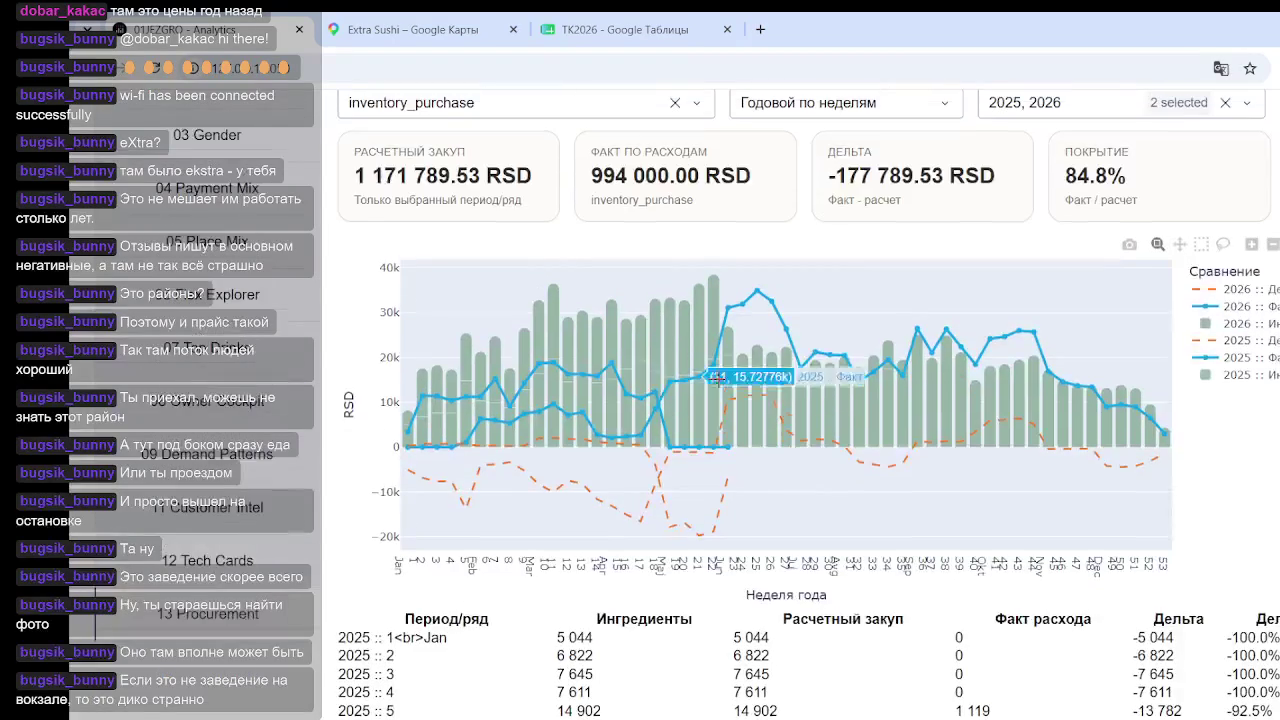
# Limit the compared periods to 2026 by removing 2025
pyautogui.scroll(3, 911, 381)
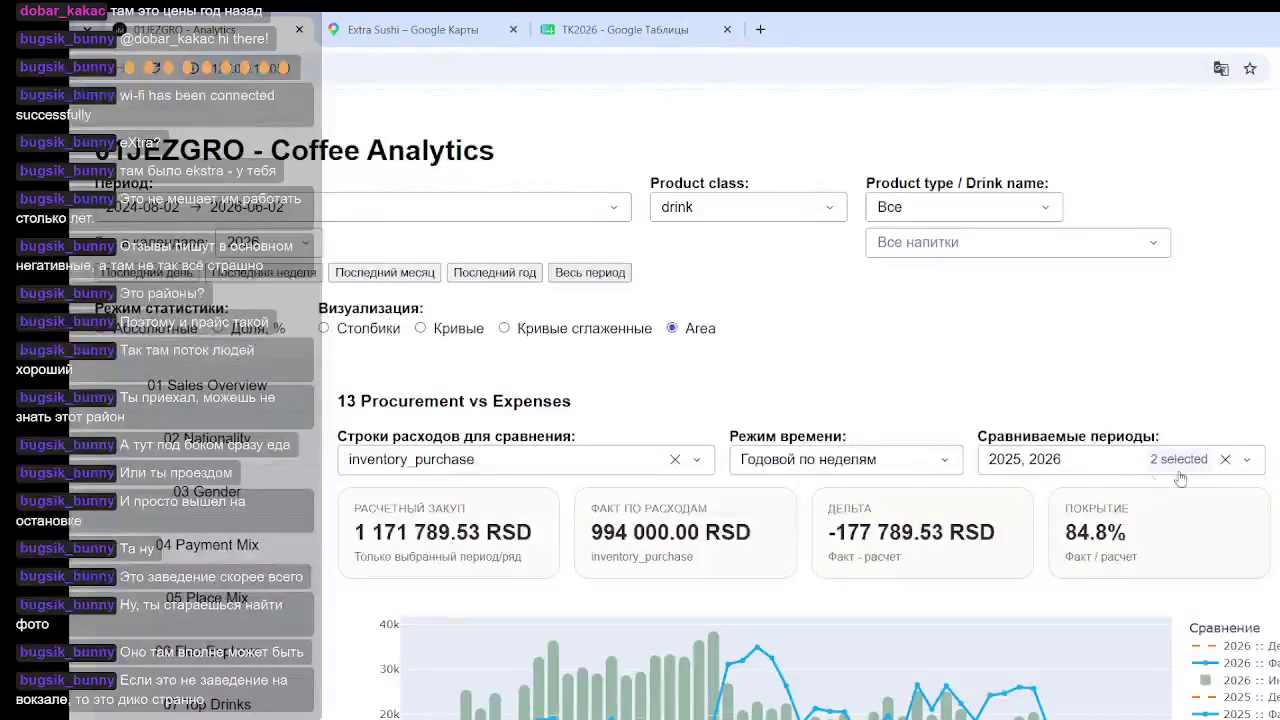
pyautogui.click(1110, 466)
pyautogui.click(997, 565)
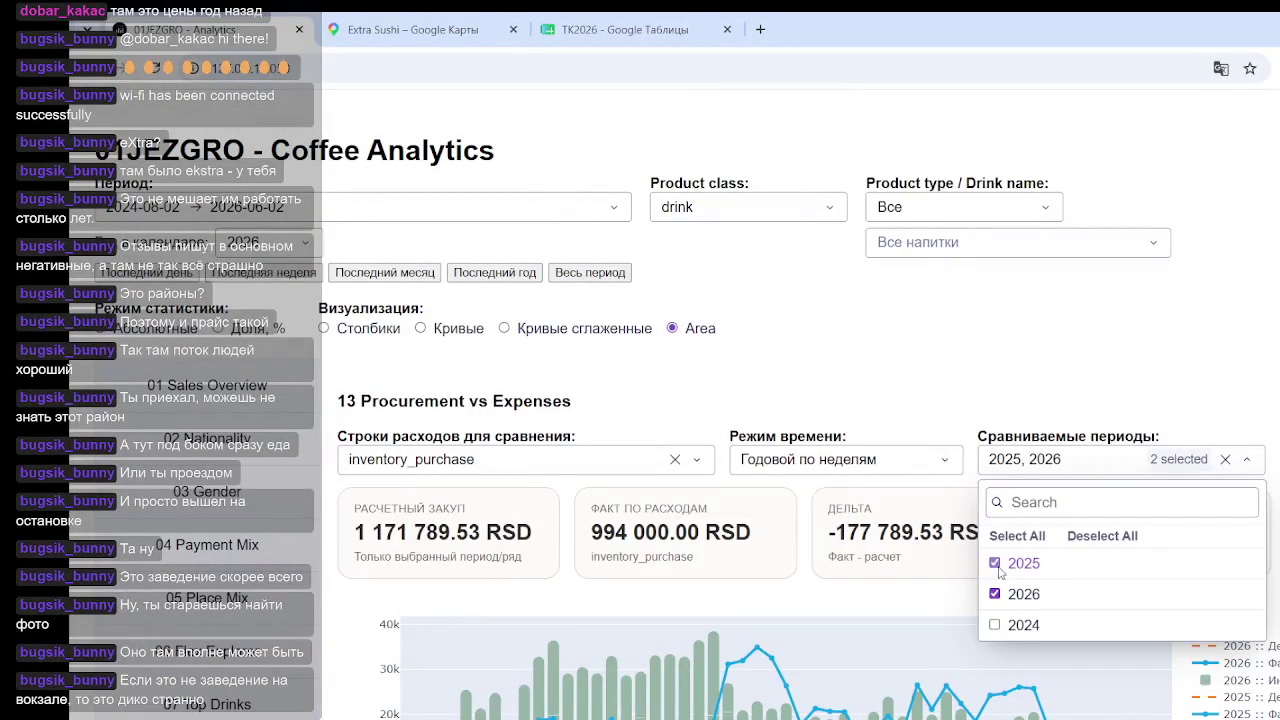
pyautogui.click(1096, 372)
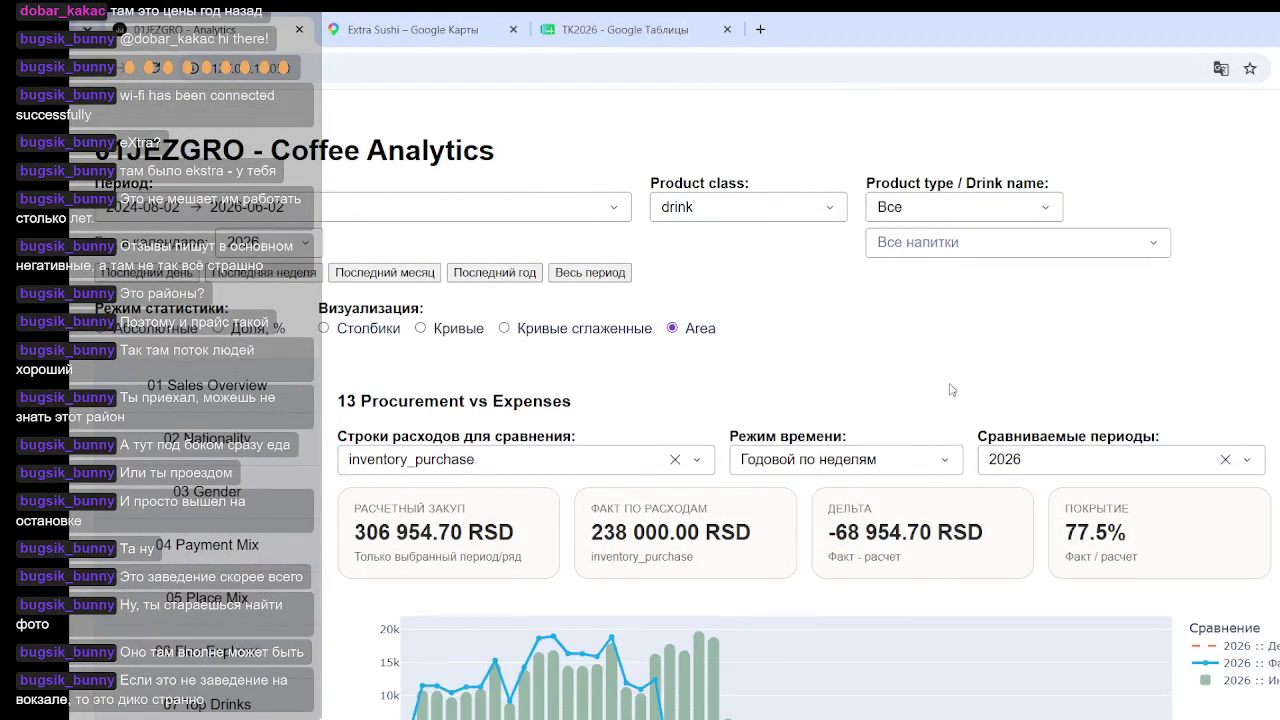
# Swap inventory_purchase for accounting_services as the compared expense row
pyautogui.scroll(-3, 951, 389)
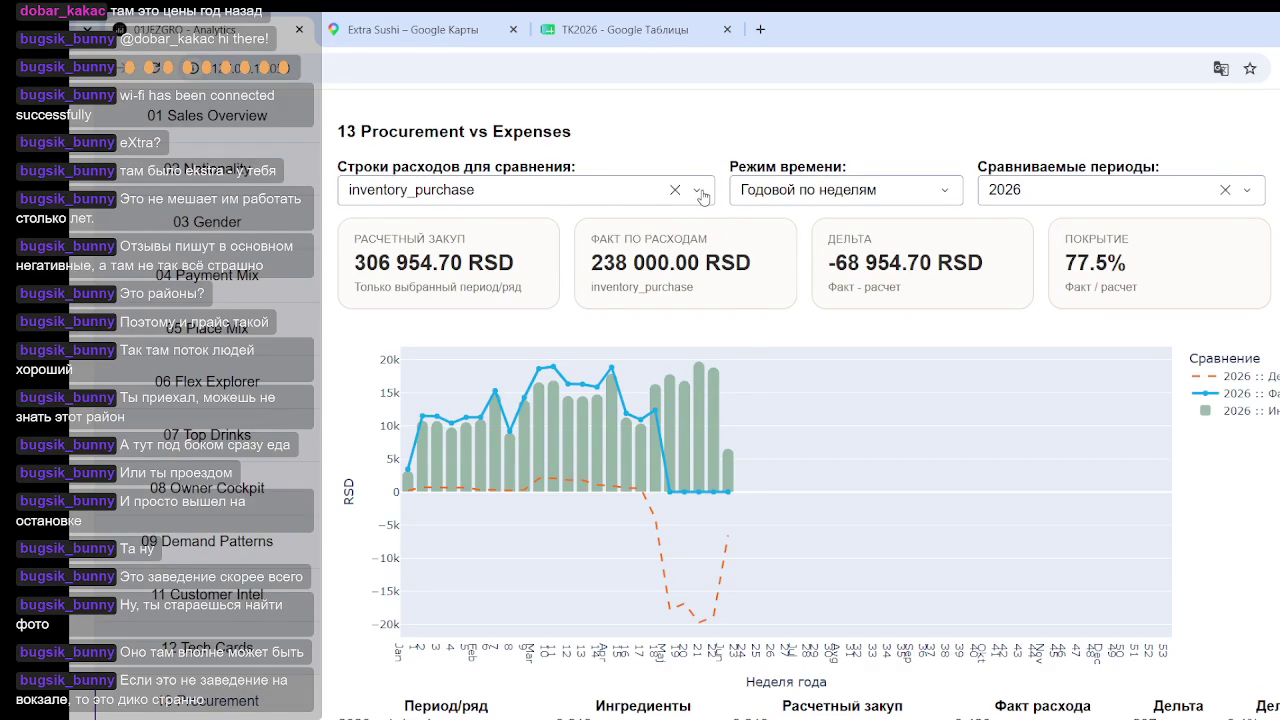
pyautogui.click(702, 196)
pyautogui.click(445, 325)
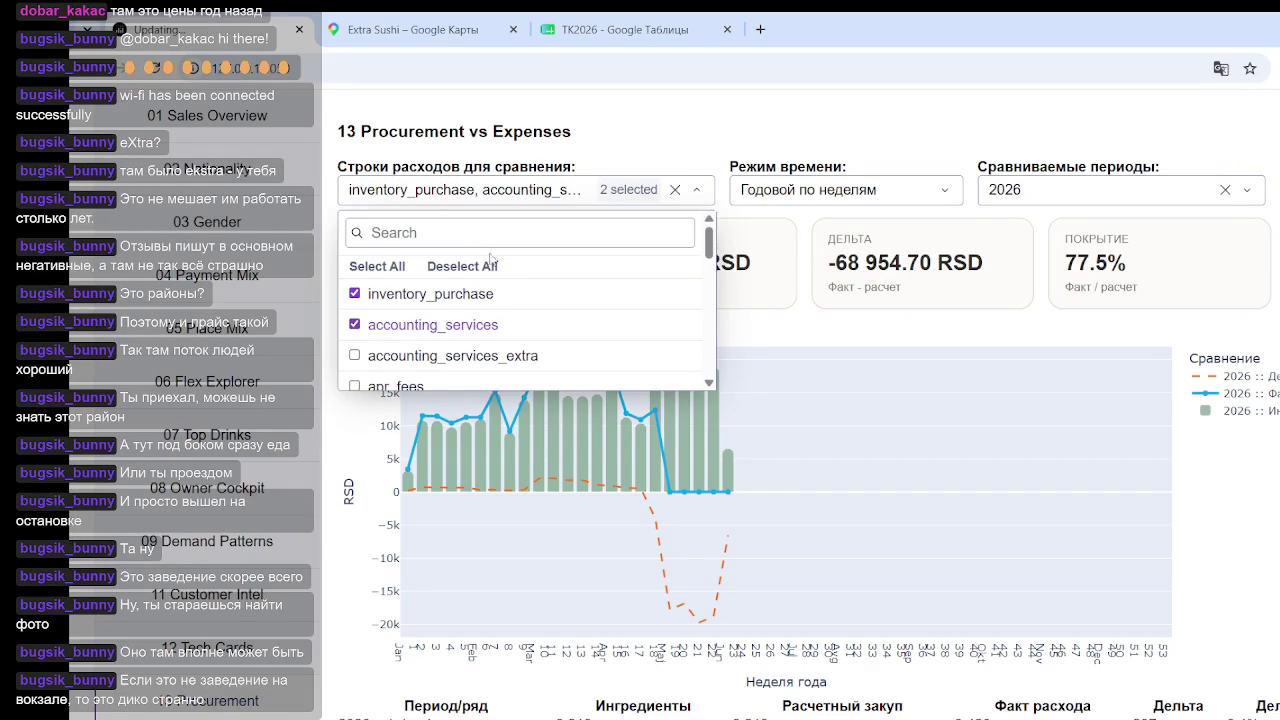
pyautogui.click(355, 294)
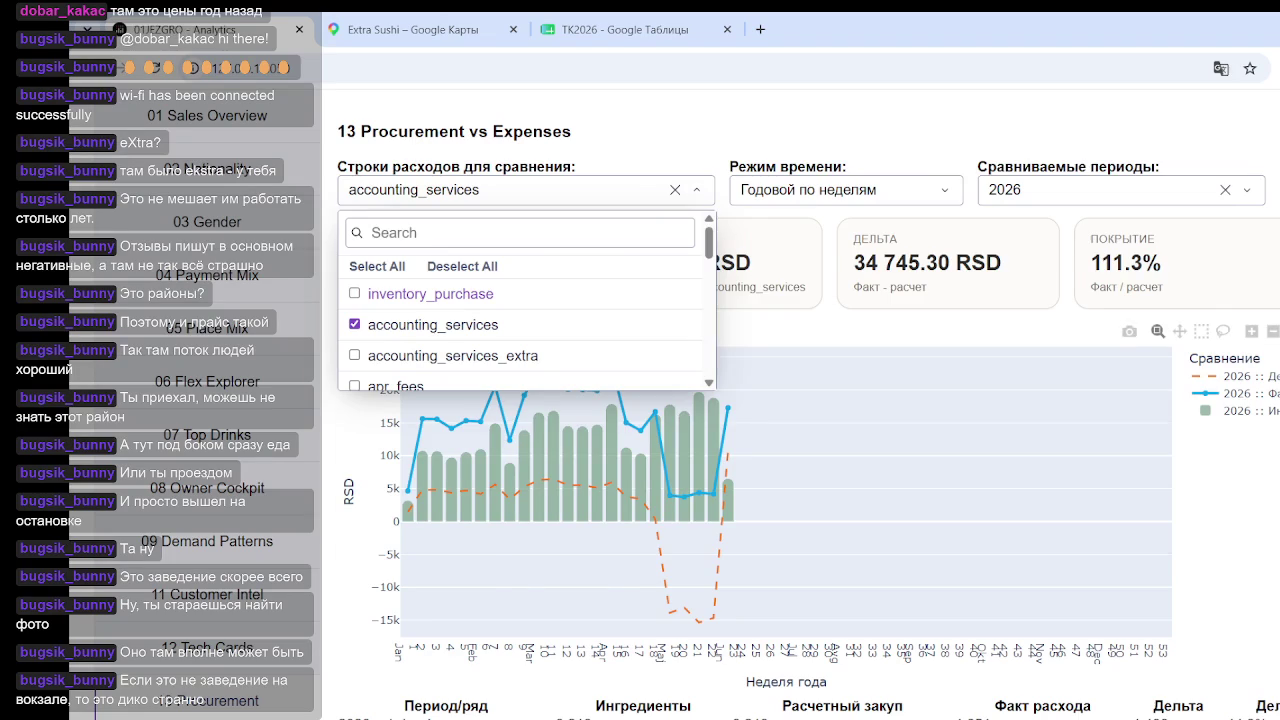
pyautogui.press('Escape')
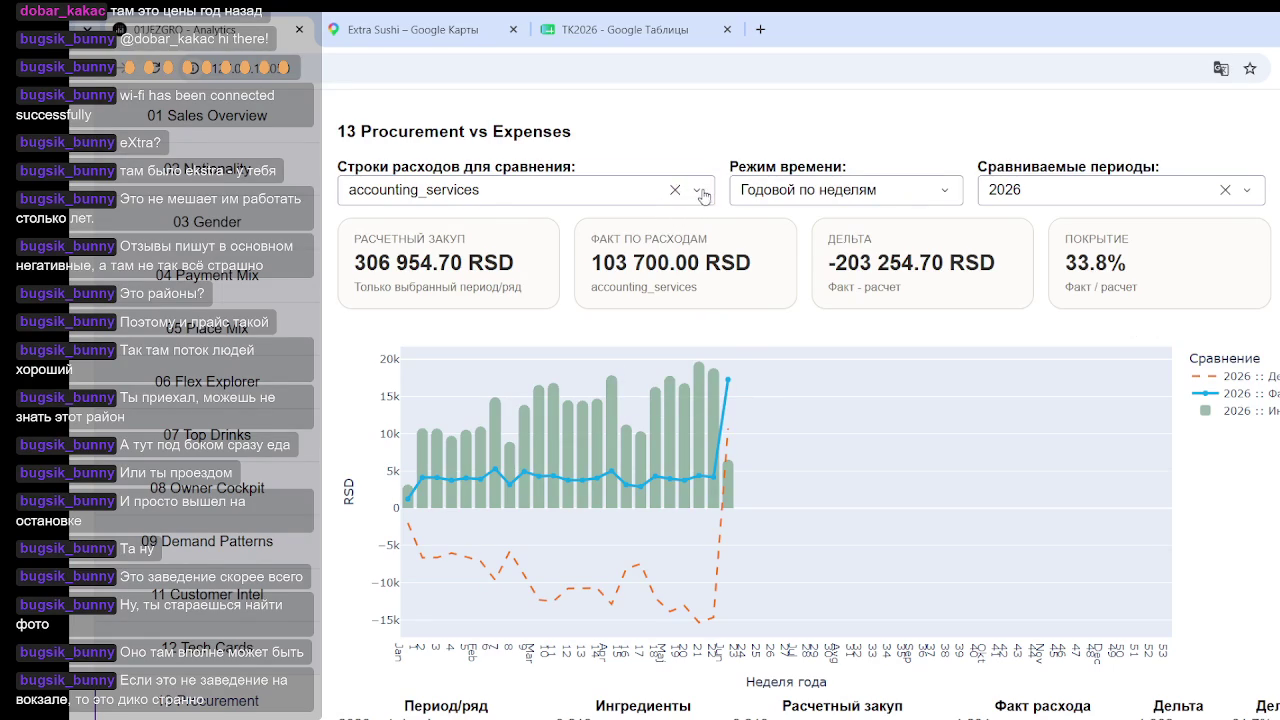
# Replace accounting_services with accounting_services_extra in the compared expense rows
pyautogui.click(702, 192)
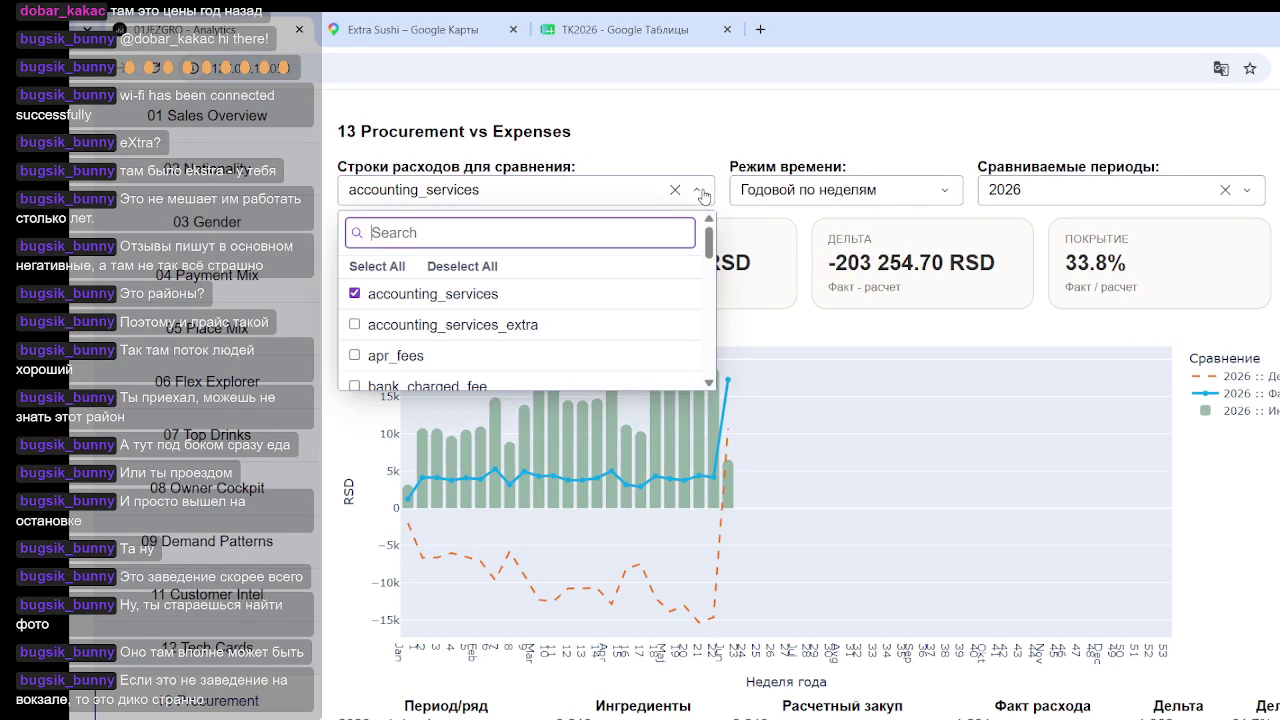
pyautogui.click(476, 330)
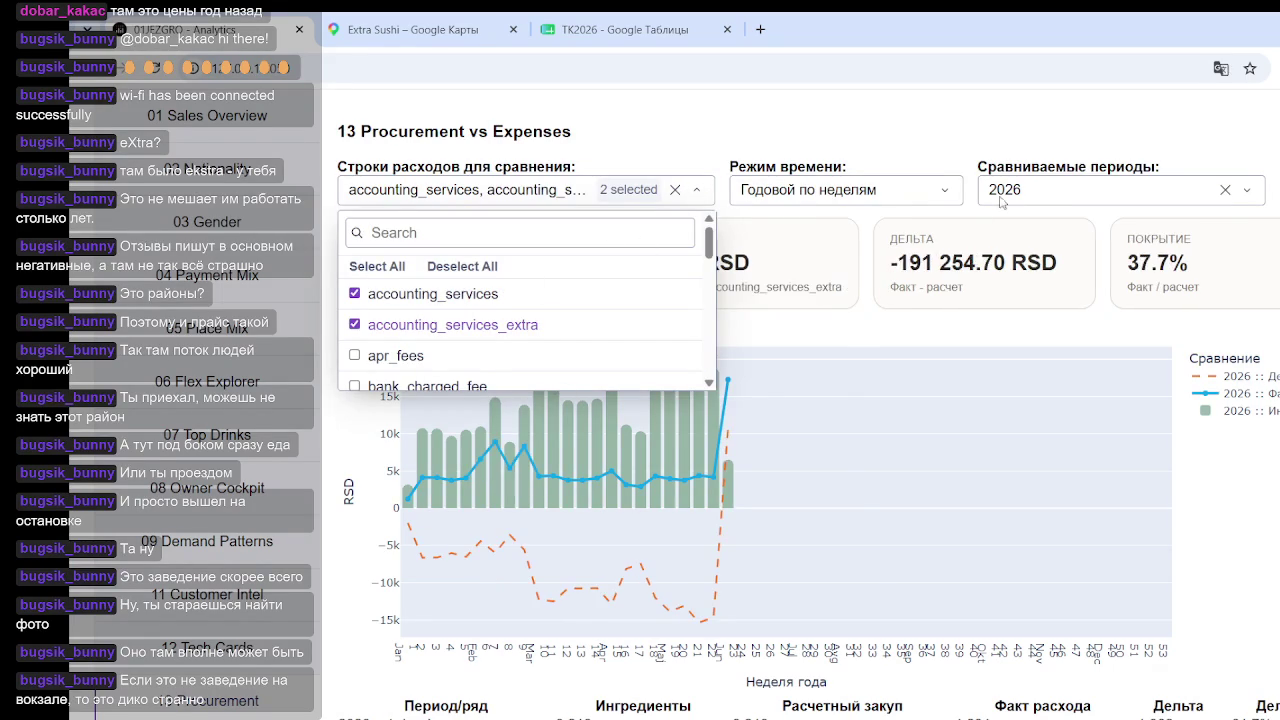
pyautogui.click(434, 296)
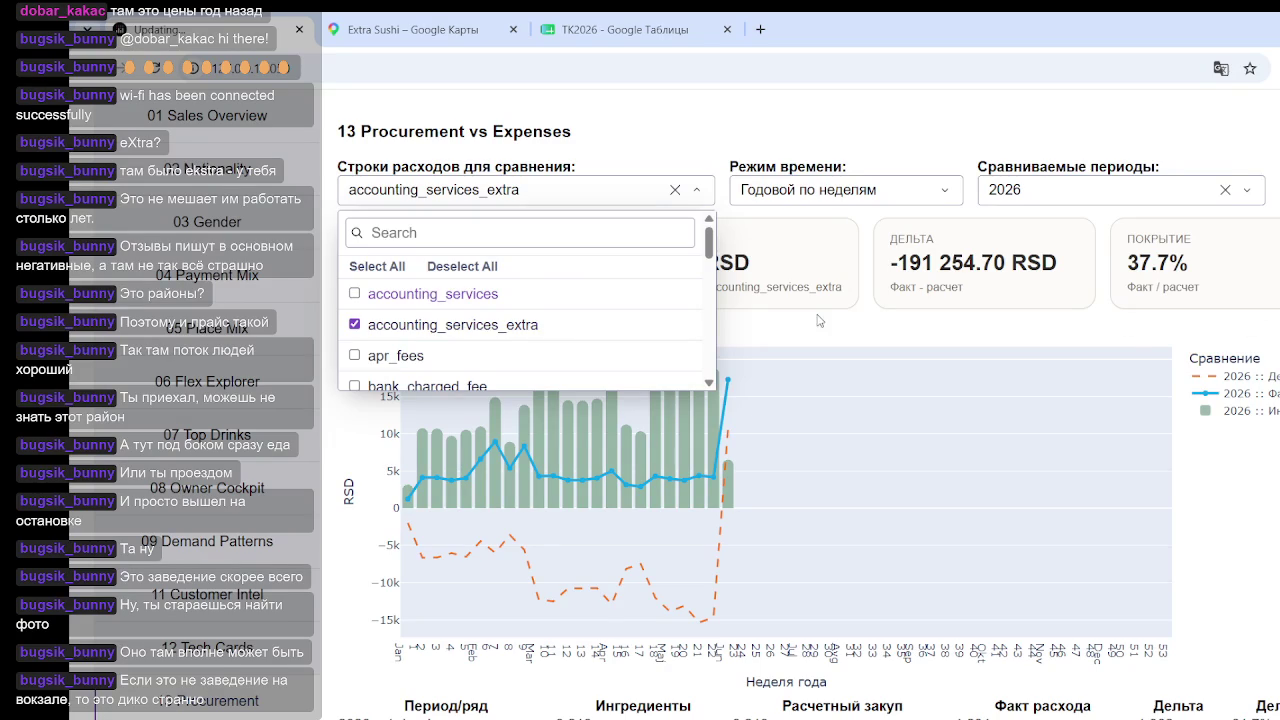
pyautogui.click(1252, 497)
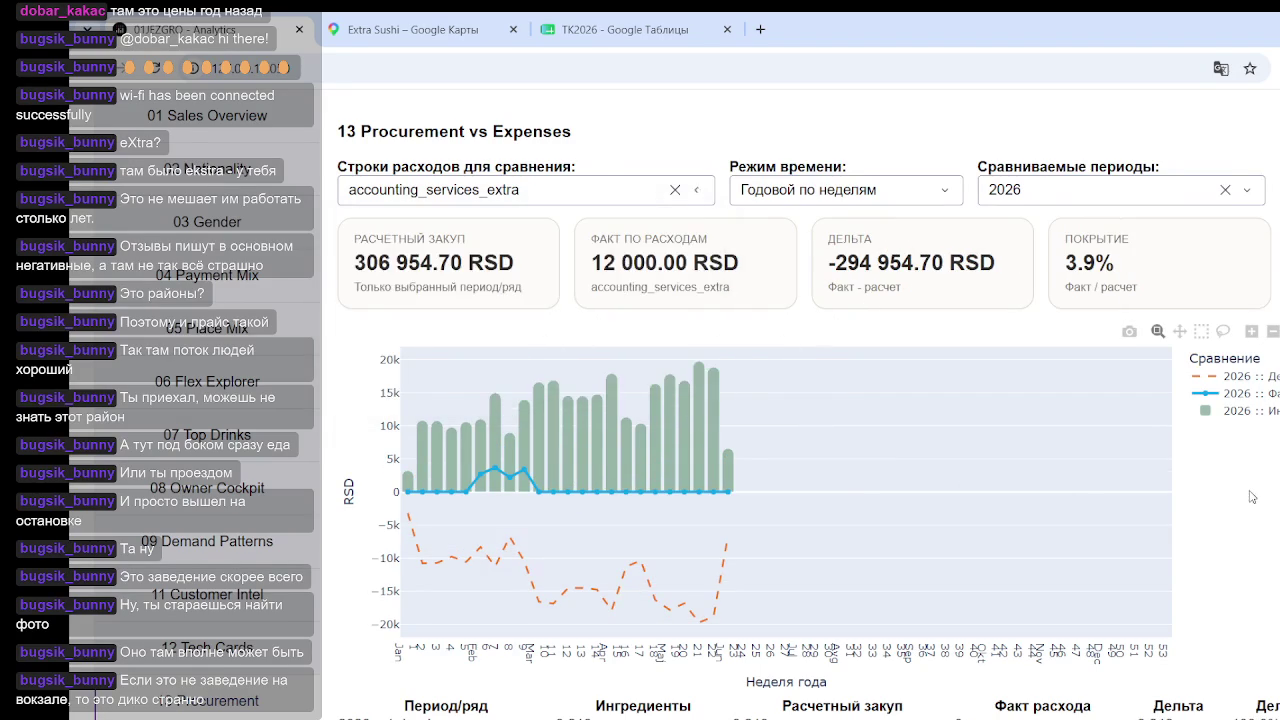
pyautogui.moveTo(479, 476)
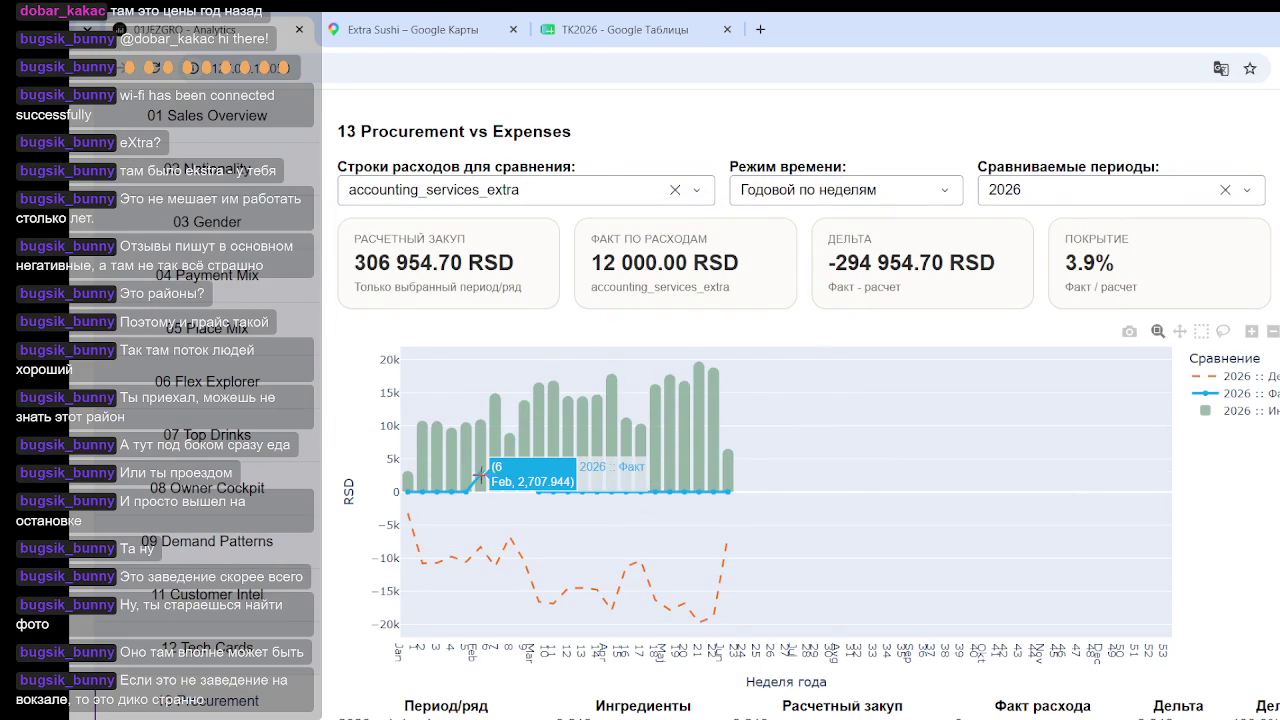
pyautogui.moveTo(525, 473)
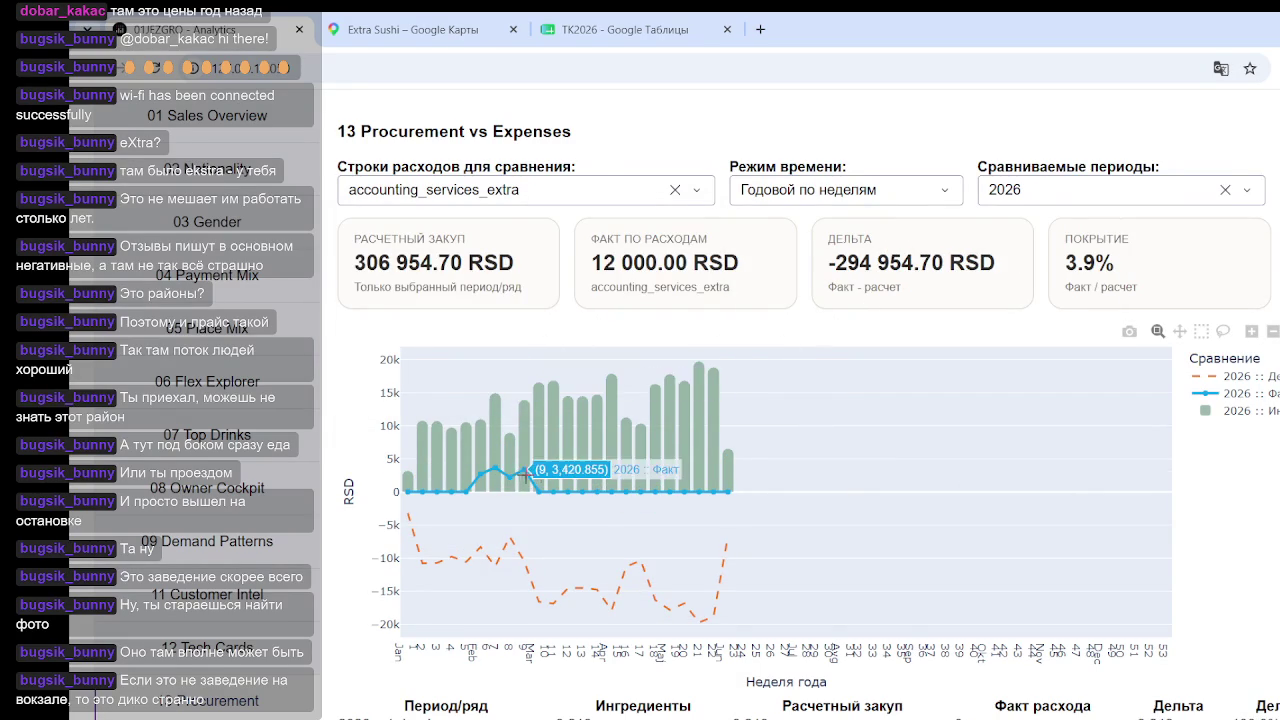
# Add accounting_services back alongside accounting_services_extra: 115 700.00 RSD actual, 37.7% coverage
pyautogui.click(607, 200)
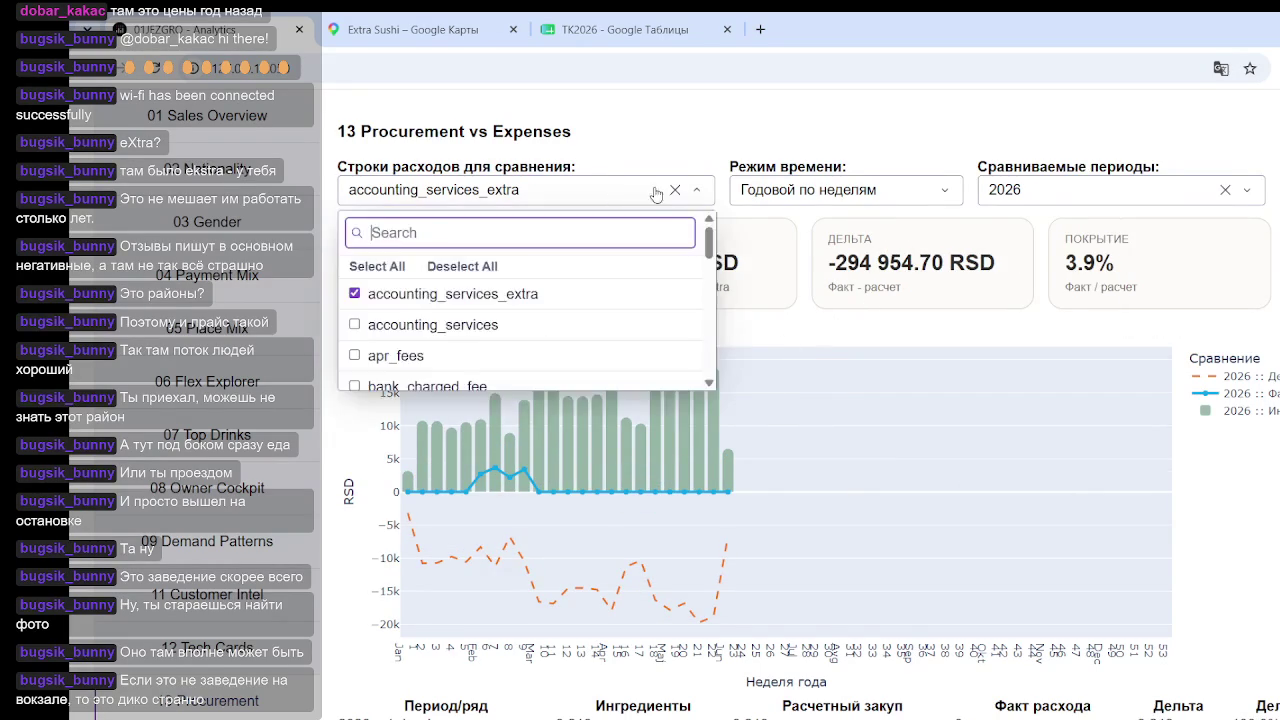
pyautogui.click(408, 330)
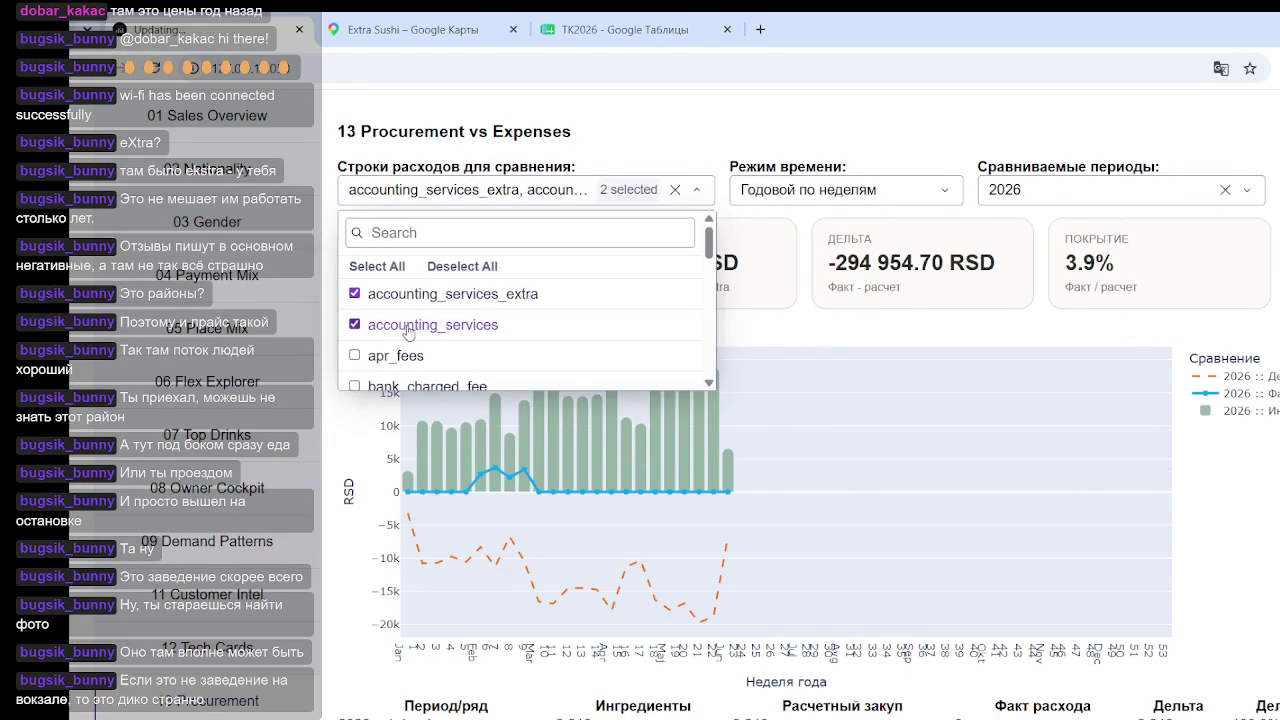
pyautogui.click(843, 400)
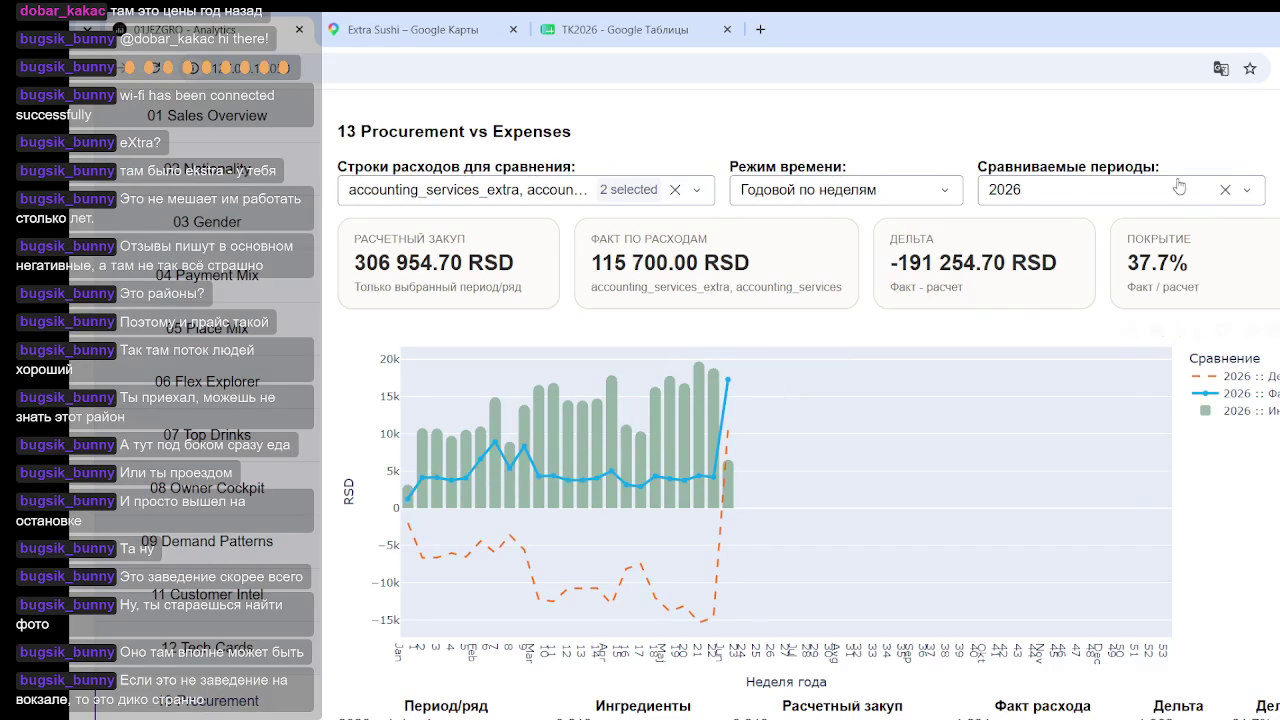
pyautogui.click(1120, 192)
pyautogui.click(871, 190)
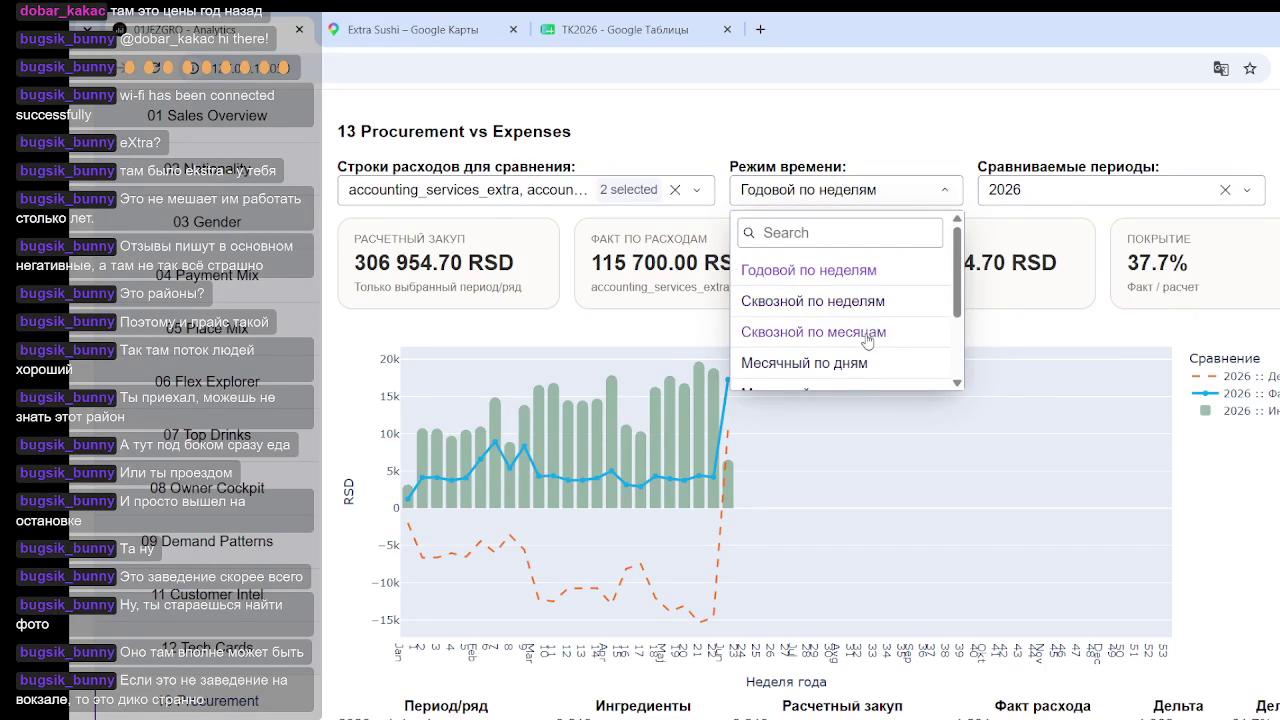
# Choose 'Сквозной по месяцам' so both accounting rows chart monthly over the whole period
pyautogui.click(874, 332)
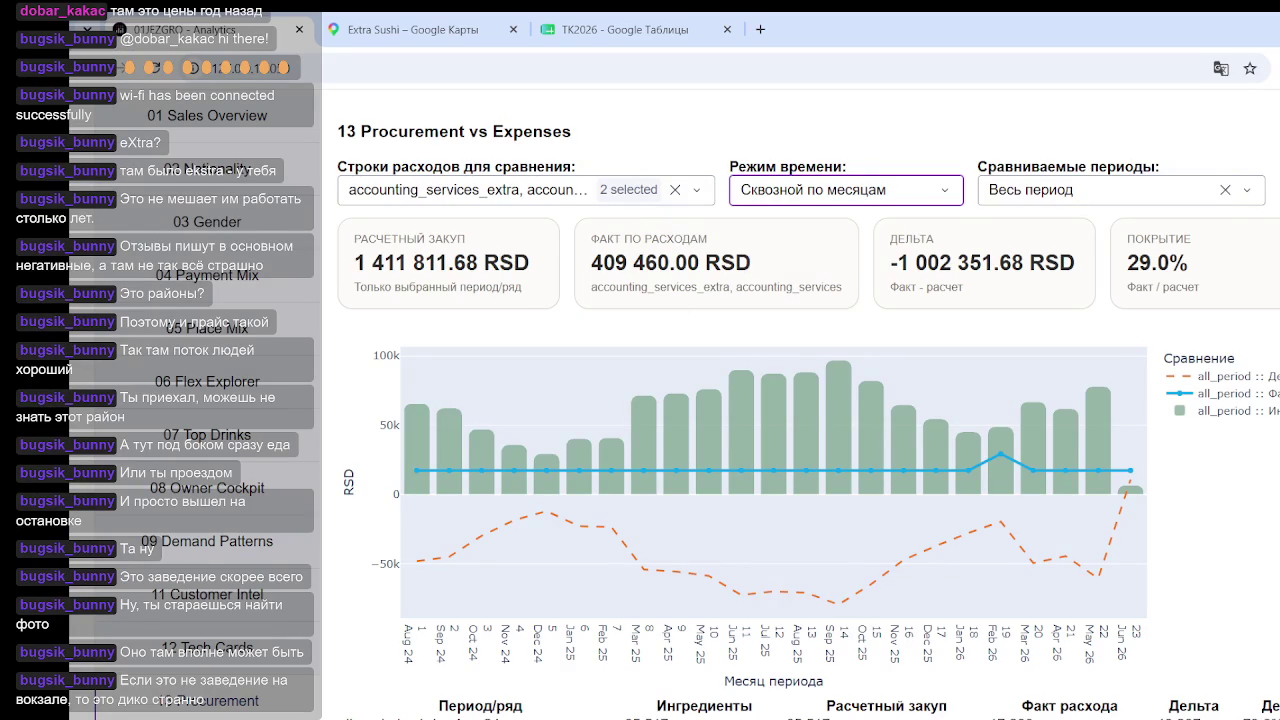
# Replace accounting_services and accounting_services_extra with apr_fees alone: 700.00 RSD, 0.0% coverage
pyautogui.moveTo(510, 482)
pyautogui.moveTo(592, 265); pyautogui.dragTo(737, 263)
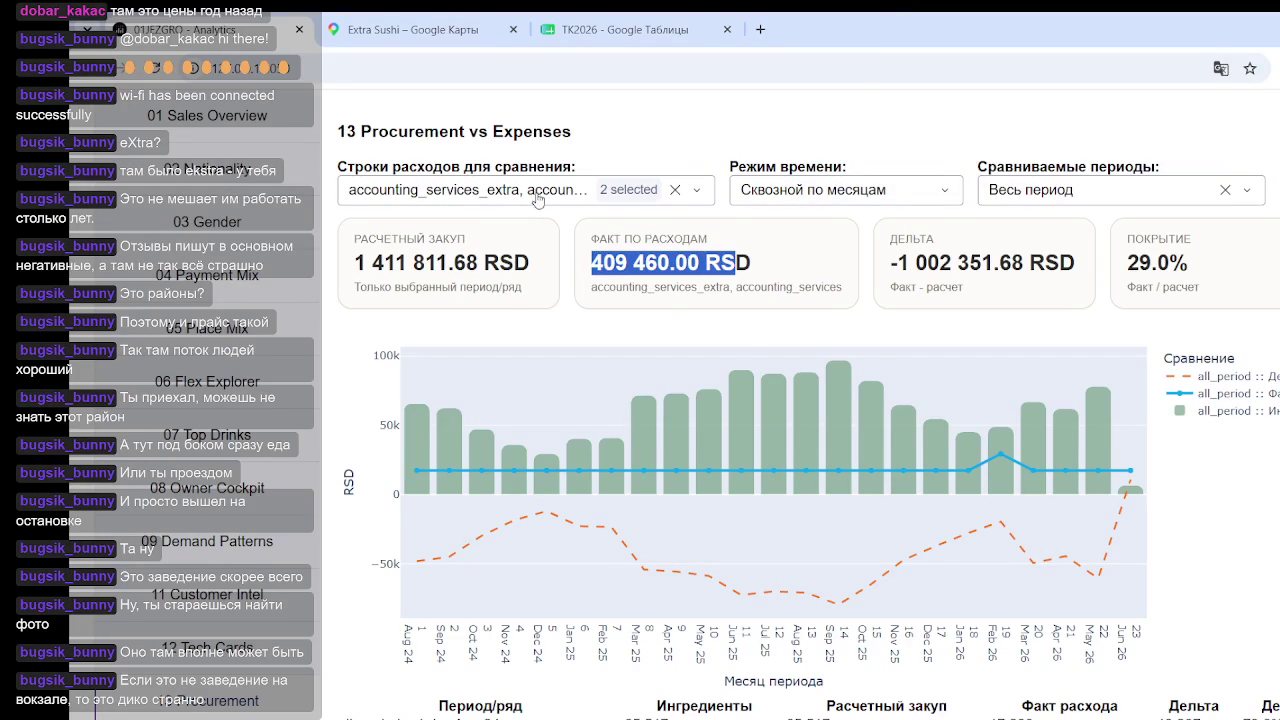
pyautogui.click(538, 200)
pyautogui.click(355, 294)
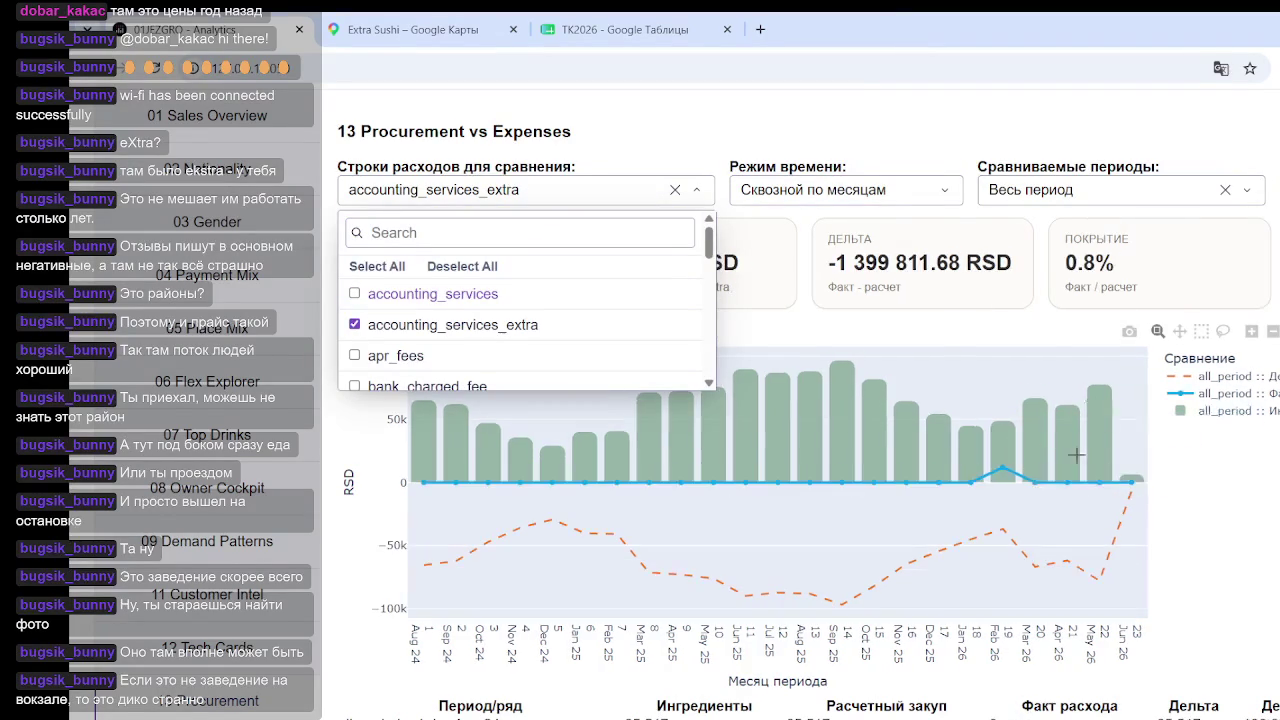
pyautogui.click(368, 332)
pyautogui.click(372, 358)
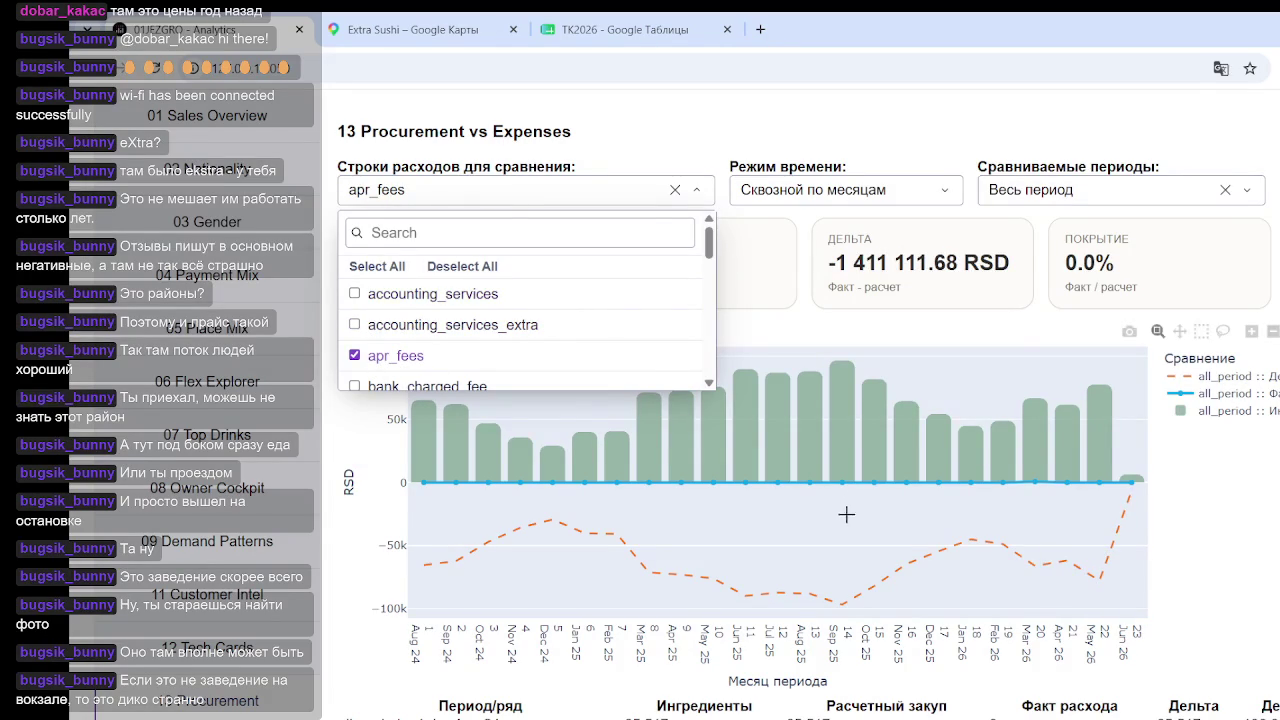
pyautogui.click(812, 328)
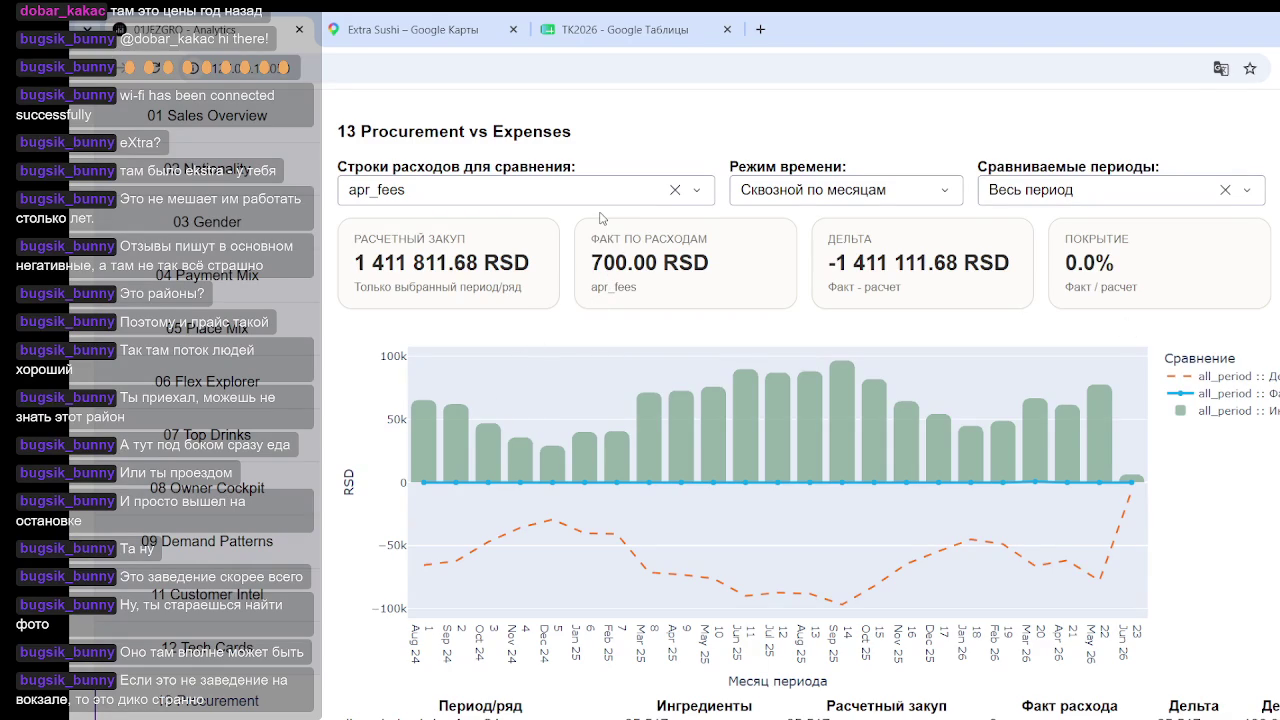
pyautogui.click(700, 204)
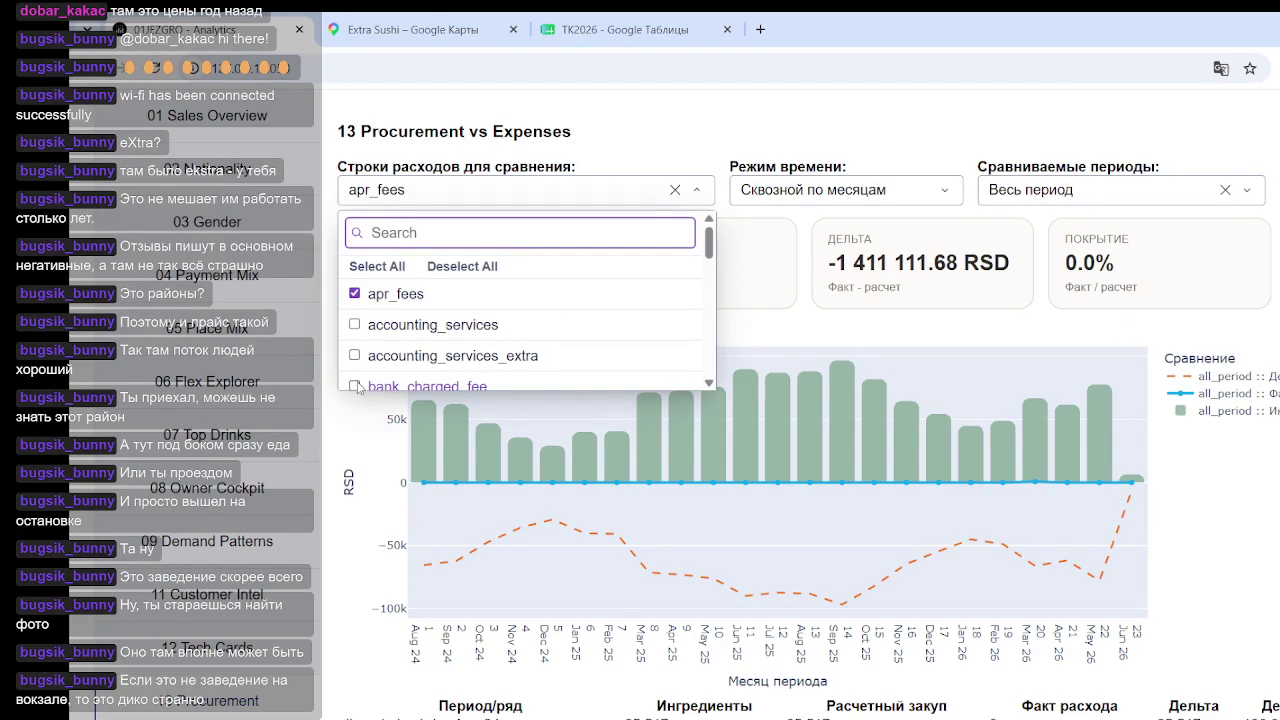
# Swap apr_fees for bank_charged_fee as the only compared expense row
pyautogui.scroll(-2, 378, 370)
pyautogui.click(354, 297)
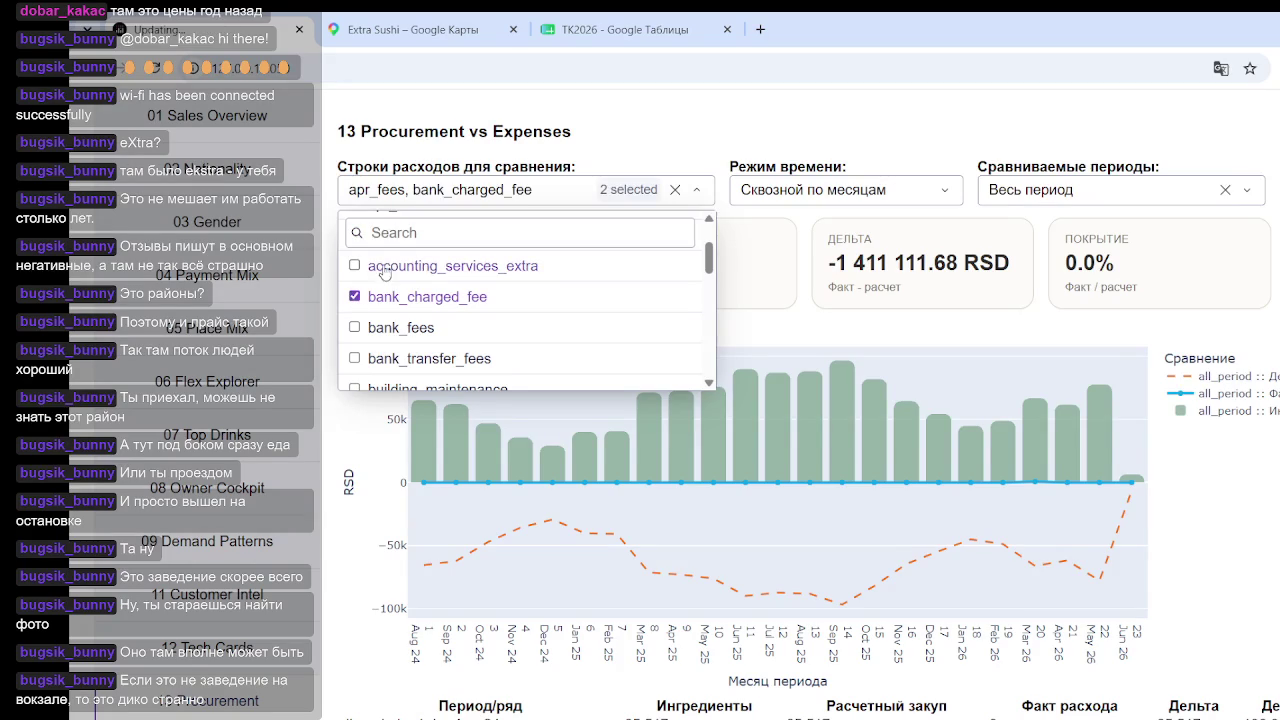
pyautogui.click(354, 294)
pyautogui.scroll(-3, 500, 315)
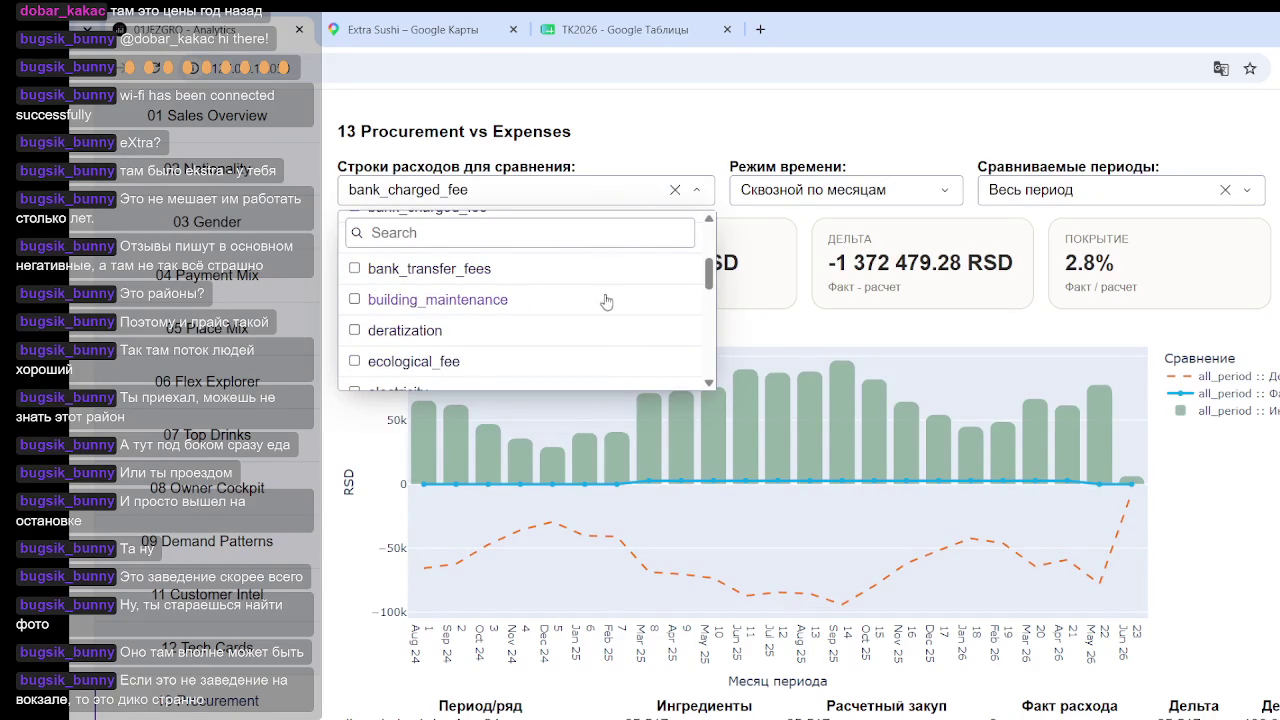
pyautogui.scroll(3, 563, 300)
pyautogui.click(1235, 543)
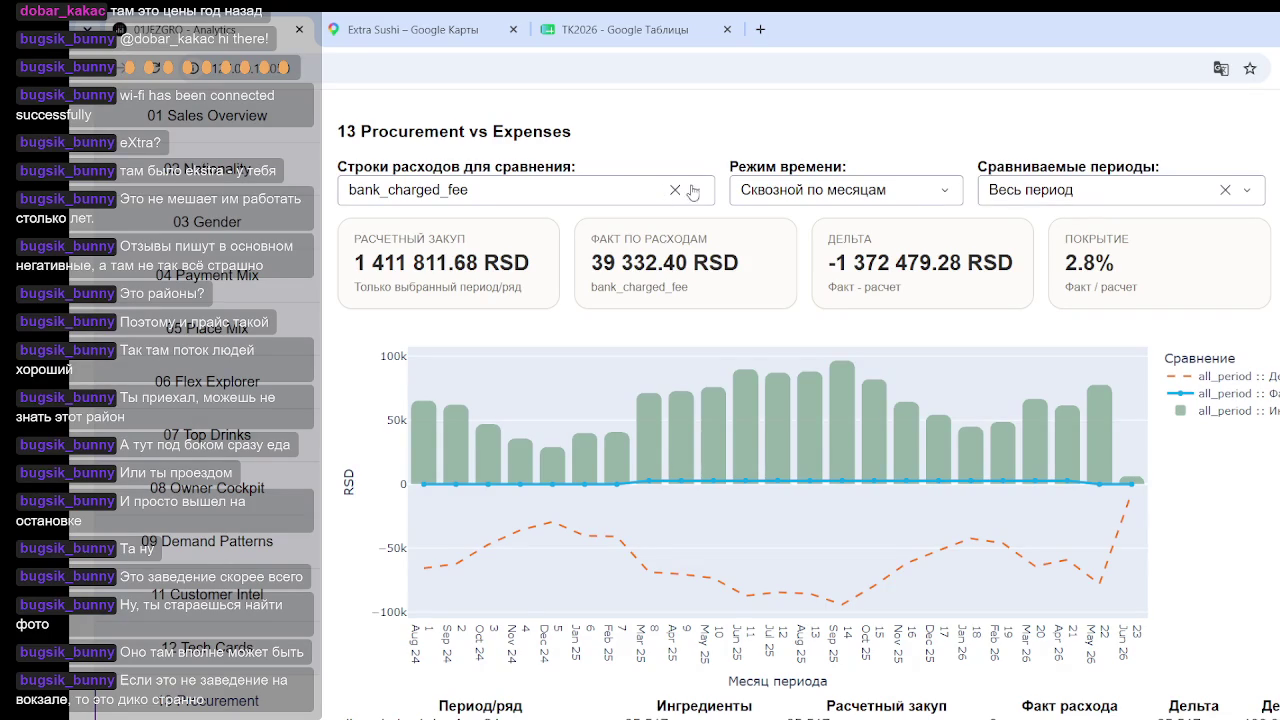
# Replace bank_charged_fee with bank_fees alone, showing 6 516.00 RSD and 0.5% coverage
pyautogui.click(697, 191)
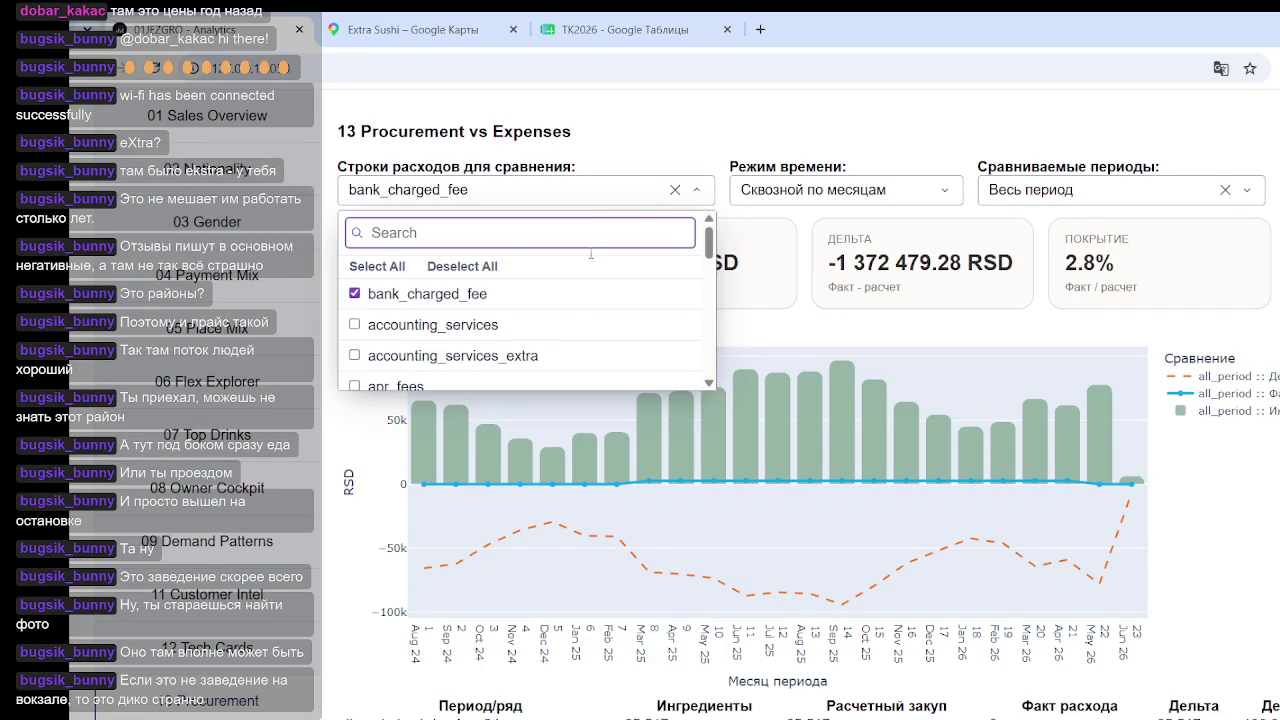
pyautogui.scroll(-1, 505, 345)
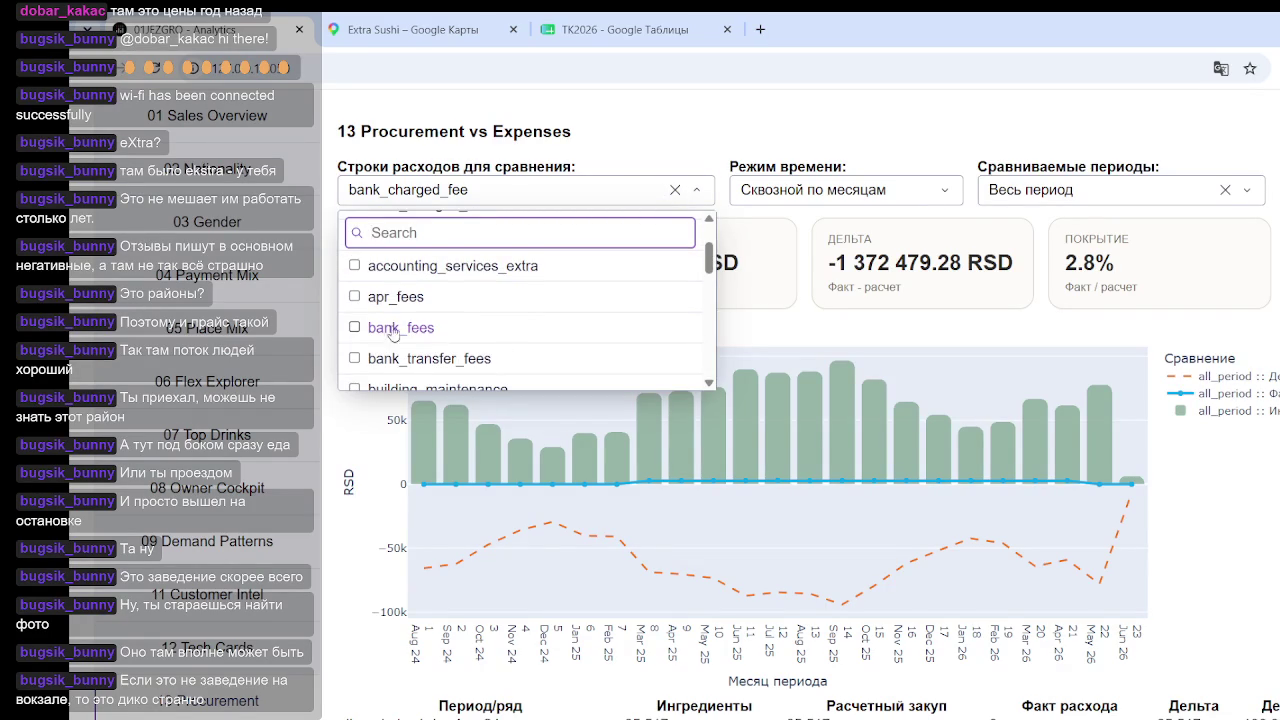
pyautogui.click(355, 328)
pyautogui.scroll(3, 360, 310)
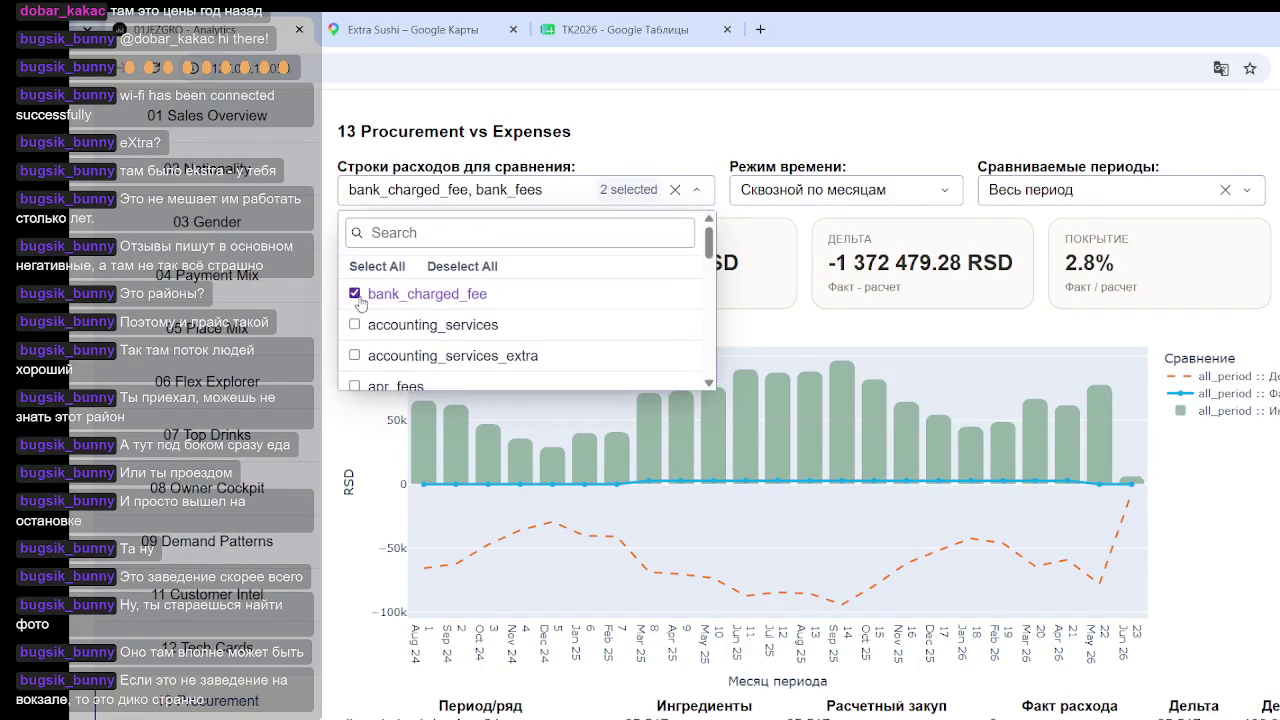
pyautogui.click(355, 293)
pyautogui.click(754, 274)
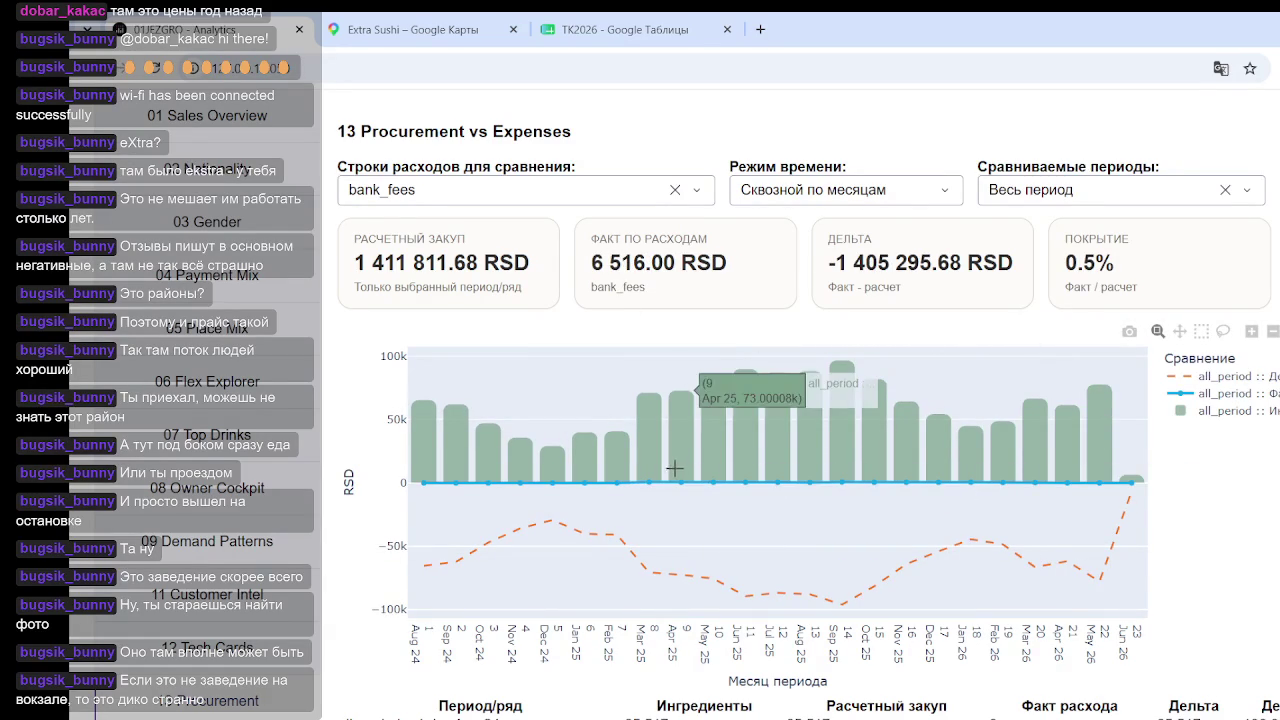
pyautogui.click(703, 199)
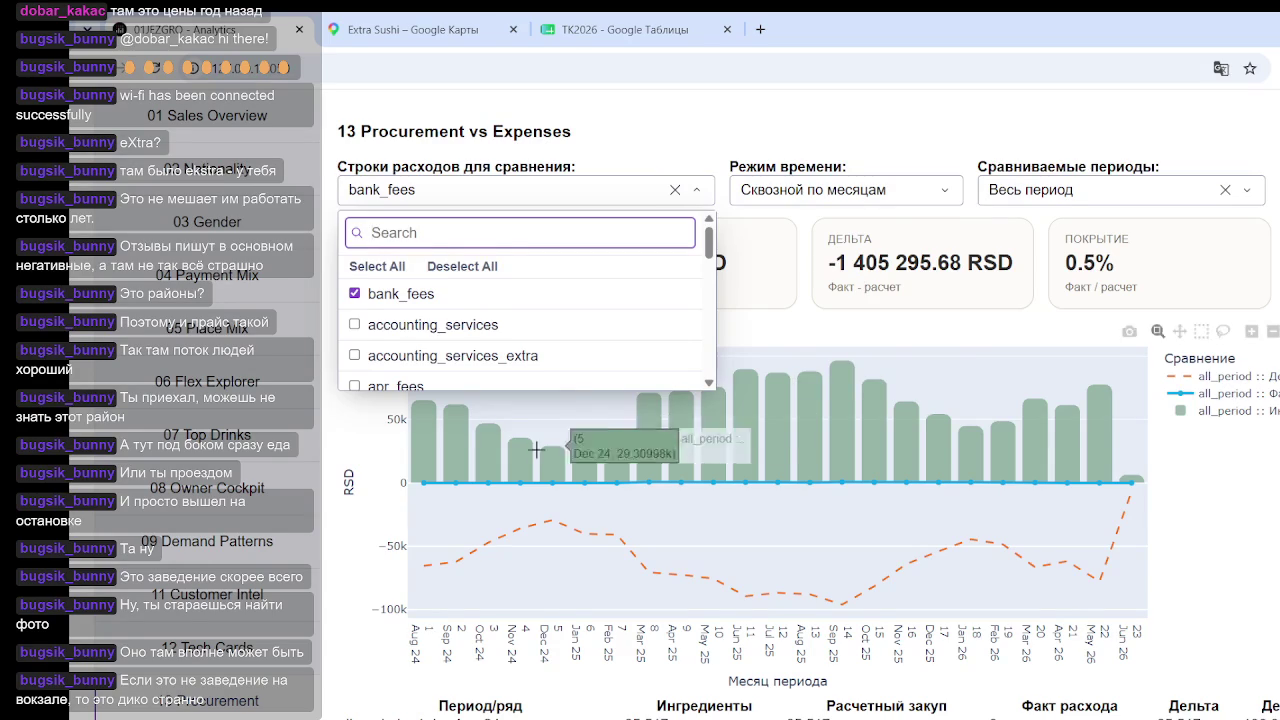
# Swap bank_fees for bank_transfer_fees as the only compared expense row
pyautogui.scroll(-2, 531, 377)
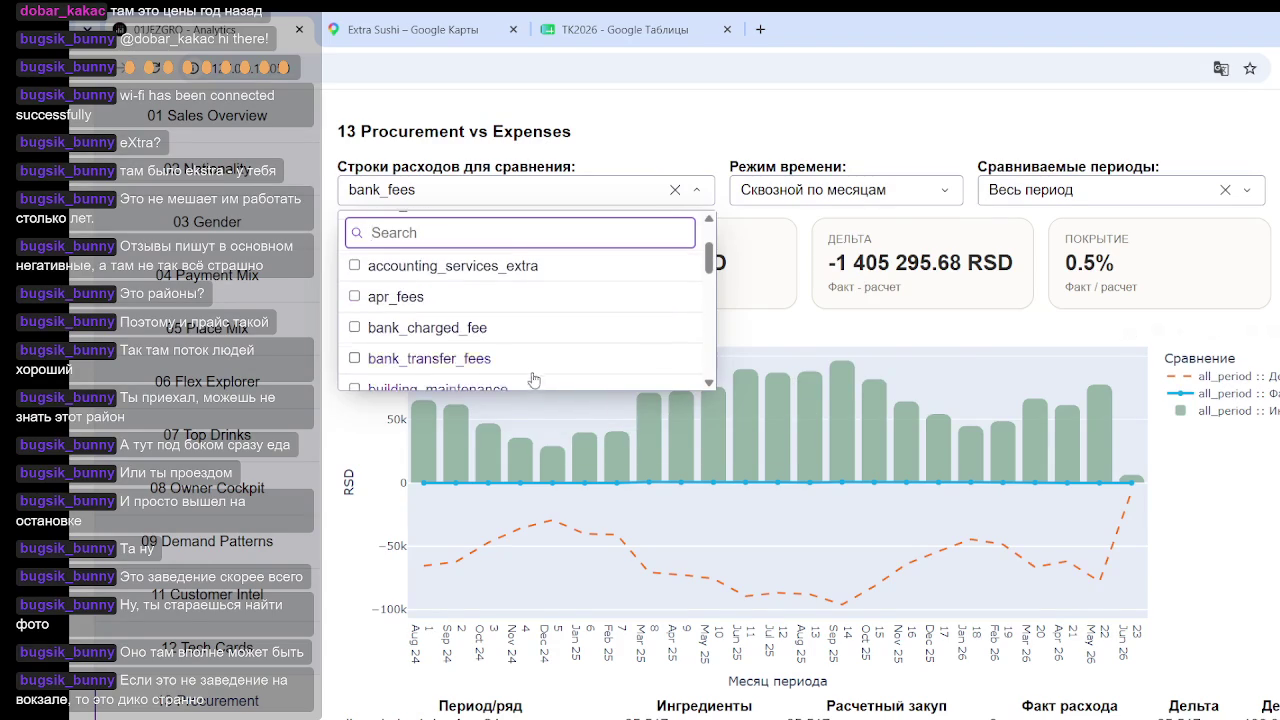
pyautogui.click(449, 362)
pyautogui.scroll(3, 452, 312)
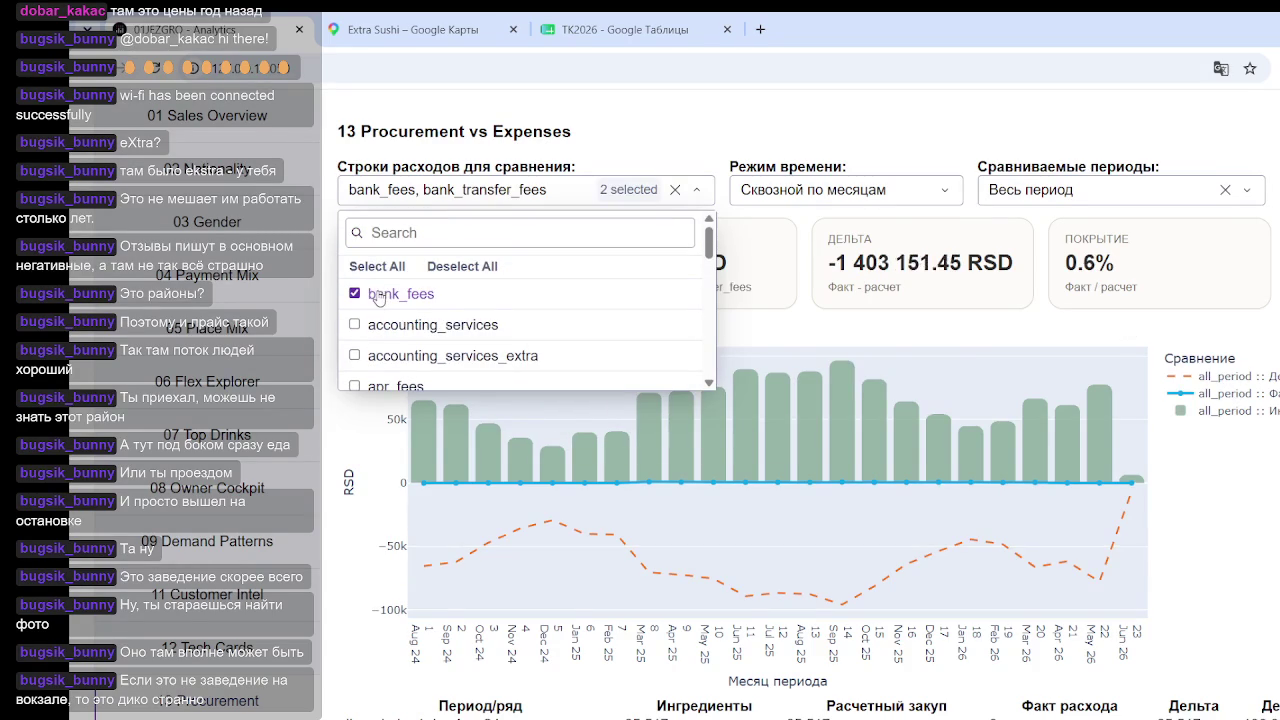
pyautogui.click(380, 294)
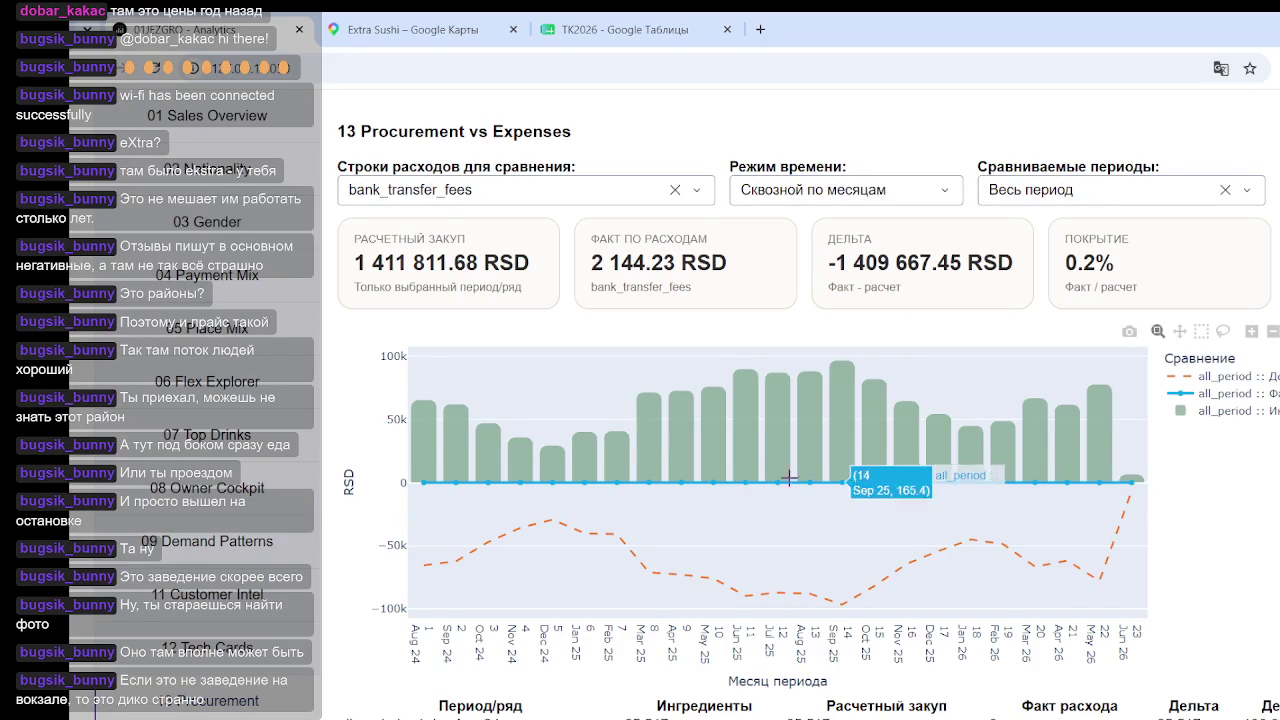
# Add bank_fees and bank_charged_fee alongside bank_transfer_fees: 47 992.63 RSD actual, 3.4% coverage
pyautogui.click(650, 192)
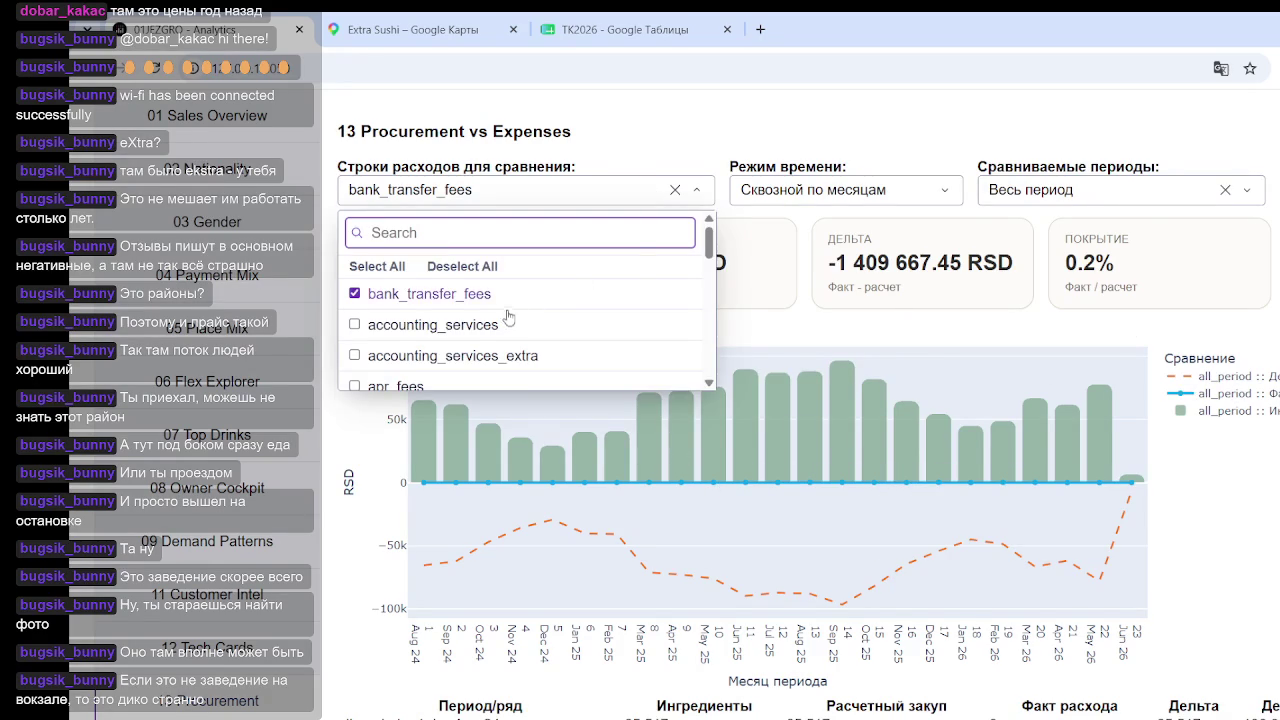
pyautogui.scroll(-1, 525, 330)
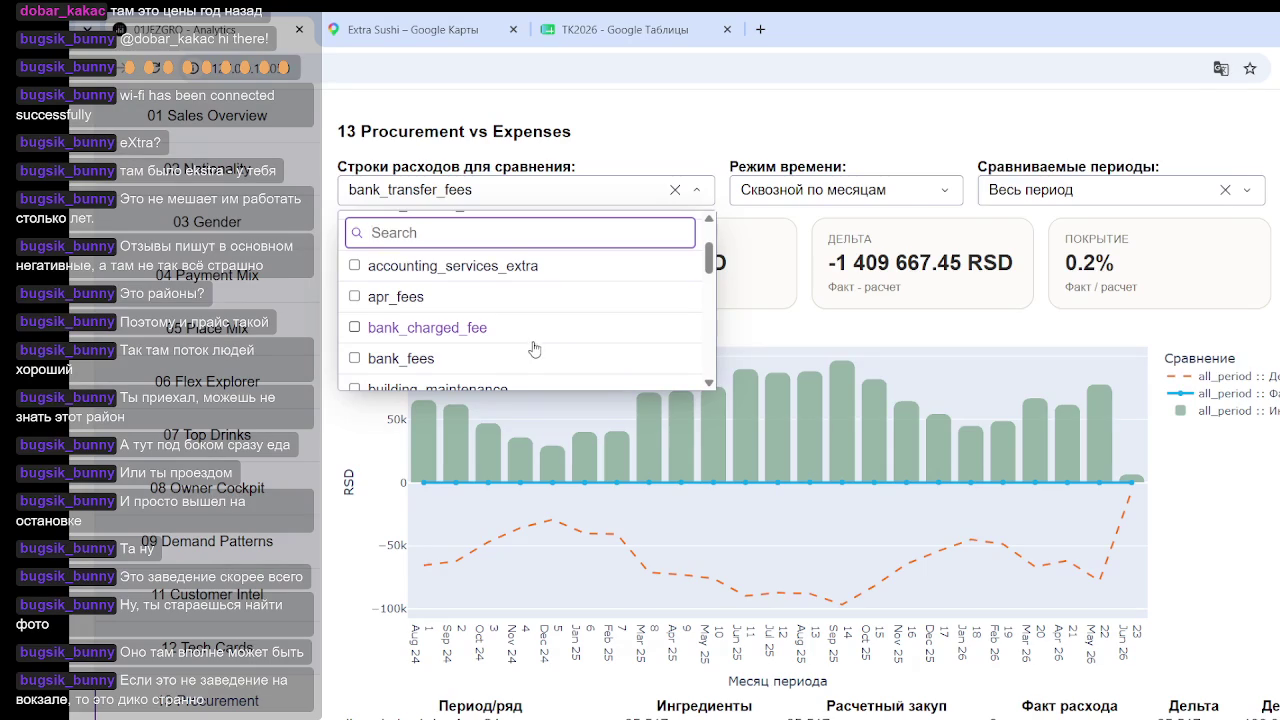
pyautogui.scroll(-1, 463, 345)
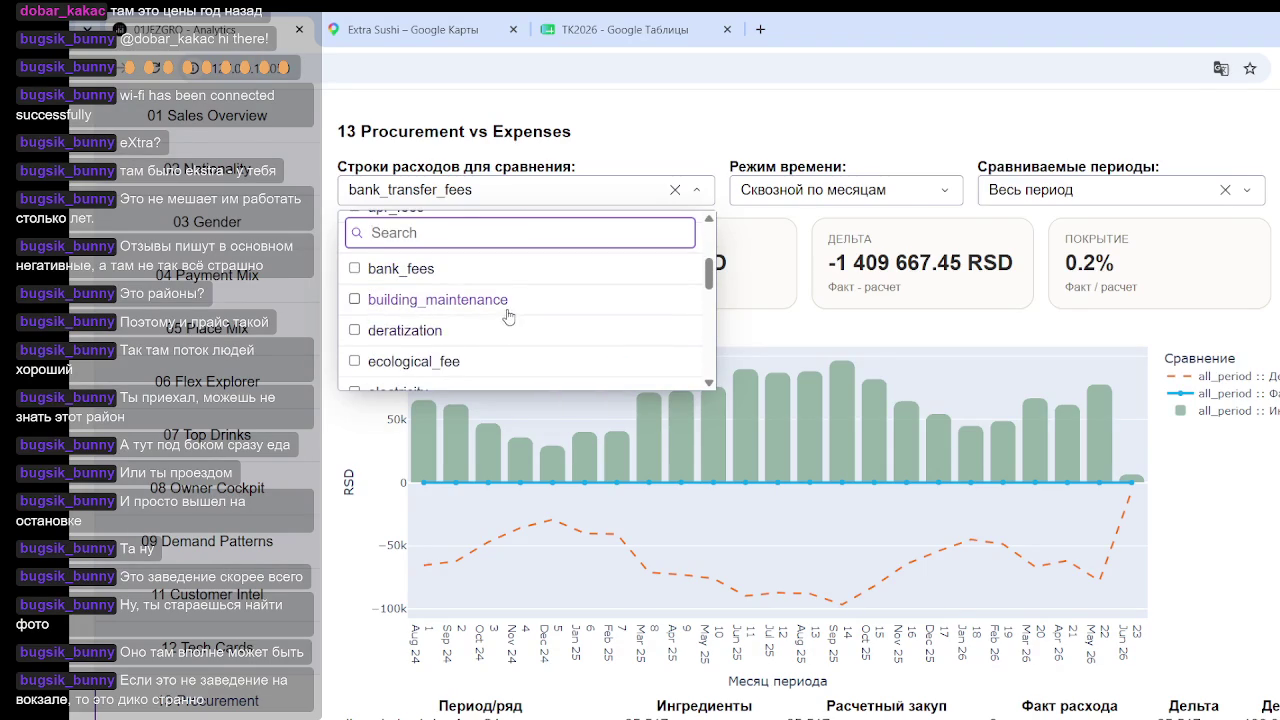
pyautogui.scroll(-1, 487, 312)
pyautogui.moveTo(712, 293)
pyautogui.mouseDown()
pyautogui.moveTo(708, 370)
pyautogui.moveTo(705, 256)
pyautogui.mouseUp()
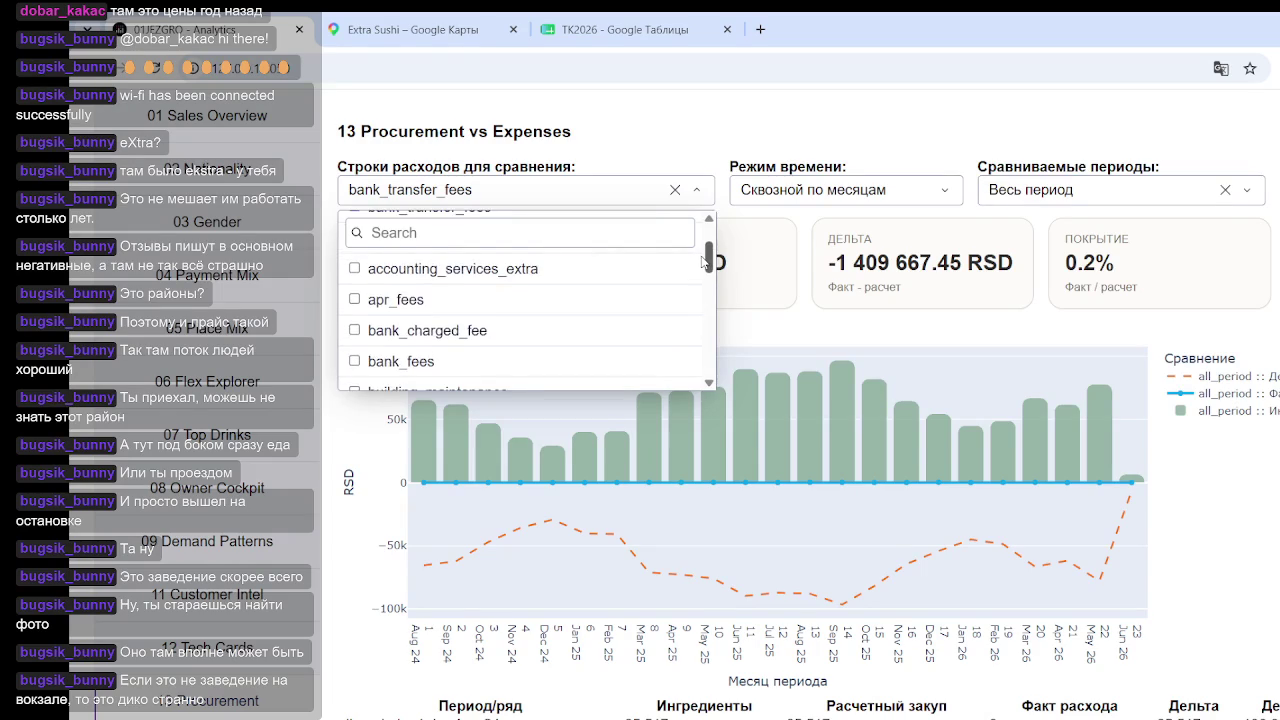
pyautogui.click(356, 355)
pyautogui.click(362, 326)
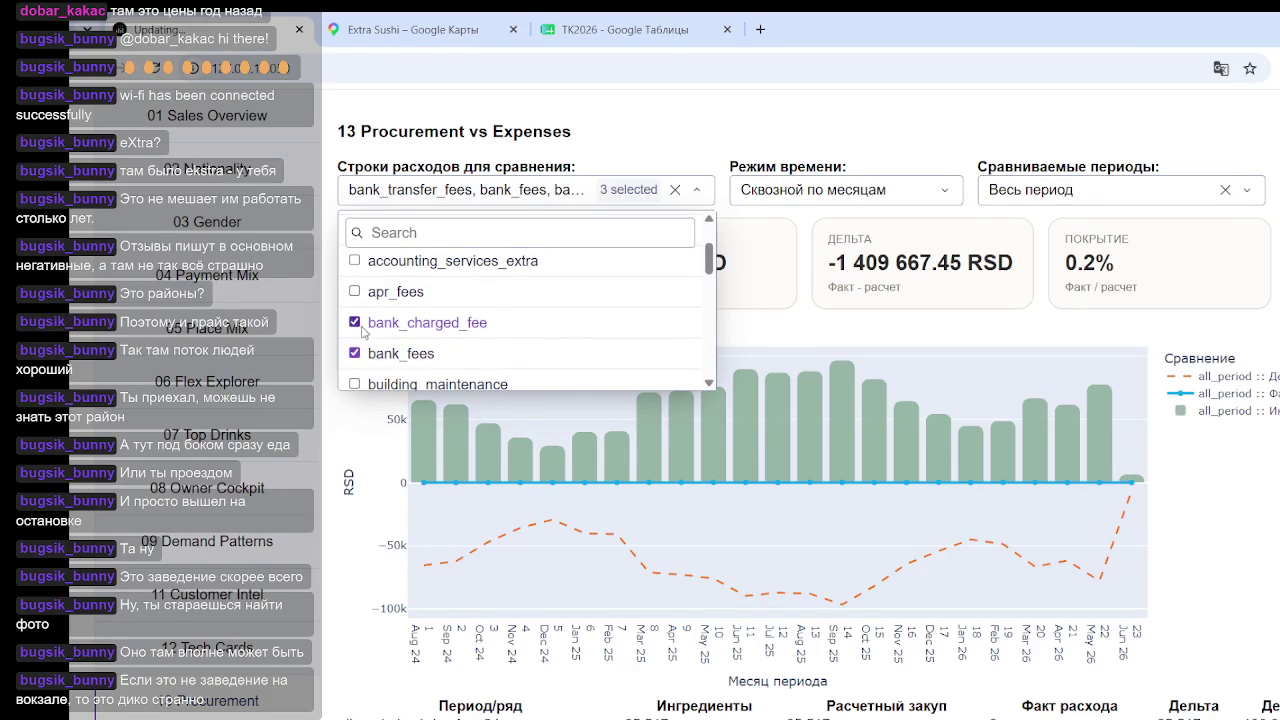
pyautogui.click(960, 325)
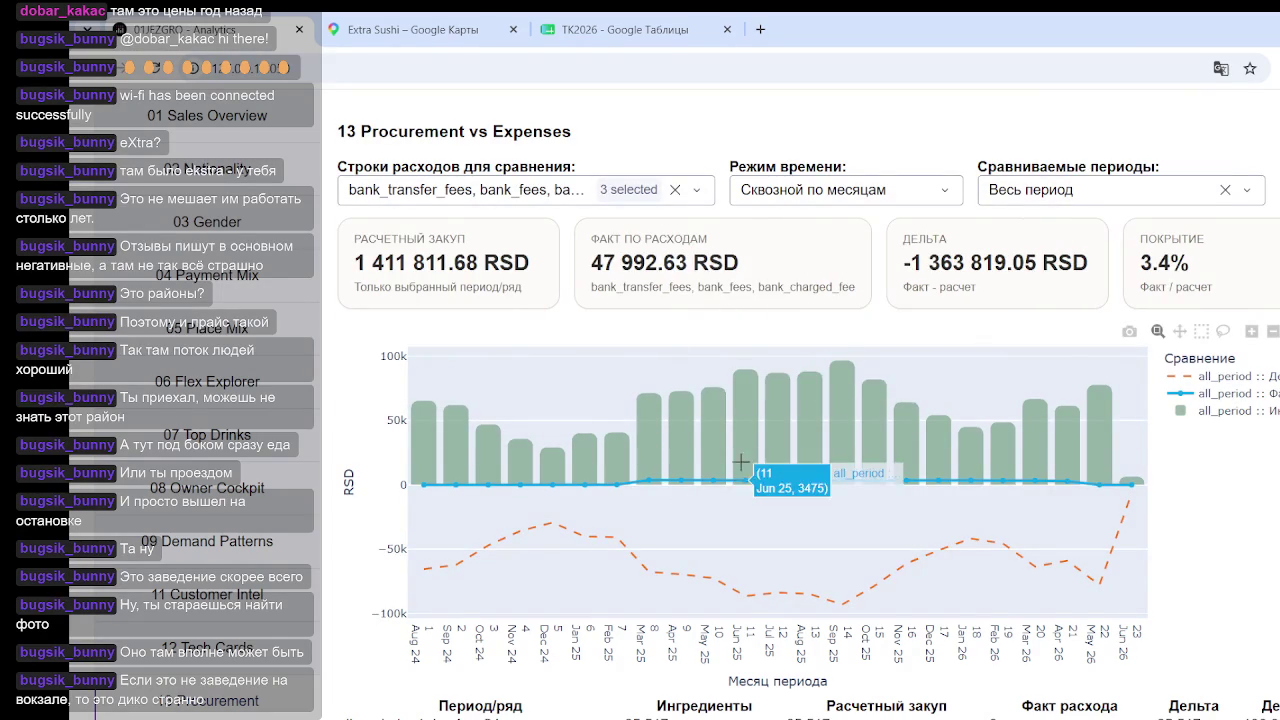
pyautogui.click(636, 192)
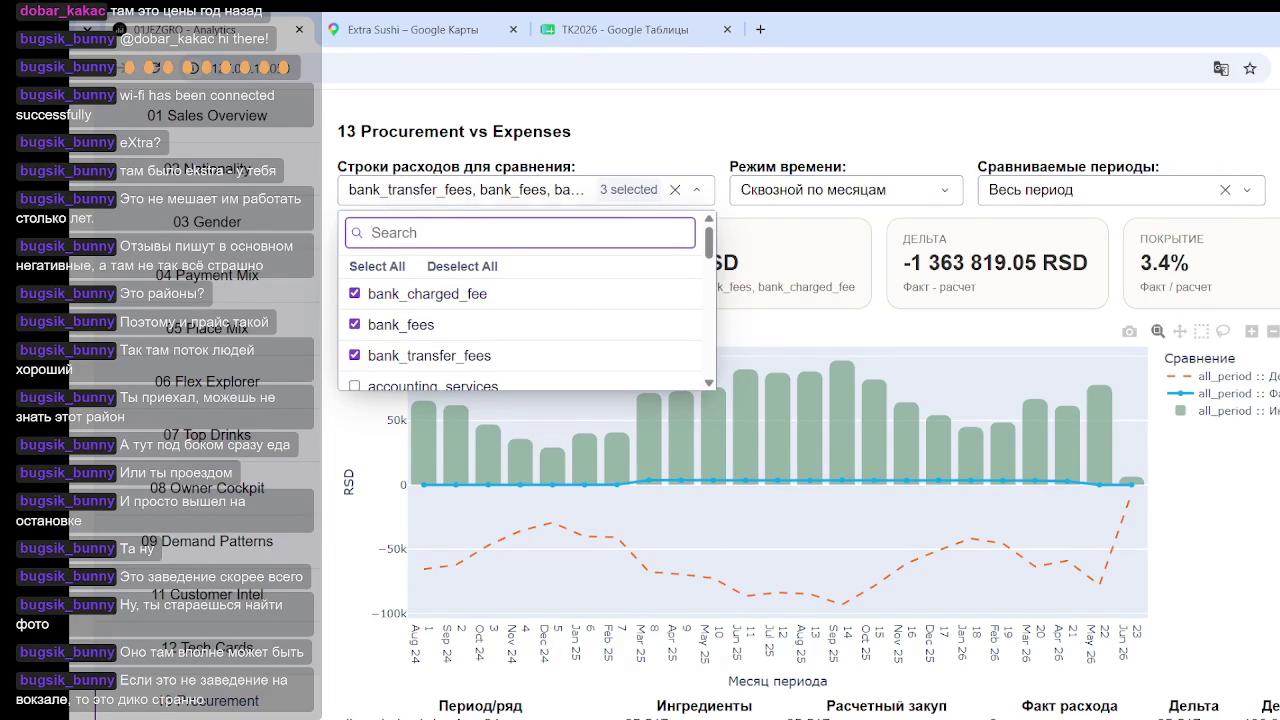
pyautogui.press('Escape')
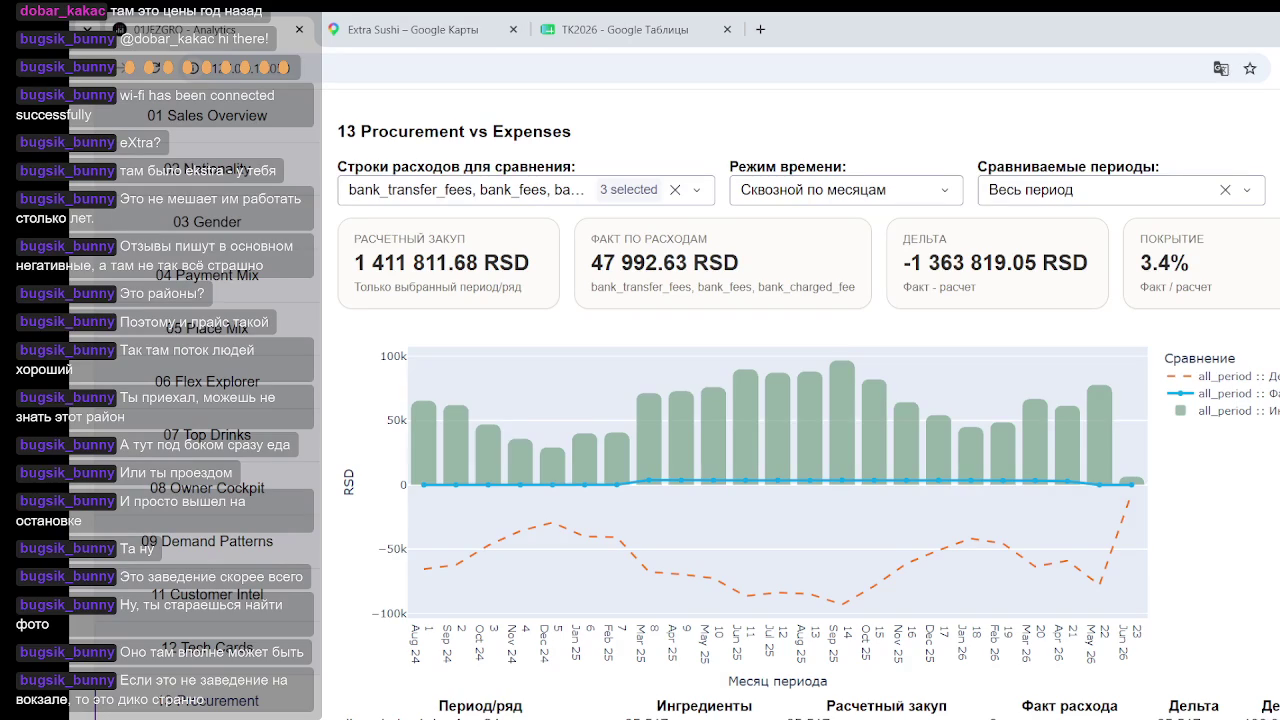
# Remove bank_fees and bank_transfer_fees, then clear the remaining bank_charged_fee selection
pyautogui.click(617, 188)
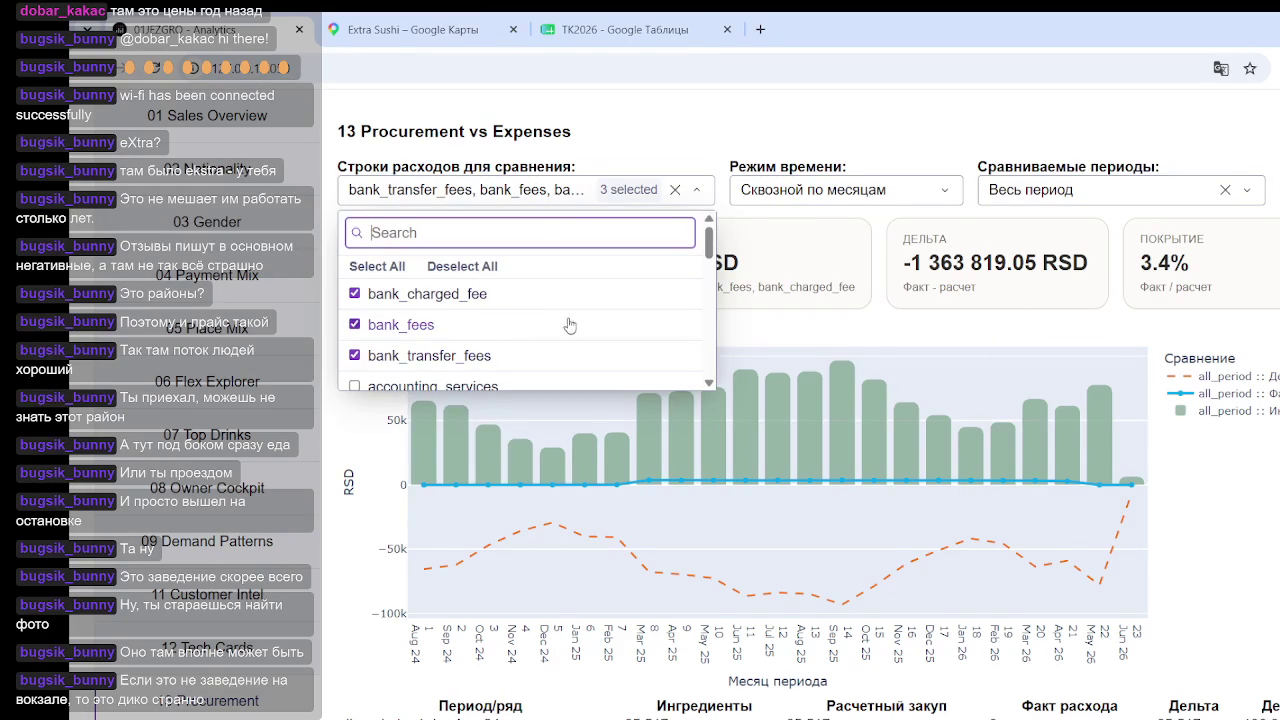
pyautogui.click(356, 325)
pyautogui.click(355, 356)
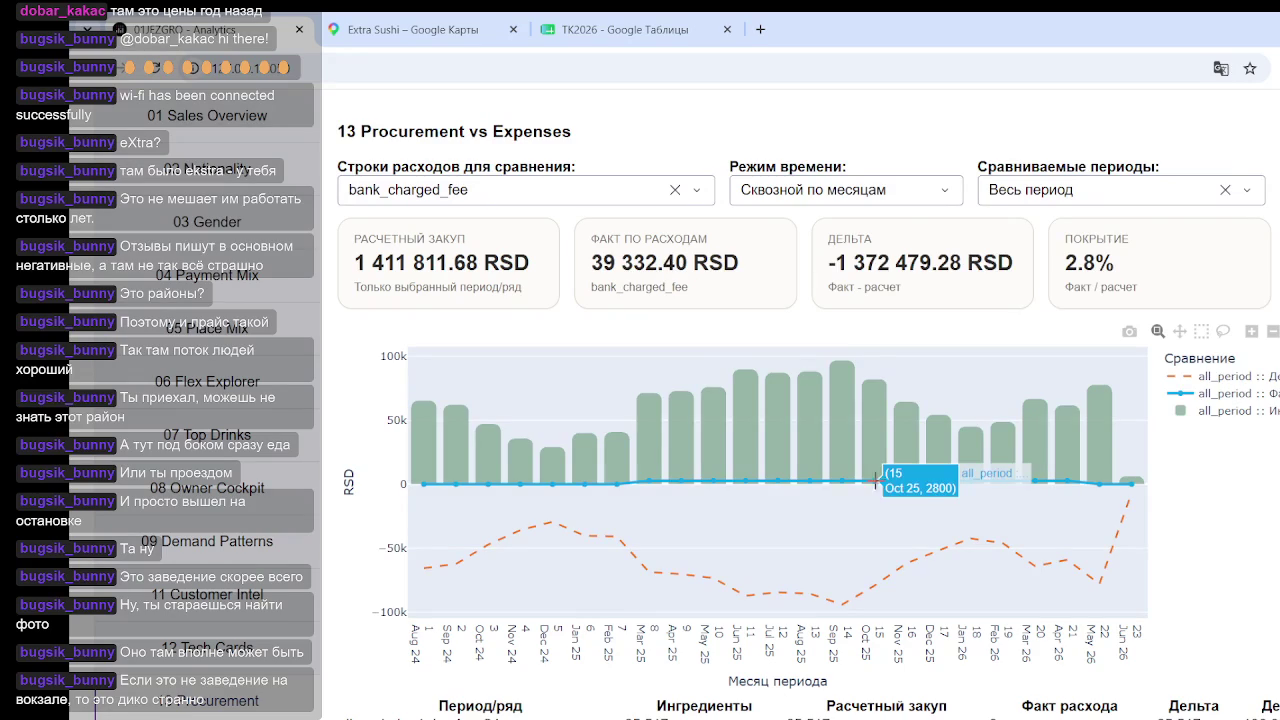
pyautogui.click(673, 191)
# Select bank_fees and then bank_transfer_fees as the compared expense rows
pyautogui.click(700, 191)
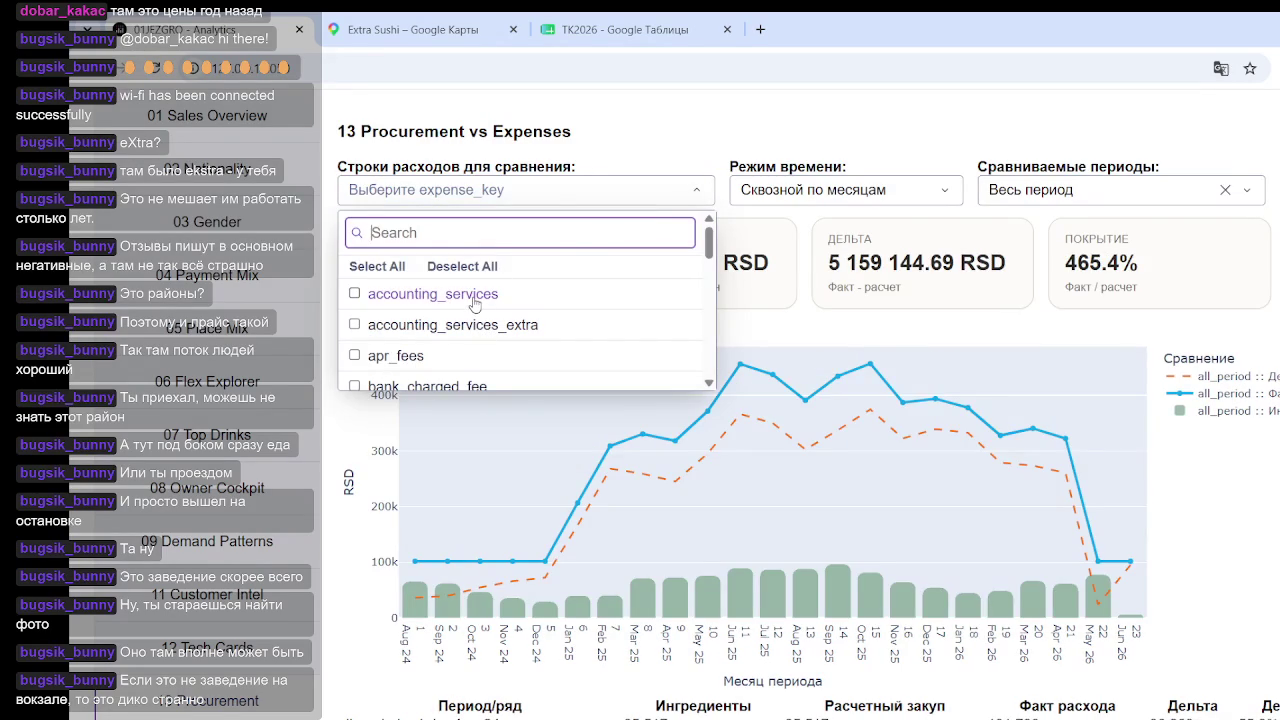
pyautogui.scroll(-1, 470, 300)
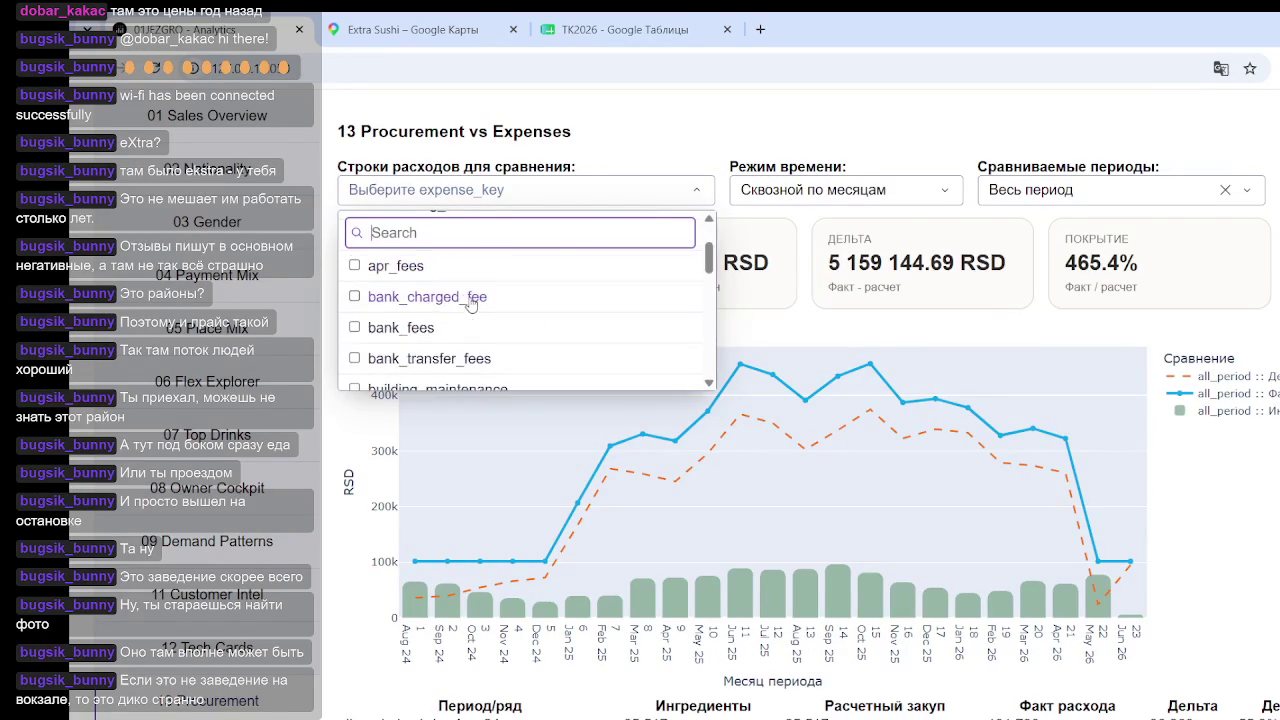
pyautogui.click(401, 328)
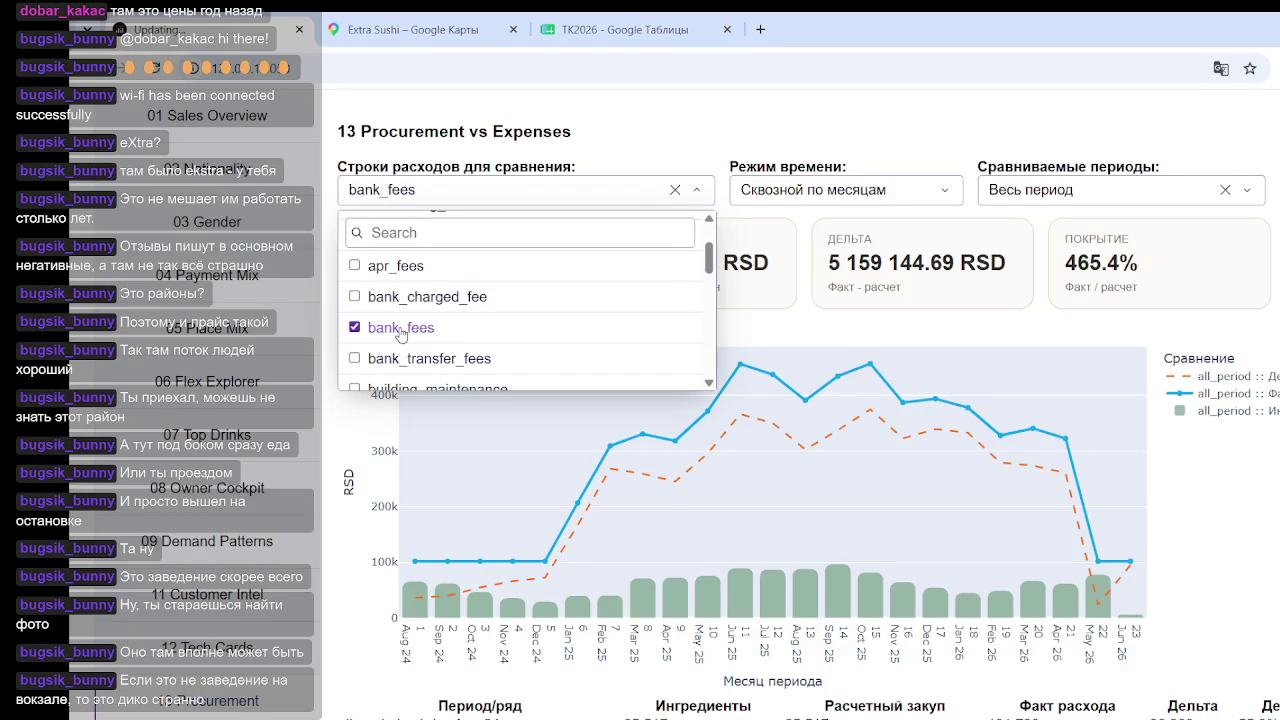
pyautogui.click(1246, 504)
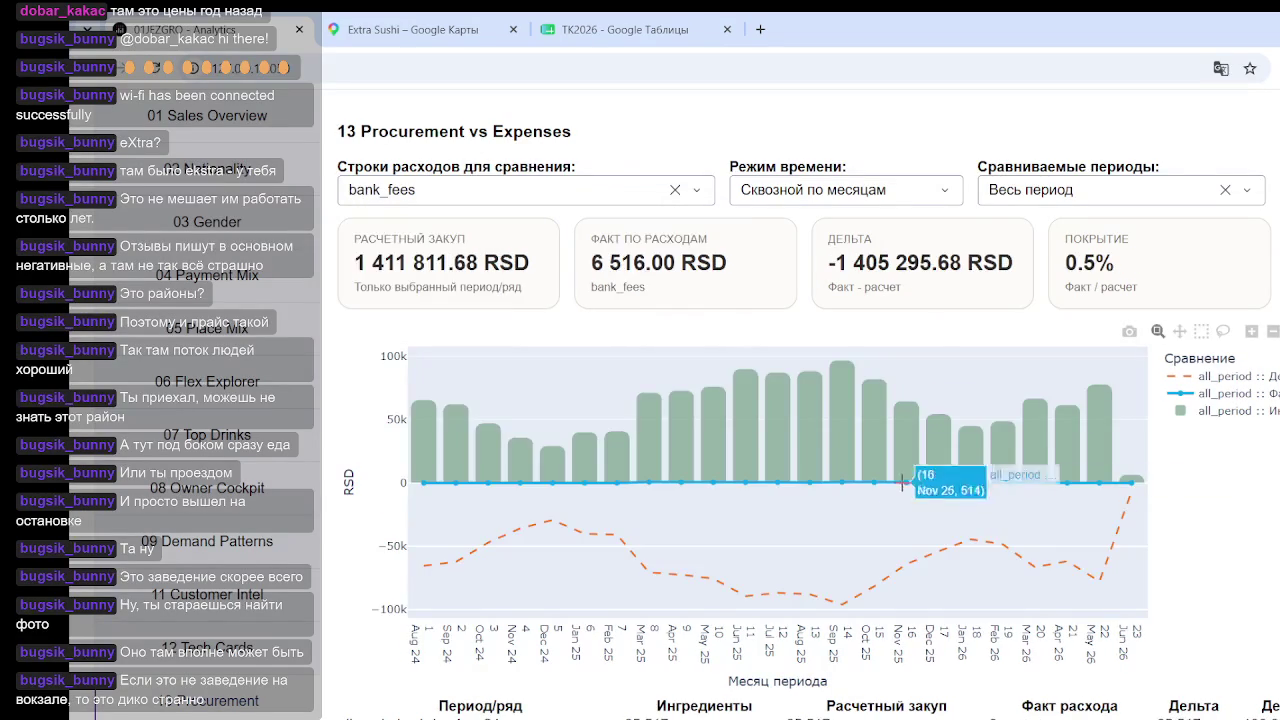
pyautogui.click(598, 193)
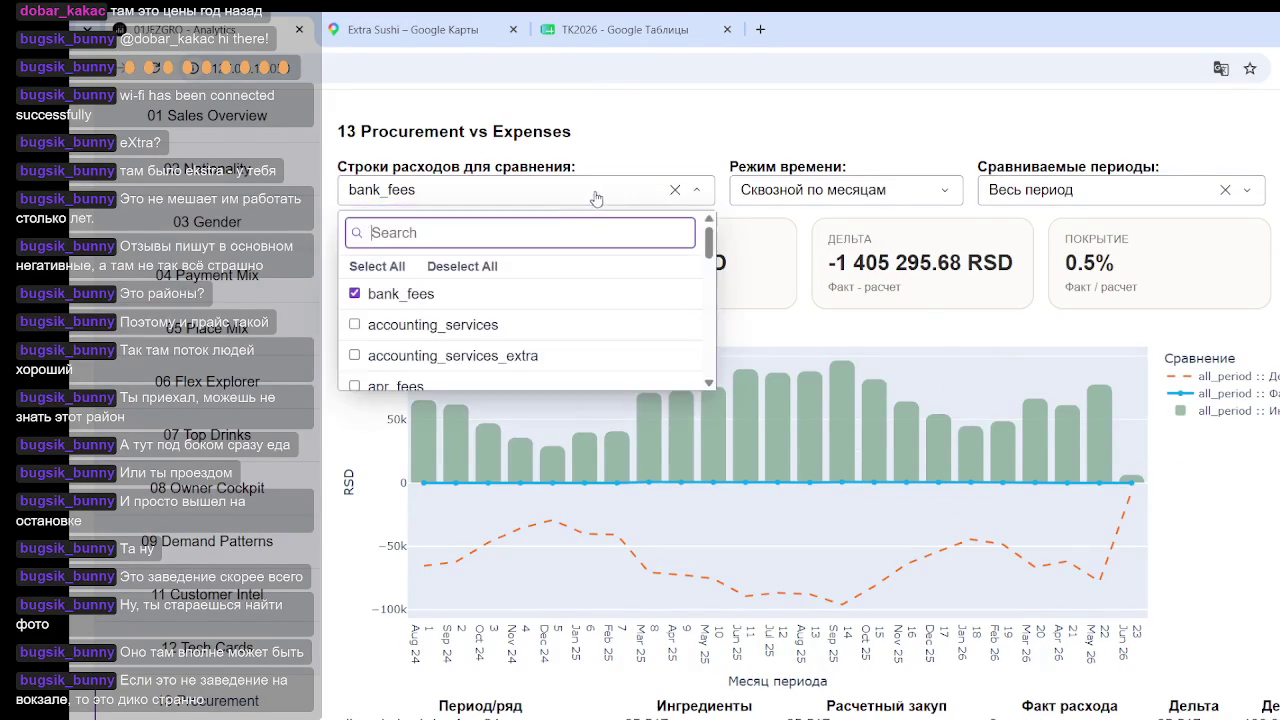
pyautogui.scroll(-3, 445, 330)
pyautogui.scroll(2, 447, 333)
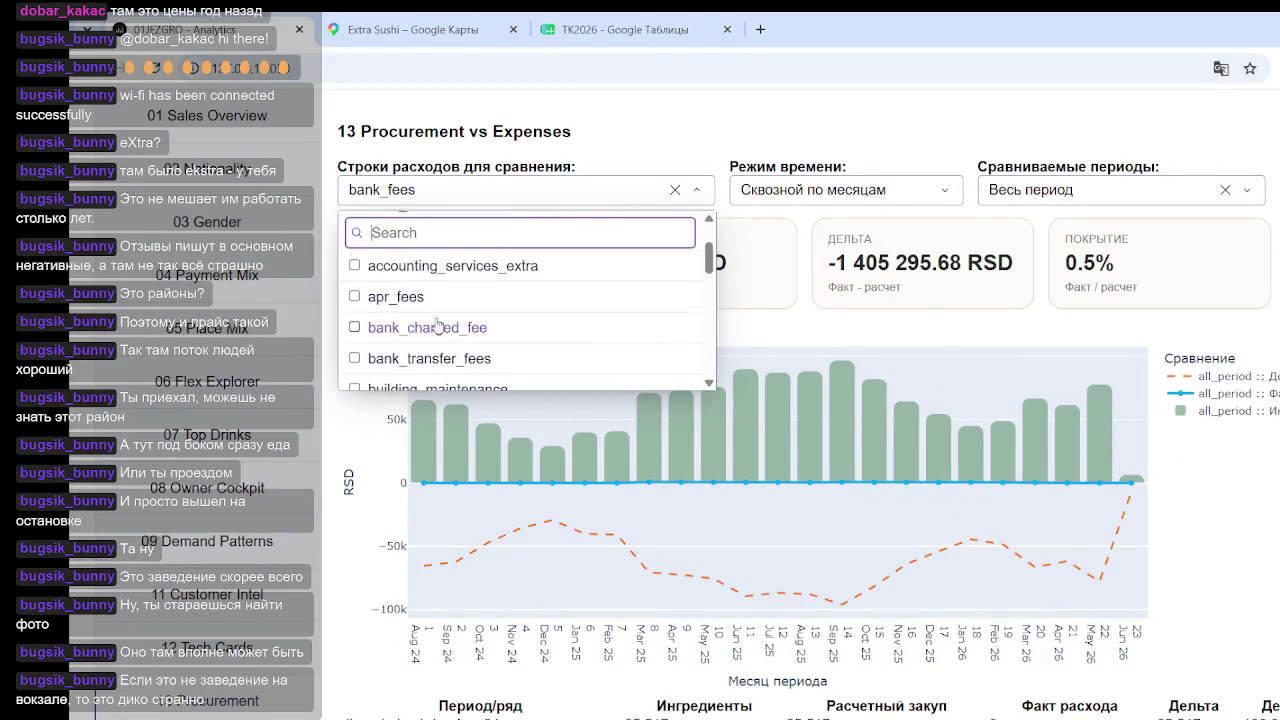
pyautogui.click(440, 357)
pyautogui.click(1256, 553)
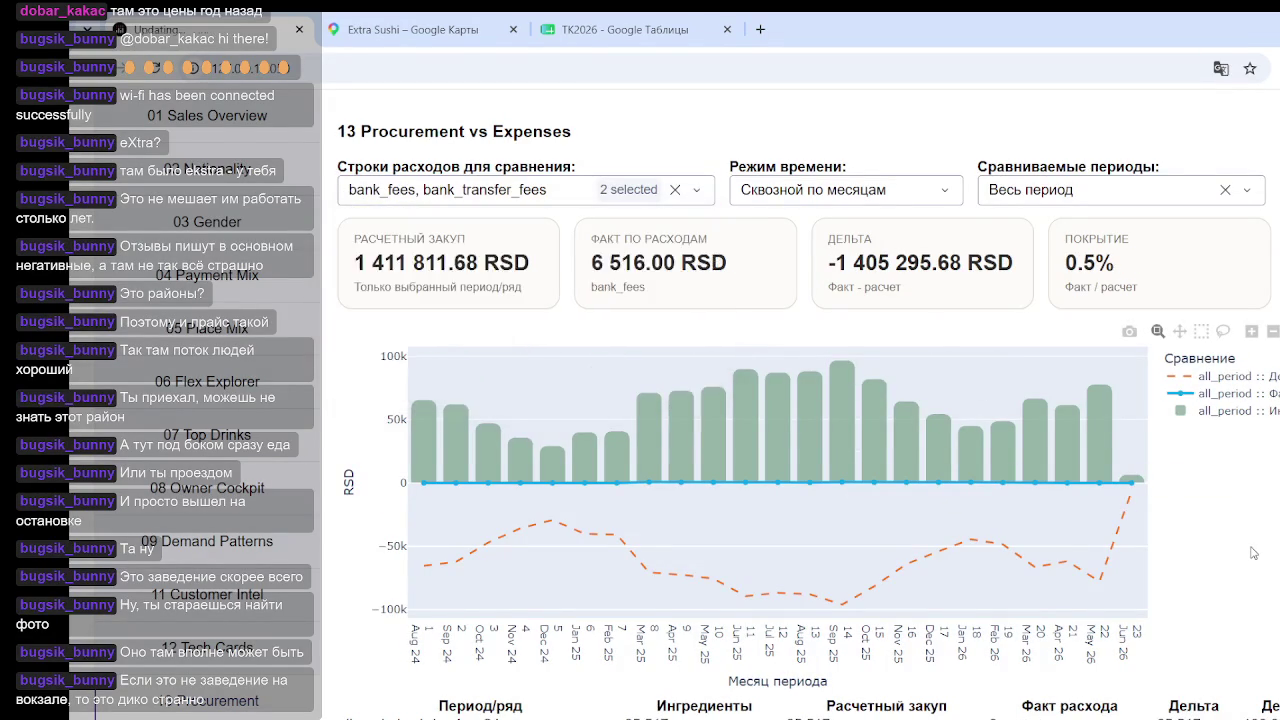
# Add other_expenses to the comparison, then remove it again
pyautogui.moveTo(592, 262); pyautogui.dragTo(729, 266)
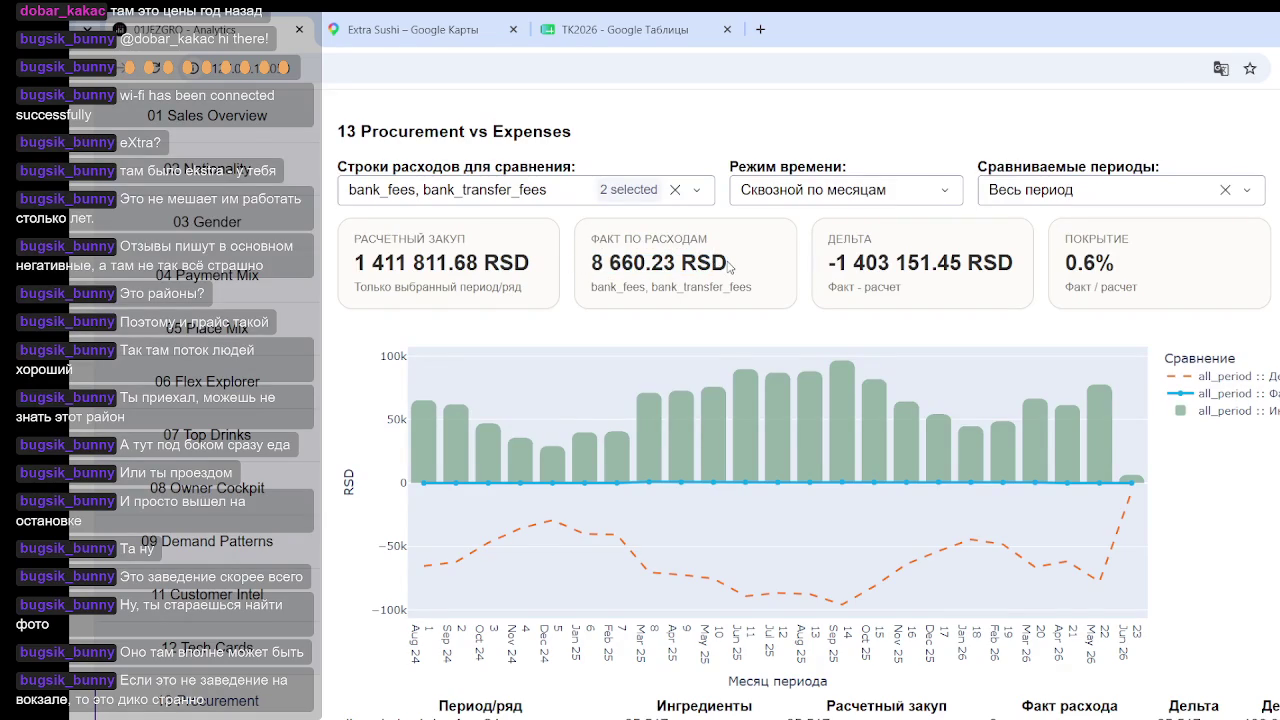
pyautogui.click(510, 195)
pyautogui.scroll(-2, 464, 275)
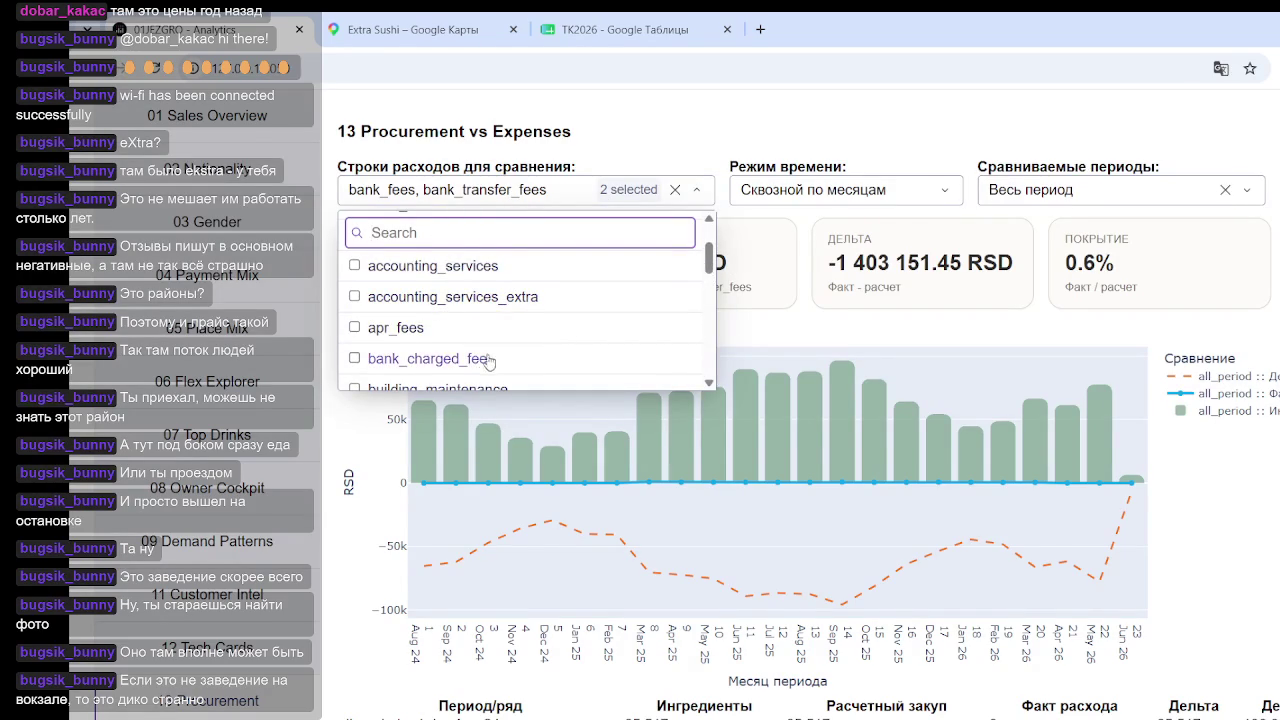
pyautogui.scroll(-2, 482, 360)
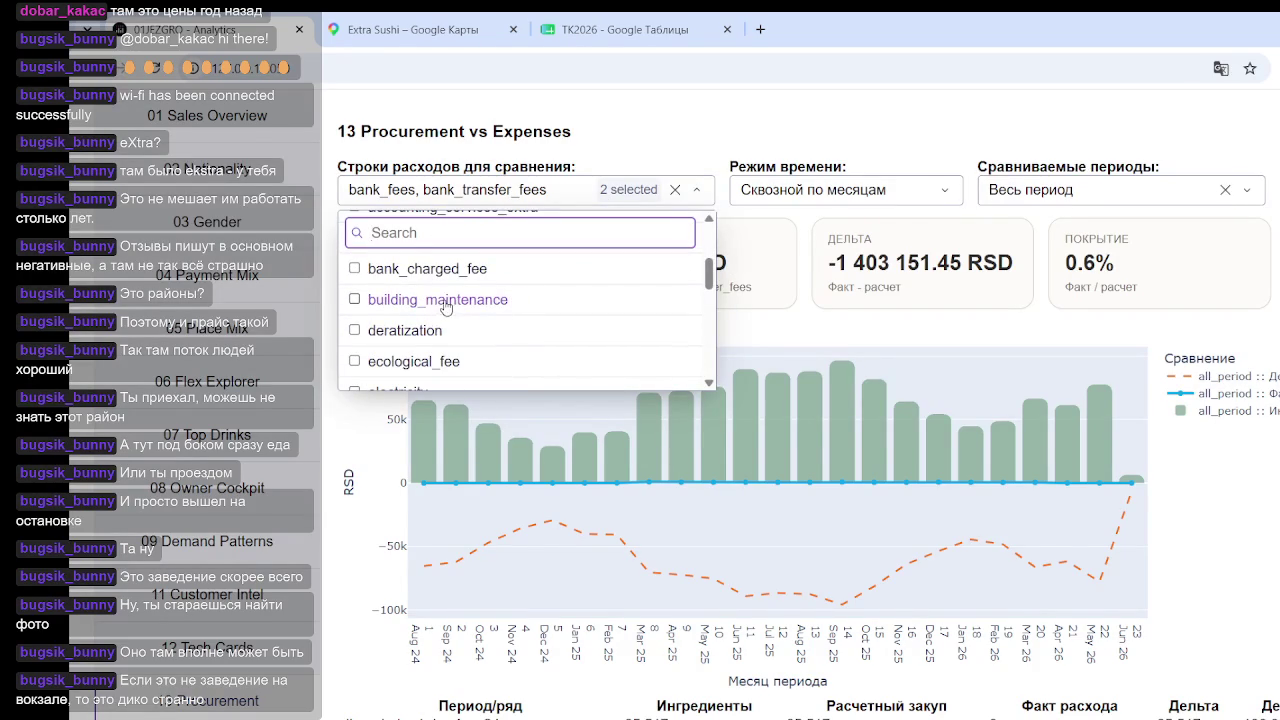
pyautogui.scroll(-2, 594, 289)
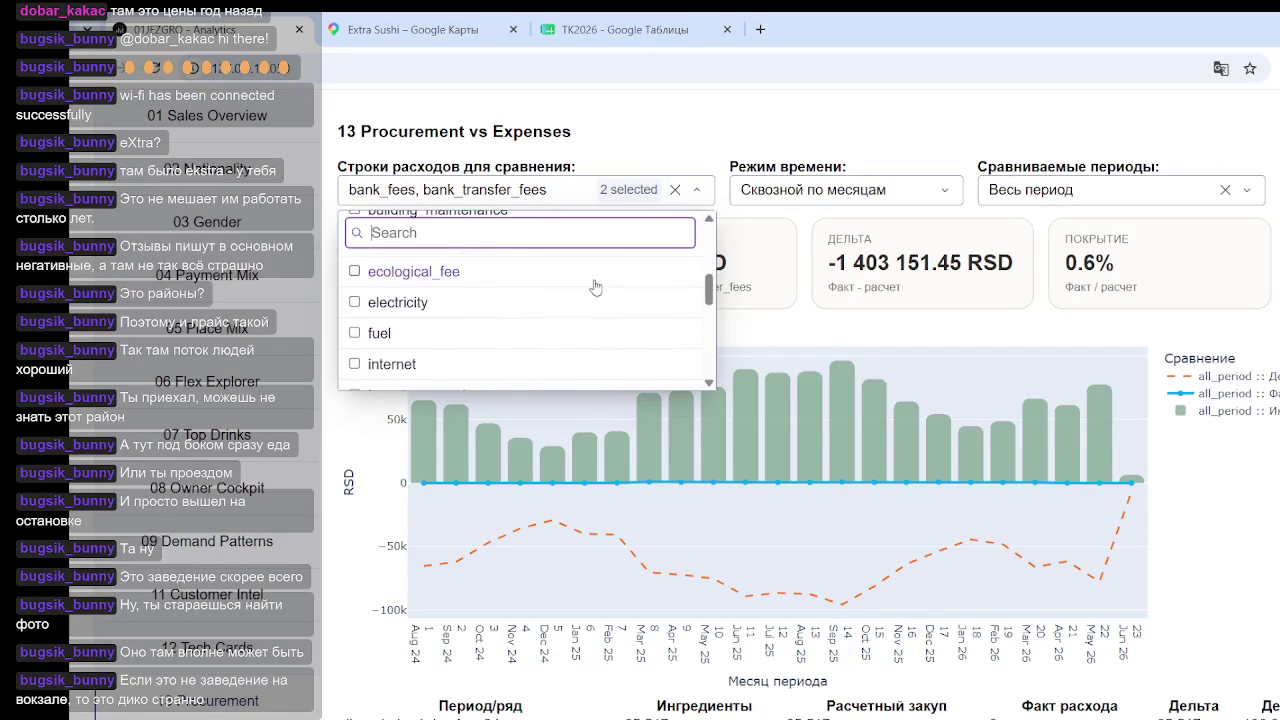
pyautogui.moveTo(709, 290); pyautogui.dragTo(710, 315)
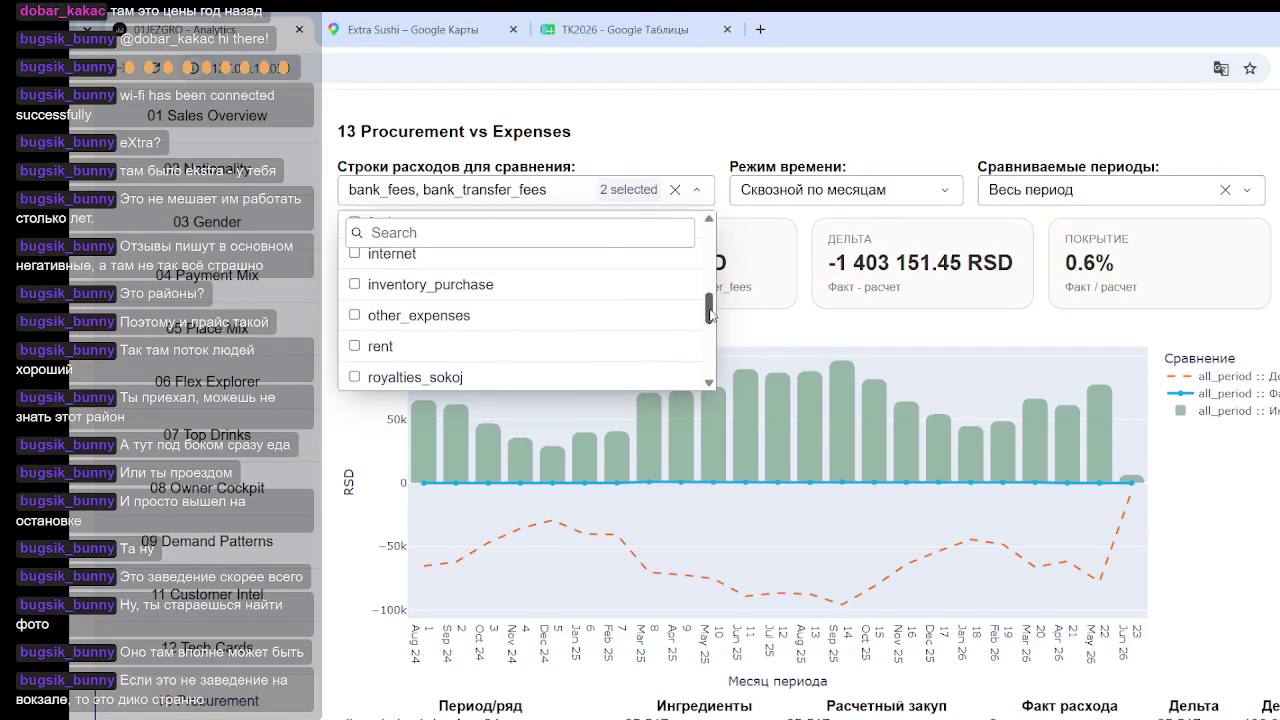
pyautogui.click(397, 318)
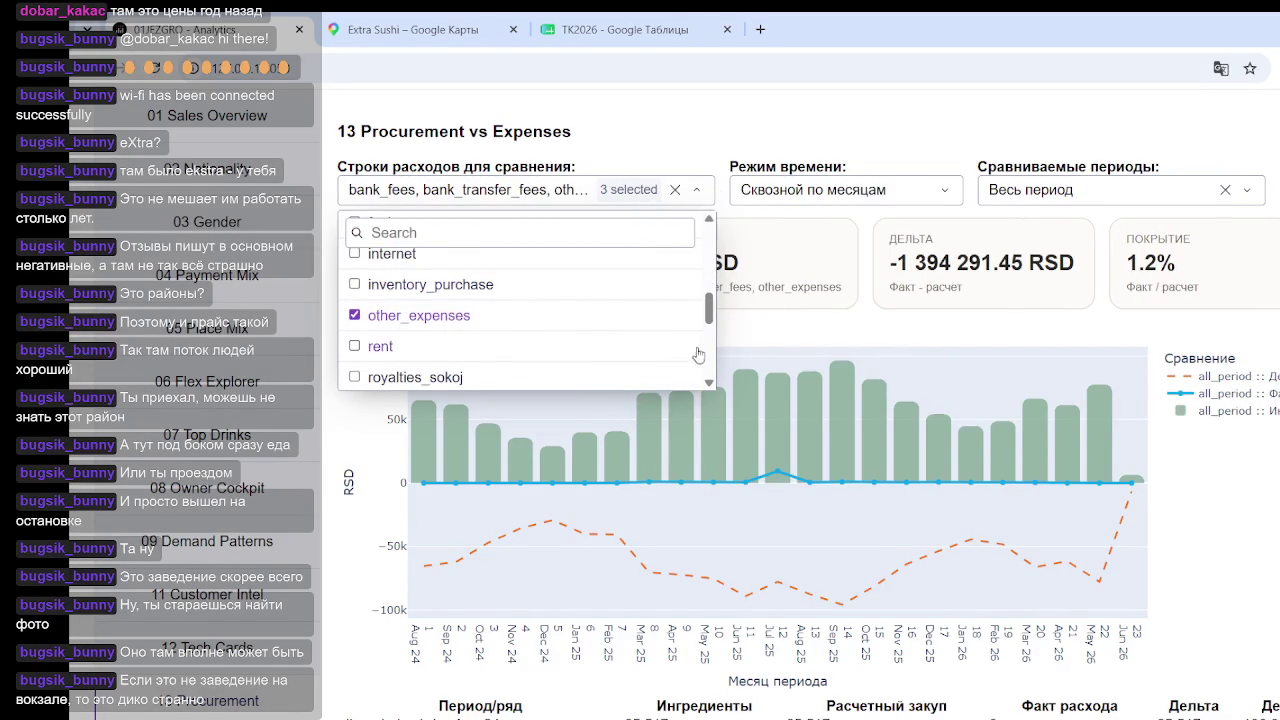
pyautogui.click(409, 317)
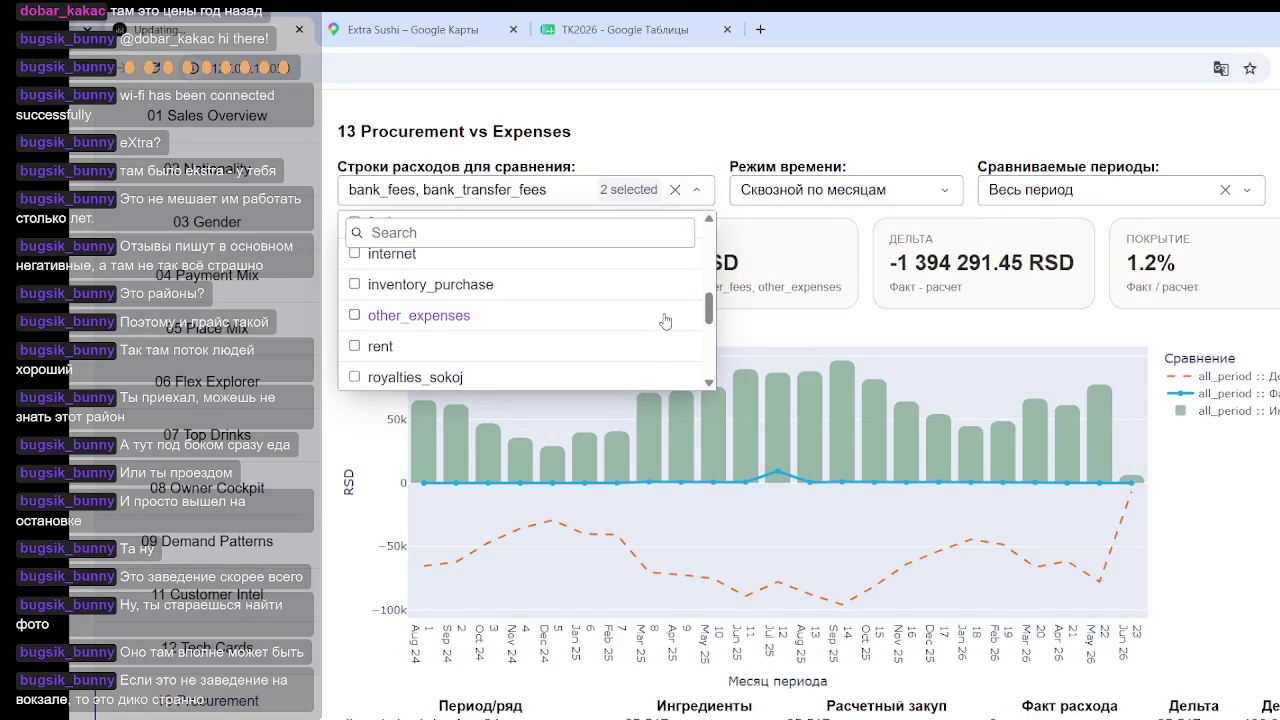
# Clear the bank_fees and bank_transfer_fees selection, giving 6 570 956.37 RSD and 465.4% coverage
pyautogui.moveTo(710, 312)
pyautogui.mouseDown()
pyautogui.moveTo(707, 362)
pyautogui.moveTo(711, 243)
pyautogui.moveTo(709, 259)
pyautogui.mouseUp()
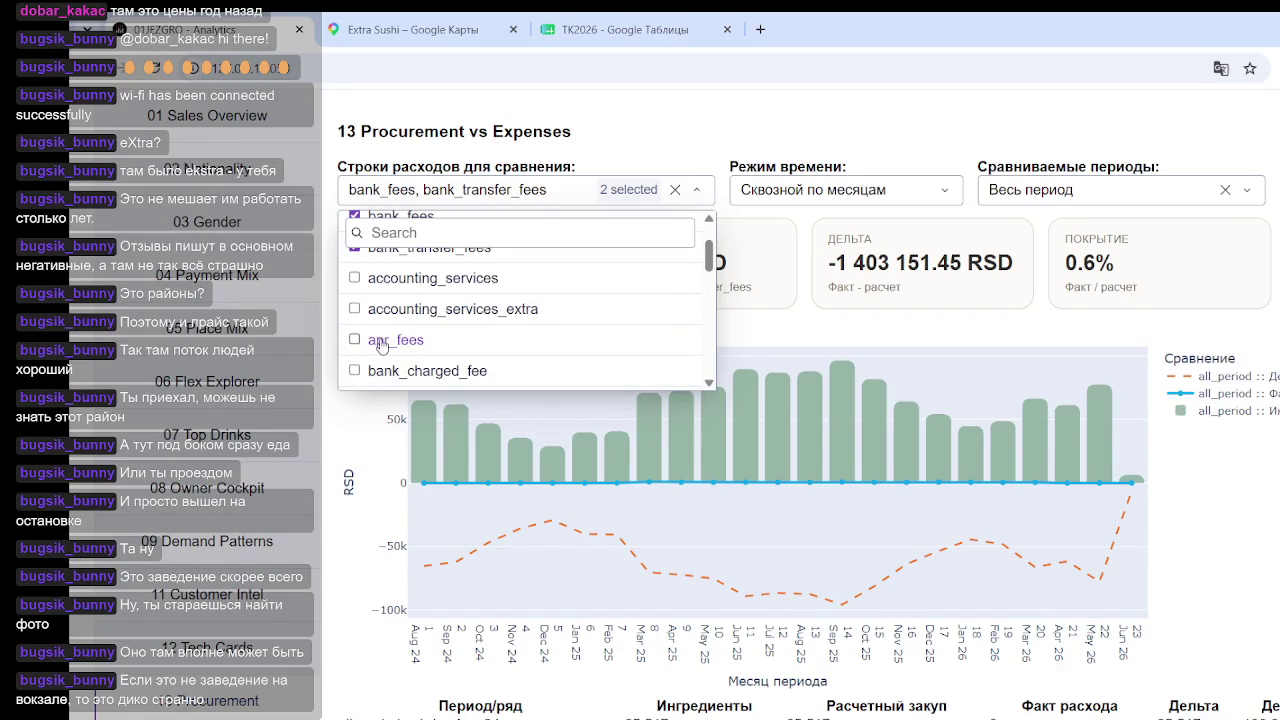
pyautogui.moveTo(708, 257)
pyautogui.mouseDown()
pyautogui.moveTo(709, 271)
pyautogui.moveTo(709, 236)
pyautogui.mouseUp()
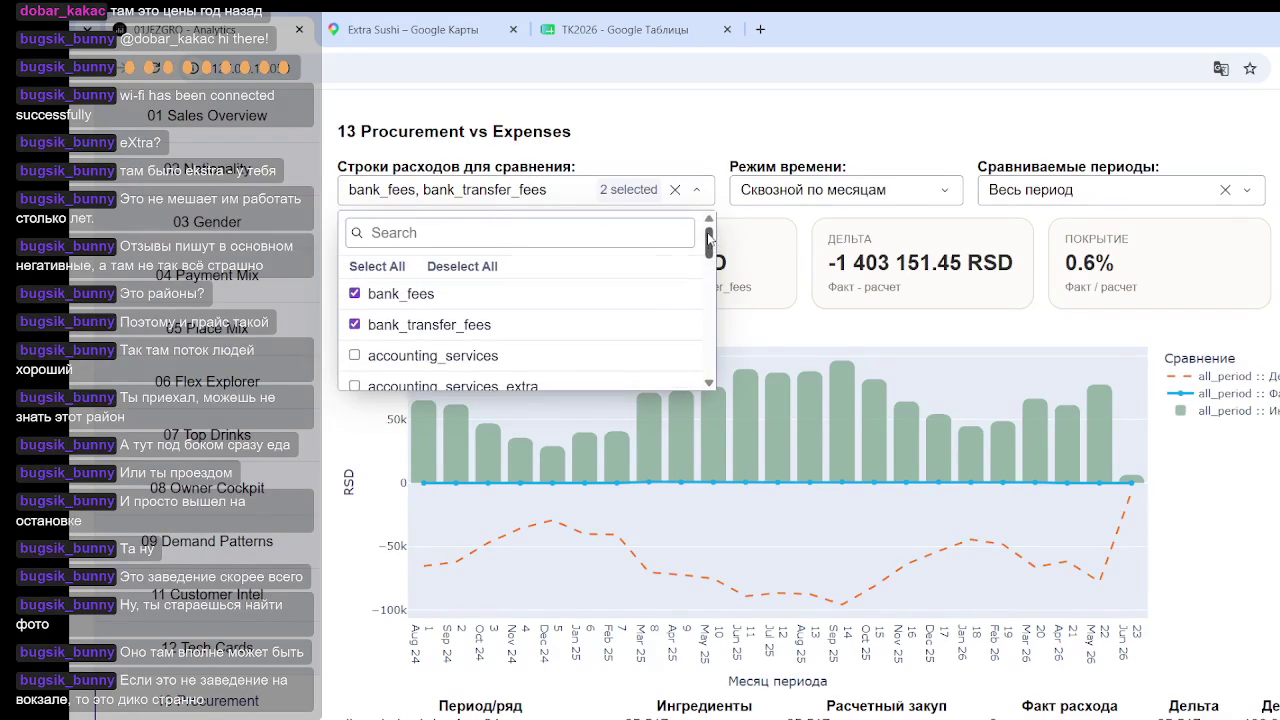
pyautogui.click(675, 190)
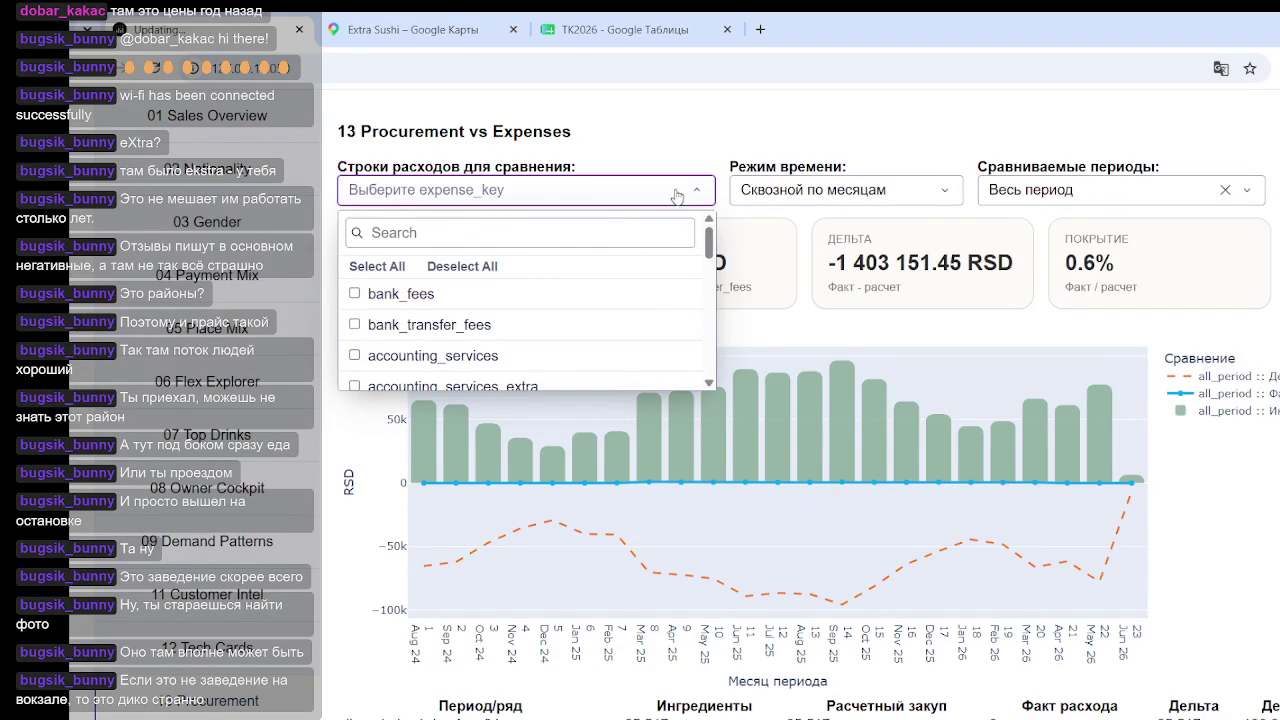
pyautogui.click(1261, 556)
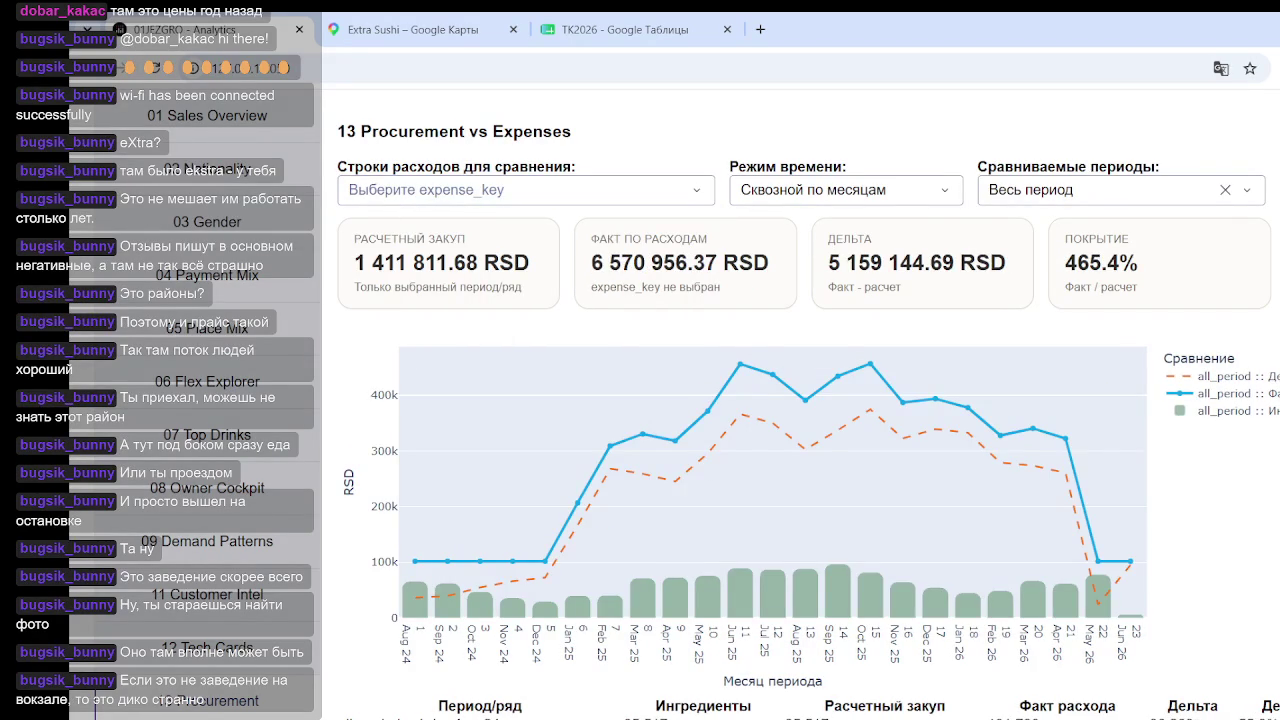